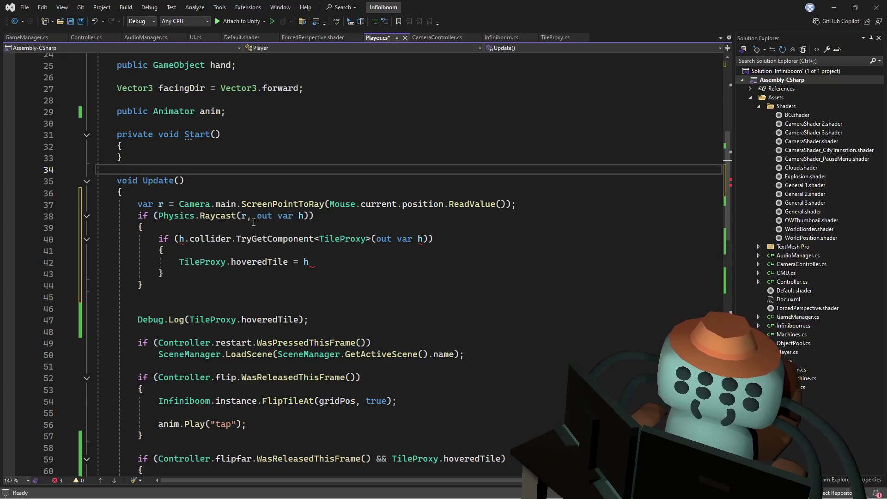
Rename the out-variable on line 40 from h to t and assign t to TileProxy.hoveredTile on line 42
{"action": "left_click", "coordinate": [422, 238]}
{"action": "key", "text": "BackSpace"}
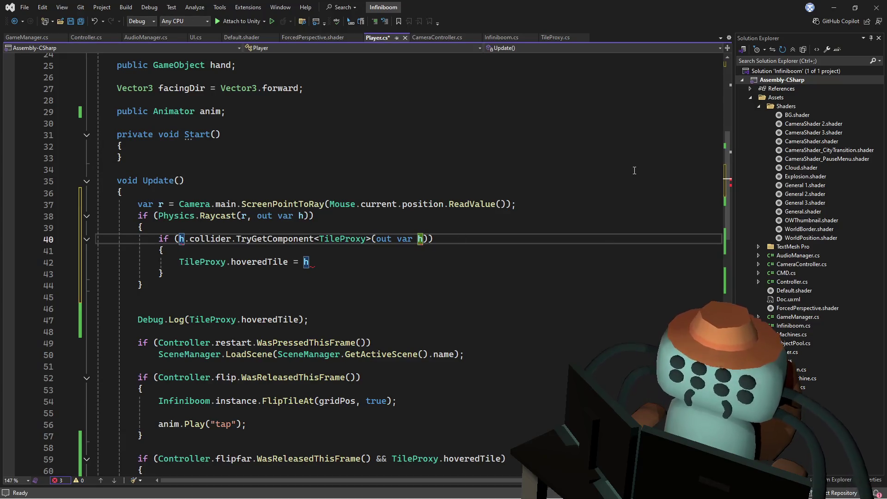
{"action": "type", "text": "t"}
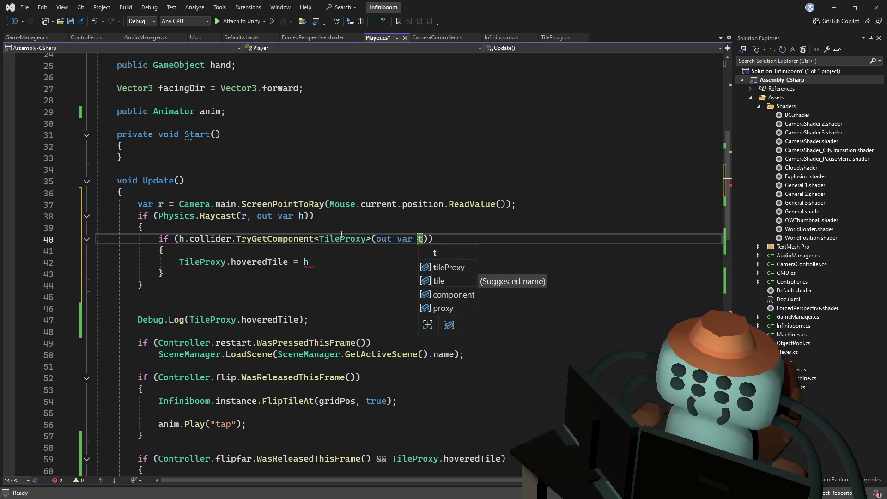
{"action": "left_click", "coordinate": [422, 262]}
{"action": "key", "text": "BackSpace"}
{"action": "type", "text": "t;"}
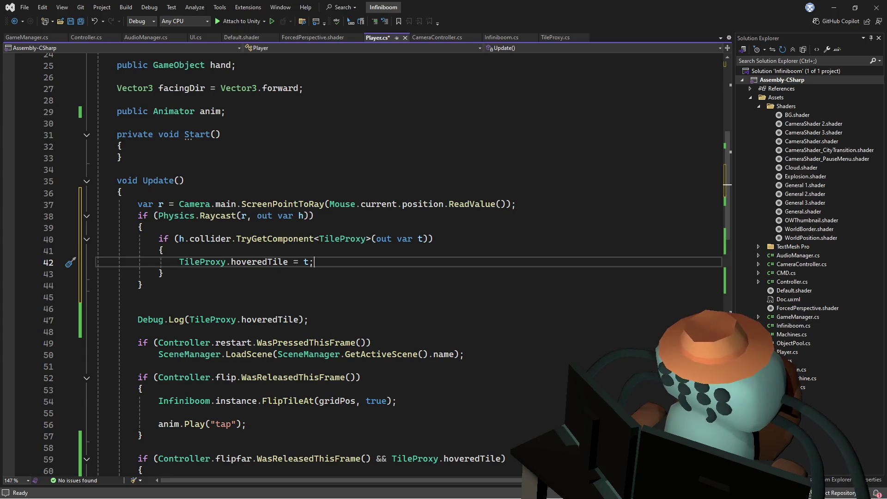
{"action": "key", "text": "alt+Tab"}
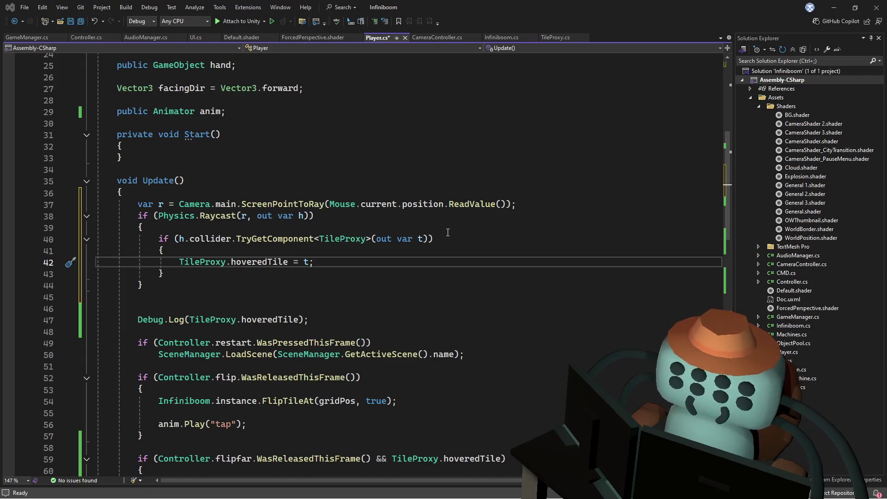
{"action": "left_click", "coordinate": [482, 206]}
Remove the braces around the hoveredTile = t assignment in Update
{"action": "left_click", "coordinate": [522, 181]}
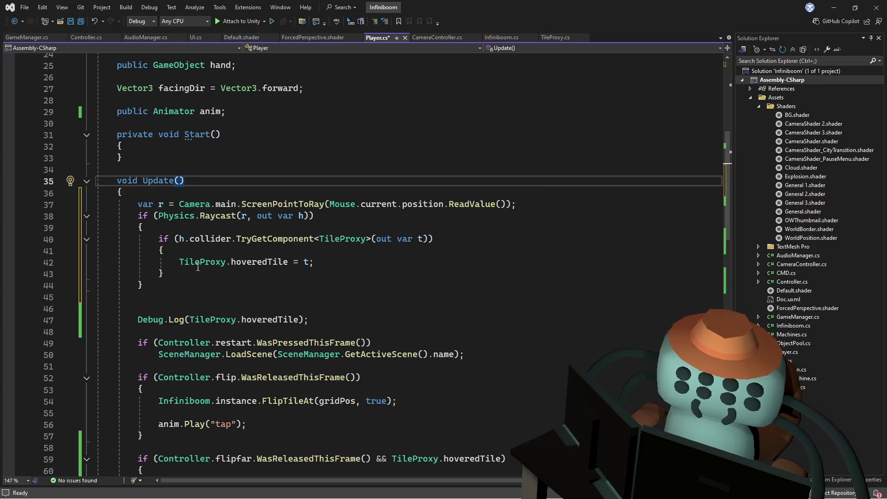
{"action": "left_click_drag", "start_coordinate": [184, 262], "coordinate": [315, 260]}
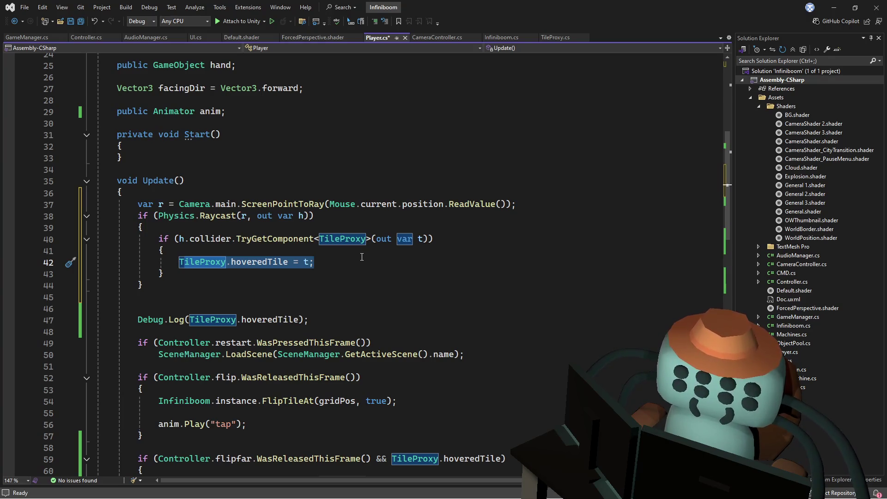
{"action": "key", "text": "Up"}
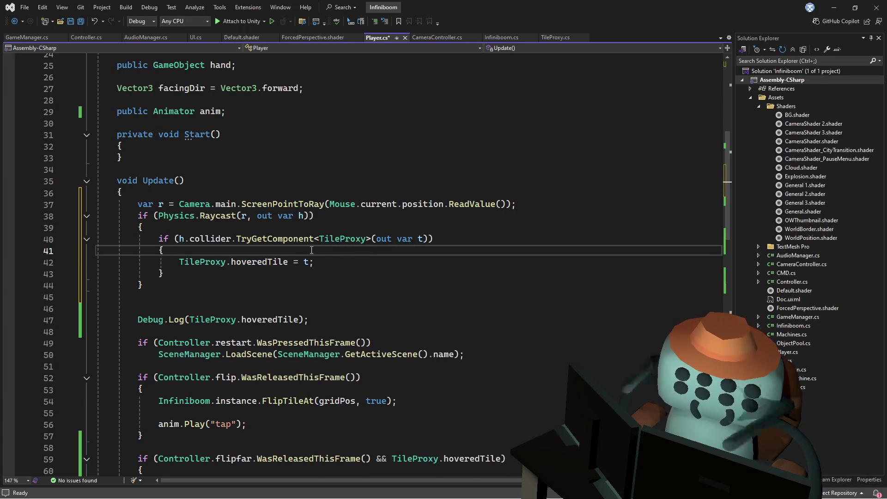
{"action": "key", "text": "ctrl+x"}
{"action": "key", "text": "Down"}
{"action": "key", "text": "ctrl+x"}
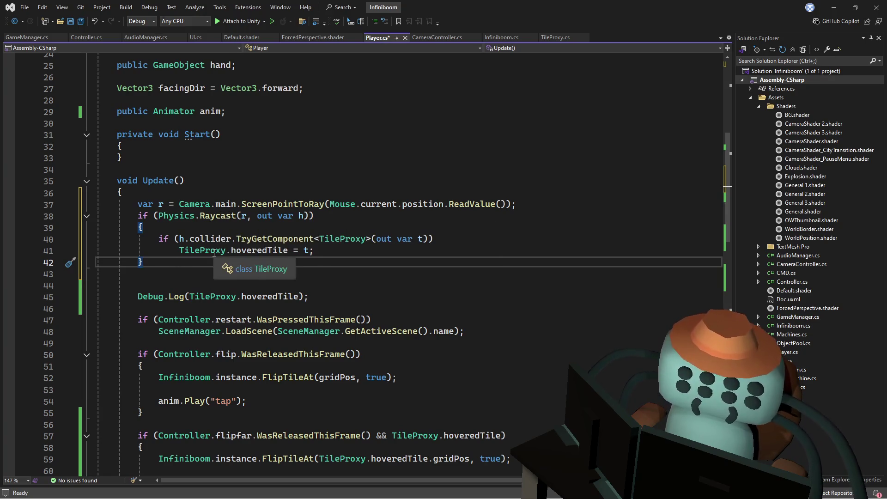
Try an else branch assigning TileProxy.hoveredTile = null, then delete that statement again
{"action": "type", "text": "else"}
{"action": "key", "text": "Return"}
{"action": "left_click_drag", "start_coordinate": [329, 251], "coordinate": [175, 250]}
{"action": "key", "text": "ctrl+c"}
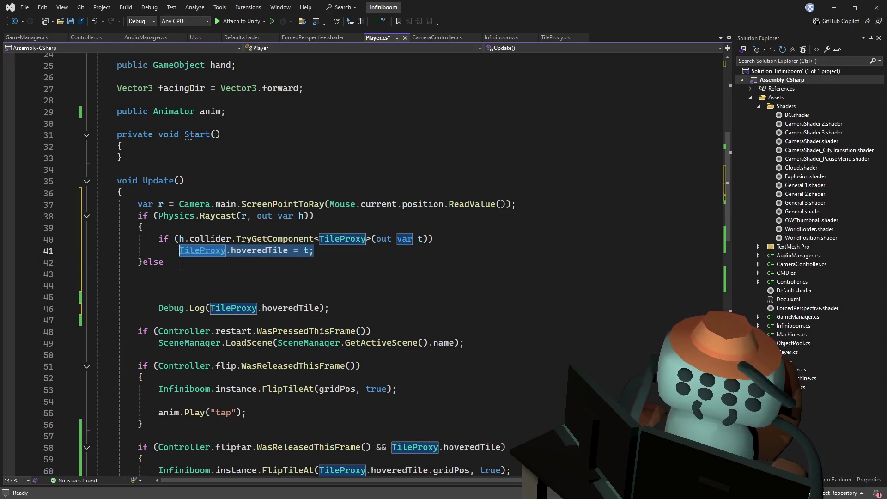
{"action": "left_click", "coordinate": [182, 273]}
{"action": "key", "text": "ctrl+v"}
{"action": "double_click", "coordinate": [285, 273]}
{"action": "type", "text": "nul"}
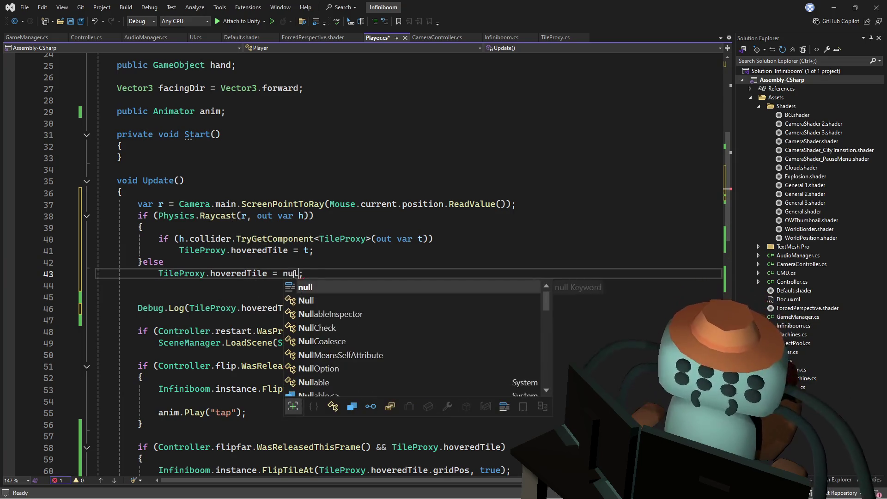
{"action": "key", "text": "Tab"}
{"action": "key", "text": "End"}
{"action": "key", "text": "shift+Up"}
{"action": "key", "text": "BackSpace"}
{"action": "key", "text": "BackSpace"}
{"action": "key", "text": "BackSpace"}
{"action": "key", "text": "BackSpace"}
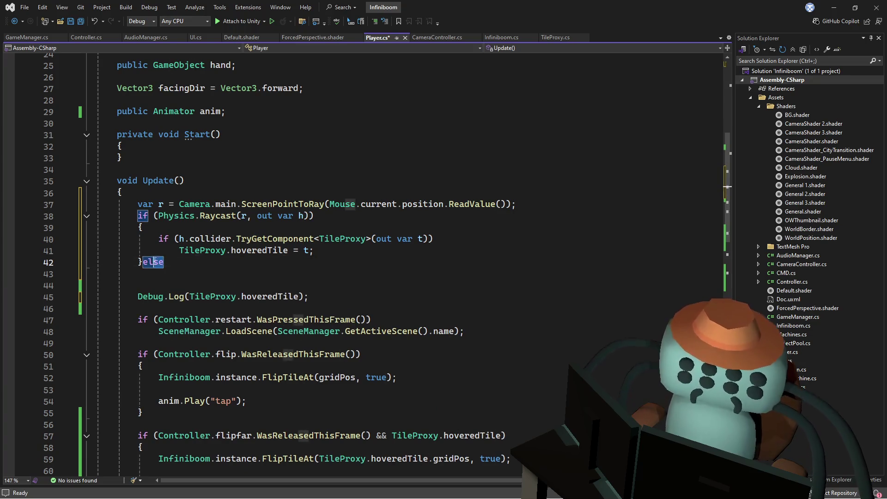
Add 'TileProxy.hoveredTile = null;' at the top of Update and save Player.cs
{"action": "left_click", "coordinate": [534, 191]}
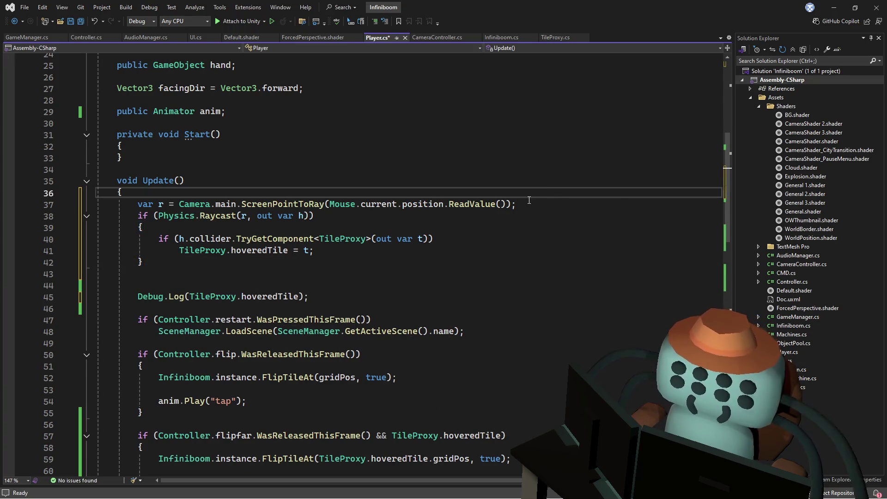
{"action": "key", "text": "Return"}
{"action": "type", "text": "TileProxy.hoveredTile = null;"}
{"action": "key", "text": "Return"}
{"action": "key", "text": "Up"}
{"action": "left_click", "coordinate": [569, 193]}
{"action": "key", "text": "ctrl+s"}
Clean up the stray character after the new null reset line
{"action": "left_click", "coordinate": [576, 203]}
{"action": "key", "text": "ctrl+space"}
{"action": "key", "text": "Escape"}
{"action": "key", "text": "Up"}
{"action": "key", "text": "Up"}
{"action": "left_click", "coordinate": [324, 273]}
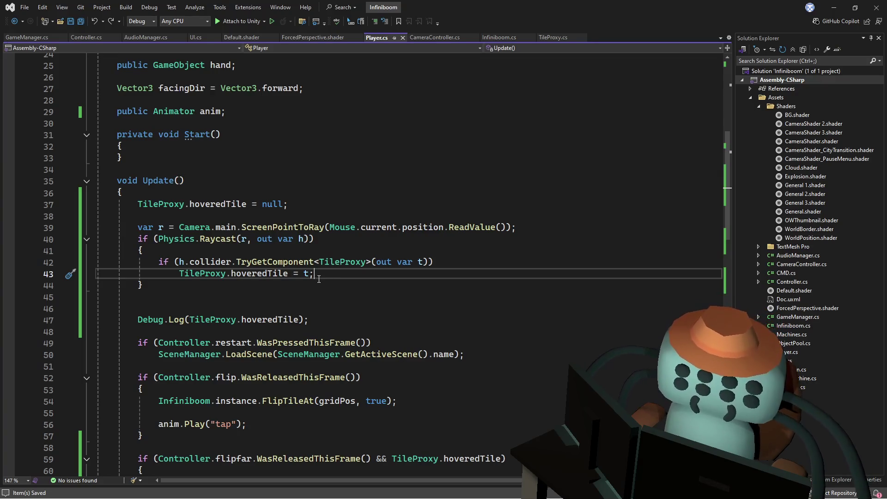
Review the raycast block and the null reset at the top of Update
{"action": "left_click", "coordinate": [249, 289]}
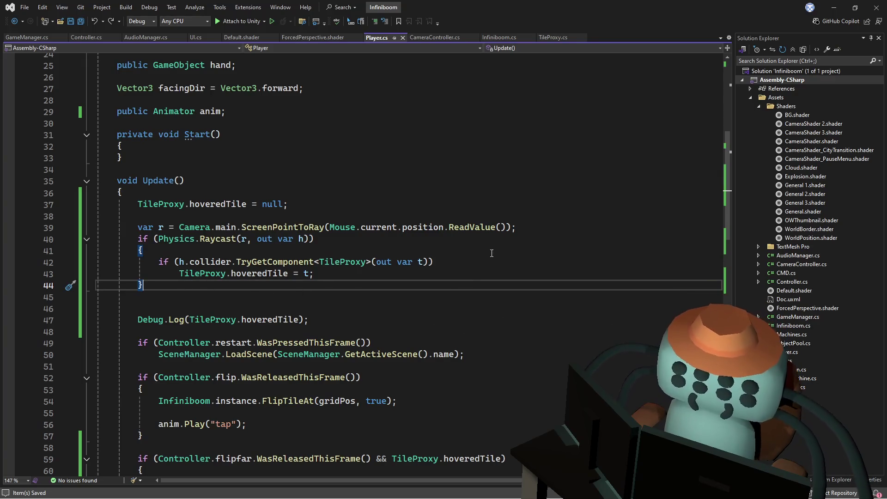
{"action": "left_click", "coordinate": [335, 205]}
{"action": "left_click", "coordinate": [390, 193]}
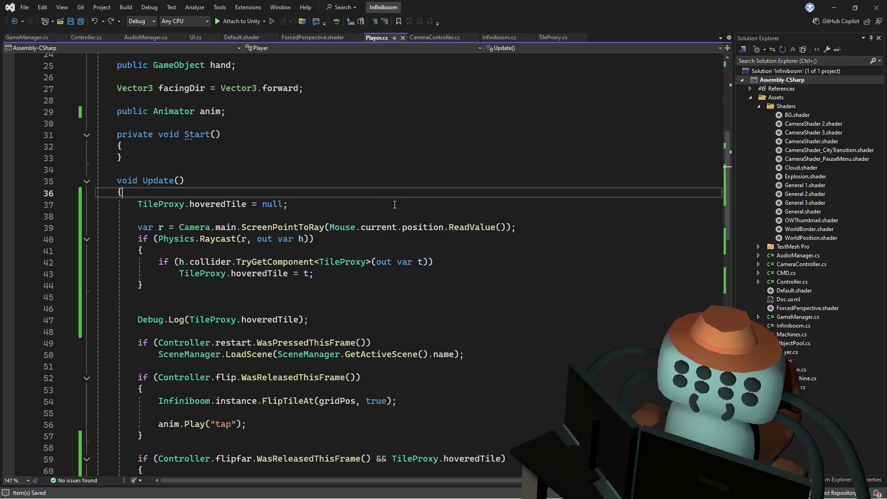
{"action": "left_click", "coordinate": [396, 214]}
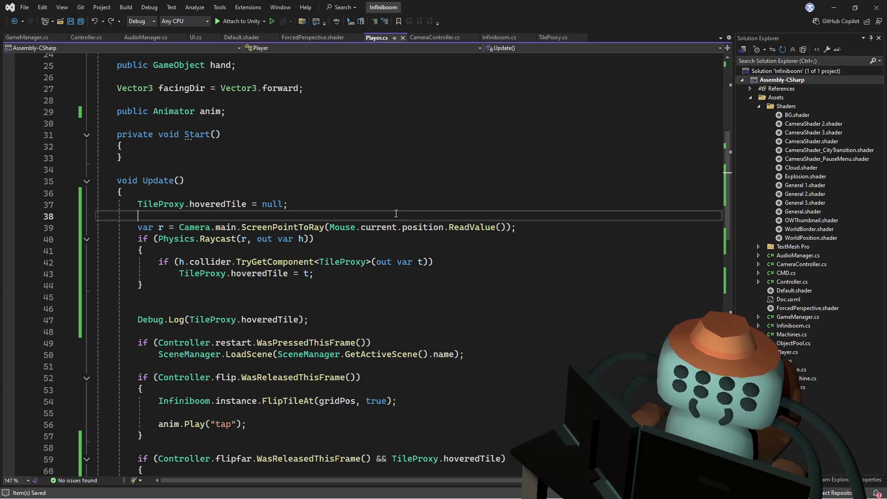
{"action": "left_click", "coordinate": [351, 198]}
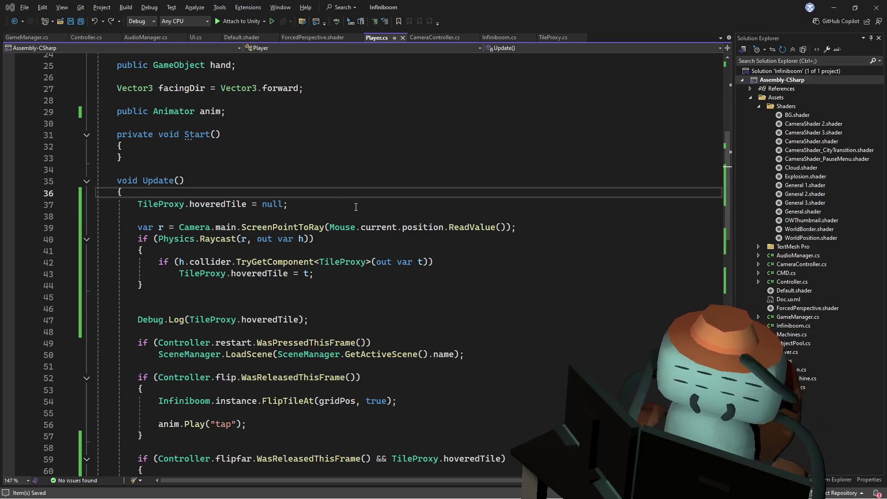
Delete the Debug.Log line and its blank lines, then return to Unity
{"action": "left_click_drag", "start_coordinate": [337, 331], "coordinate": [333, 302]}
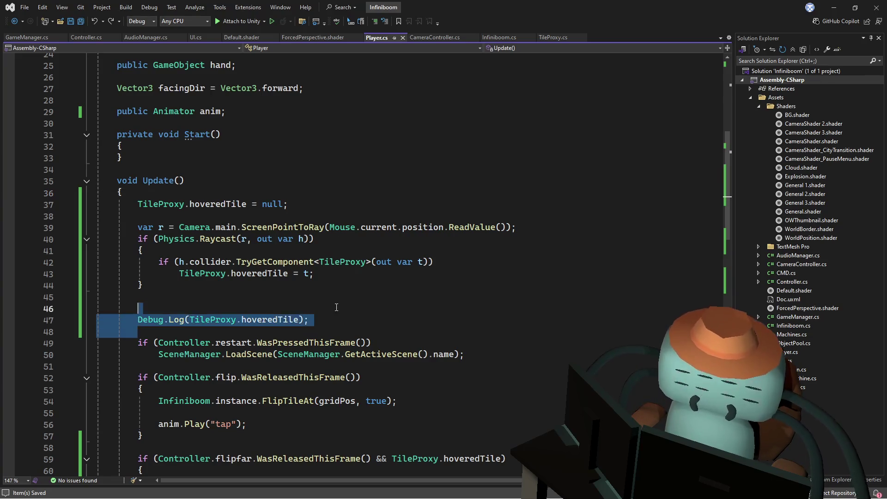
{"action": "key", "text": "Delete"}
{"action": "key", "text": "Delete"}
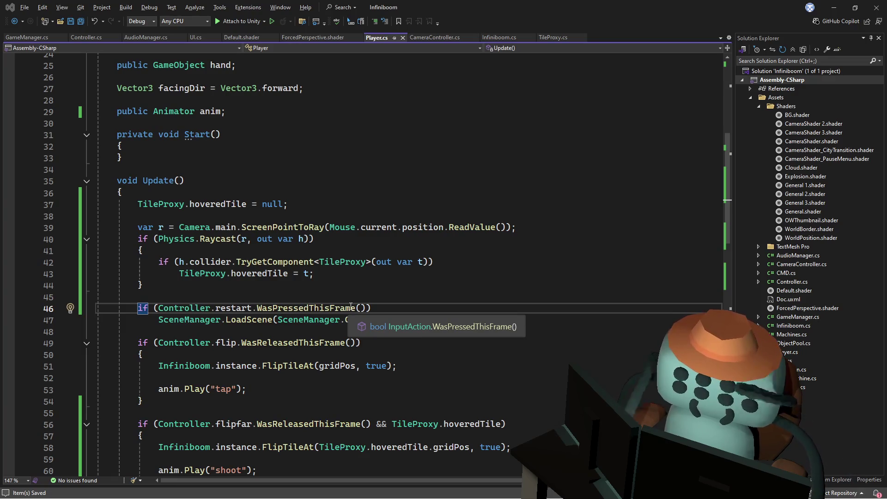
{"action": "key", "text": "alt+Tab"}
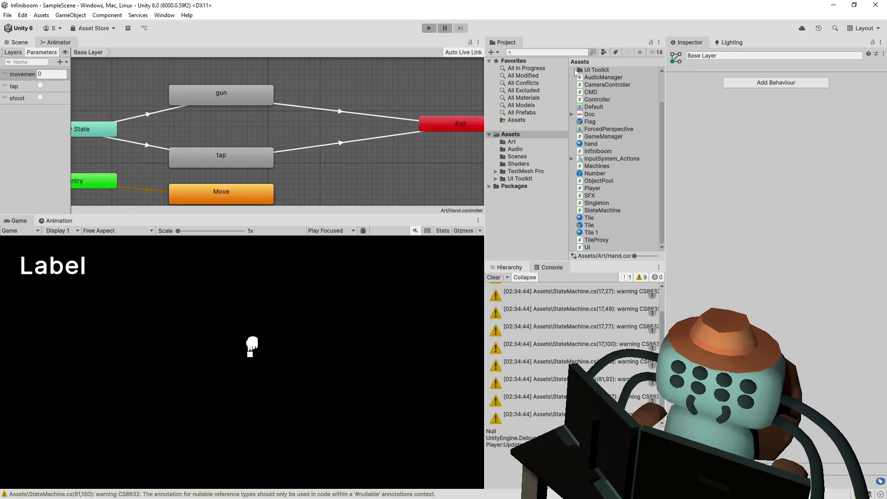
Enter Play mode, enlarge the Game view, and flag and reveal tiles in the first cluster
{"action": "left_click", "coordinate": [429, 29]}
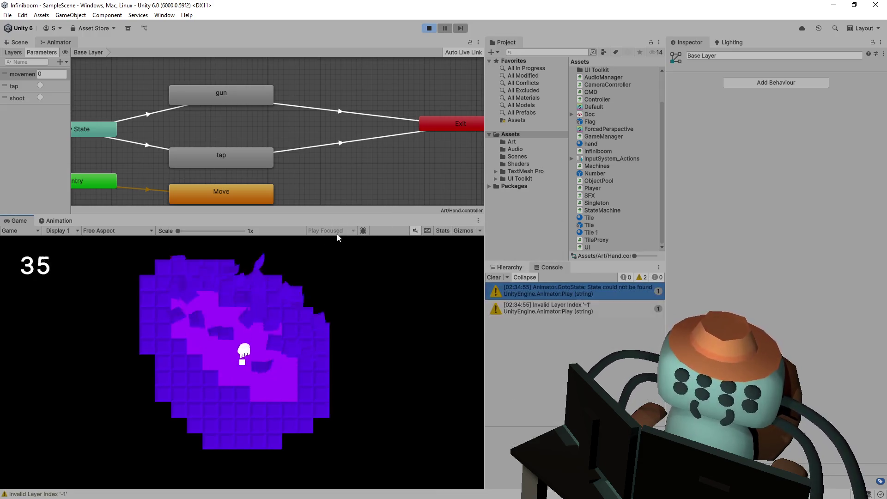
{"action": "left_click_drag", "start_coordinate": [349, 214], "coordinate": [344, 107]}
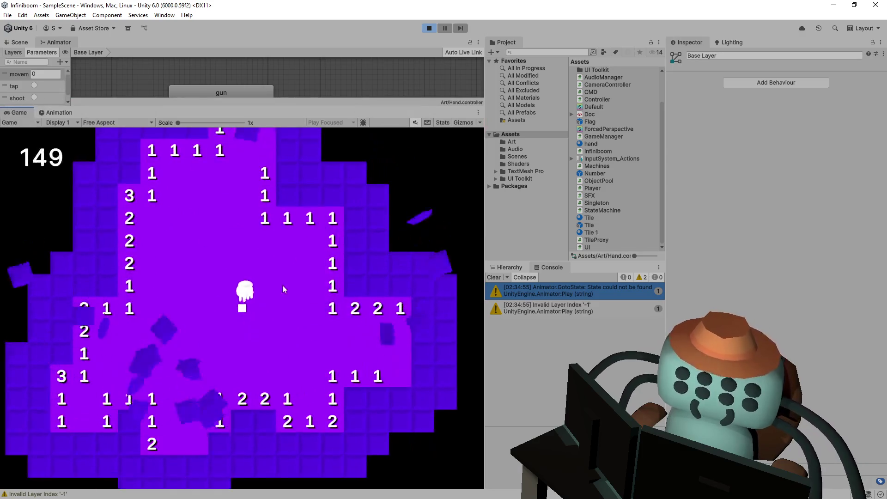
{"action": "right_click", "coordinate": [293, 257]}
{"action": "right_click", "coordinate": [318, 257]}
{"action": "left_click", "coordinate": [298, 239]}
{"action": "left_click", "coordinate": [300, 221]}
{"action": "right_click", "coordinate": [300, 227]}
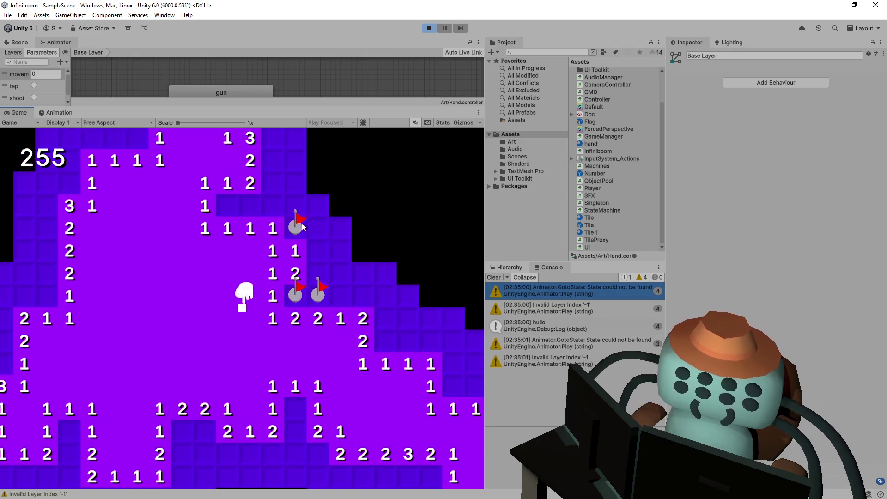
{"action": "left_click", "coordinate": [312, 268]}
{"action": "left_click", "coordinate": [323, 264]}
{"action": "left_click", "coordinate": [334, 260]}
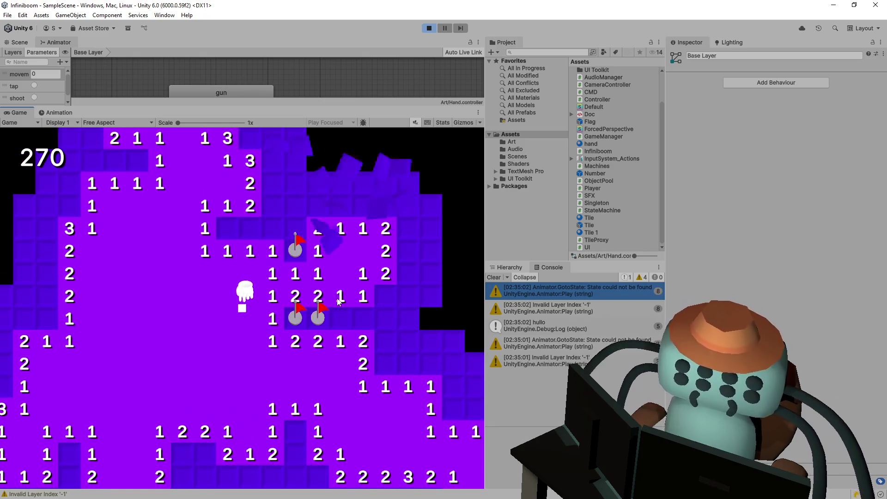
{"action": "left_click", "coordinate": [293, 237]}
{"action": "left_click", "coordinate": [251, 233]}
{"action": "left_click", "coordinate": [273, 231]}
{"action": "right_click", "coordinate": [227, 228]}
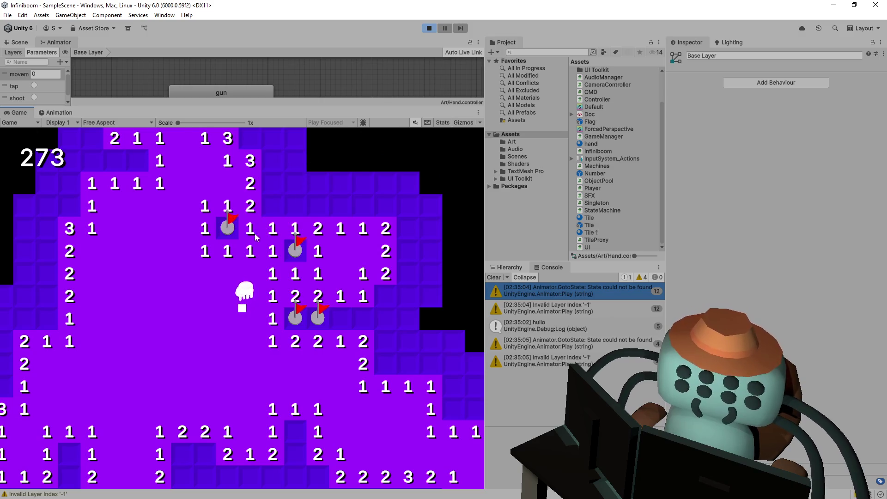
Flag and reveal more tiles, move the hand with W and A, then stop Play mode
{"action": "right_click", "coordinate": [276, 190]}
{"action": "right_click", "coordinate": [275, 190]}
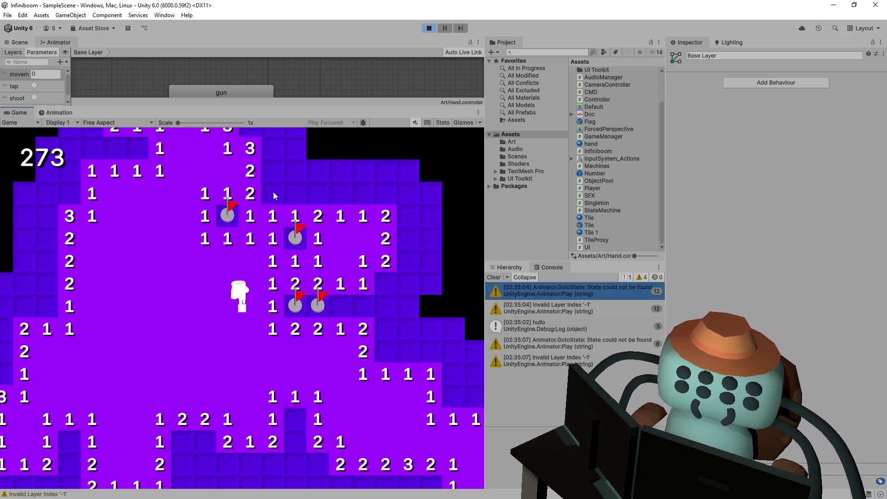
{"action": "left_click", "coordinate": [273, 192]}
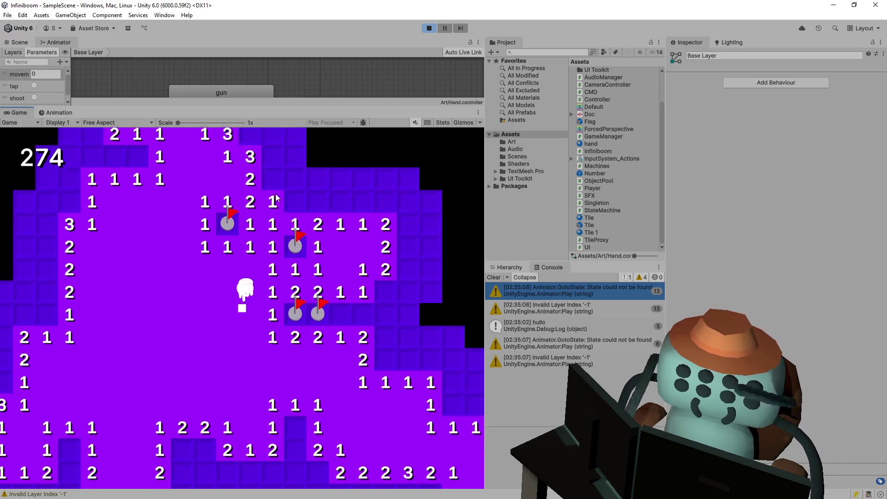
{"action": "right_click", "coordinate": [267, 197]}
{"action": "mouse_move", "coordinate": [267, 197]}
{"action": "left_mouse_down"}
{"action": "mouse_move", "coordinate": [291, 206]}
{"action": "mouse_move", "coordinate": [296, 273]}
{"action": "left_mouse_up"}
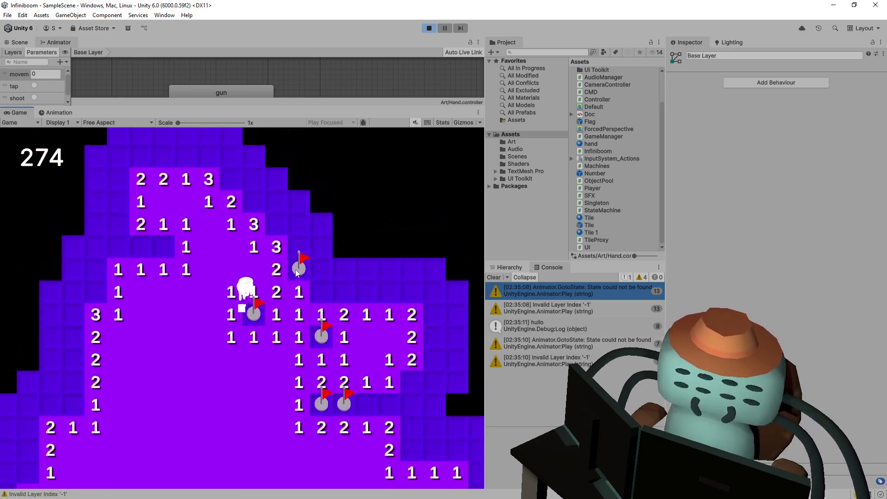
{"action": "key", "text": "w"}
{"action": "key", "text": "a"}
{"action": "right_click", "coordinate": [322, 247]}
{"action": "right_click", "coordinate": [300, 224]}
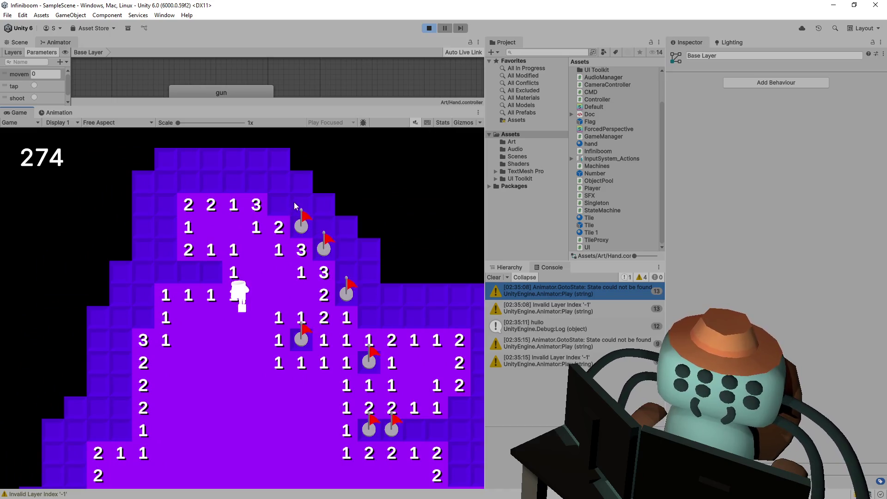
{"action": "left_click", "coordinate": [300, 199]}
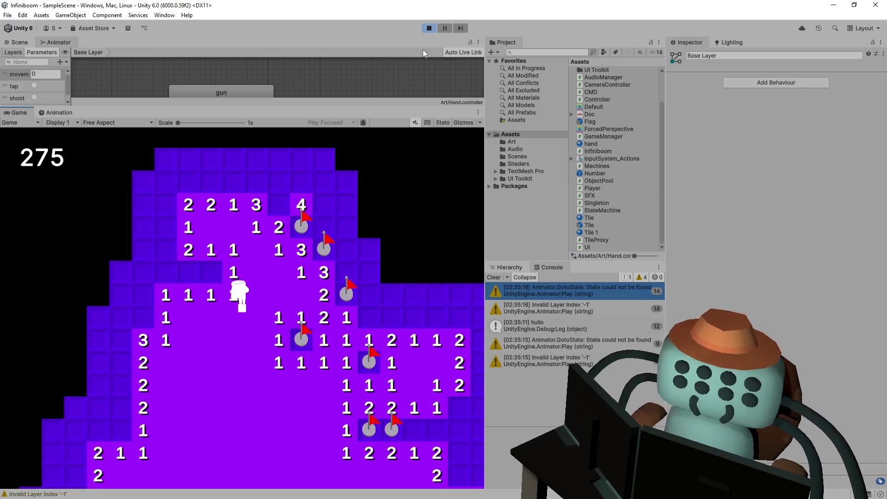
{"action": "left_click", "coordinate": [426, 28]}
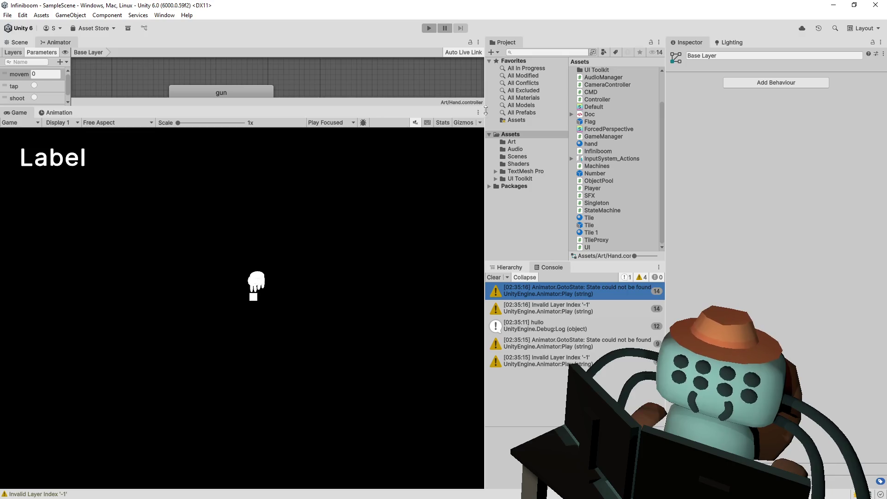
Enlarge the Animator and enable Has Exit Time on the Any State → gun transition
{"action": "left_click_drag", "start_coordinate": [322, 106], "coordinate": [323, 274]}
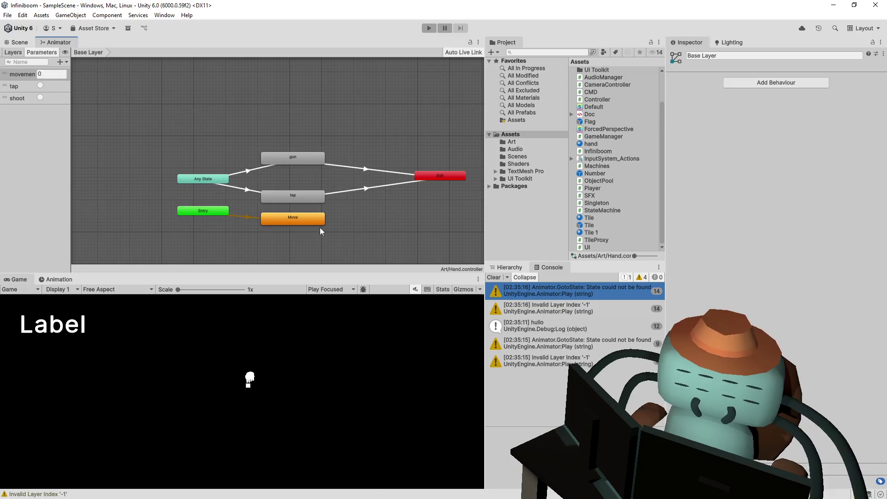
{"action": "left_click", "coordinate": [244, 172]}
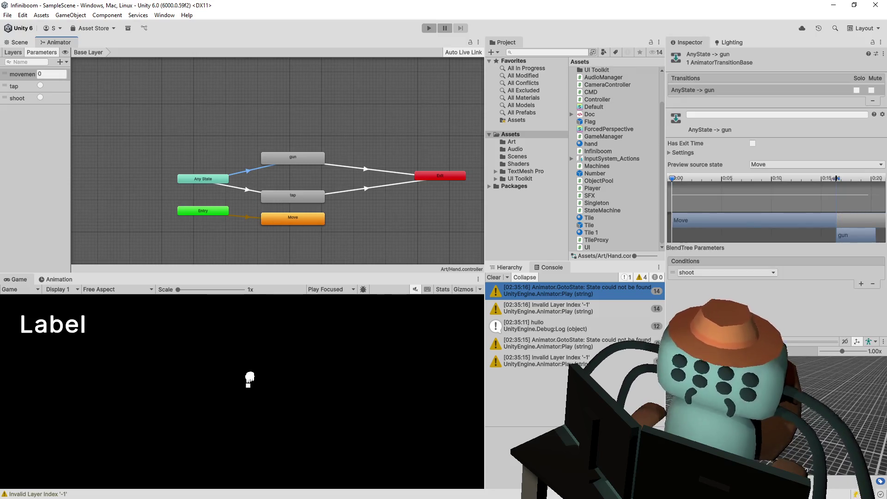
{"action": "left_click", "coordinate": [681, 152]}
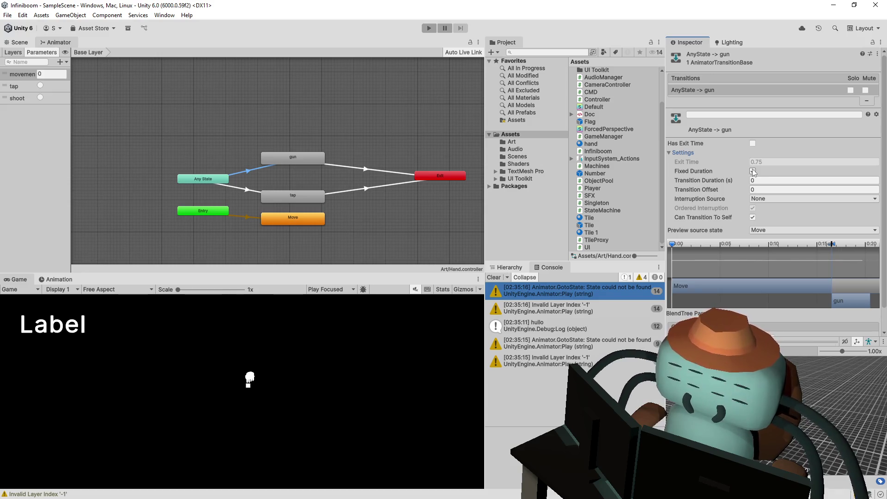
{"action": "left_click", "coordinate": [753, 143]}
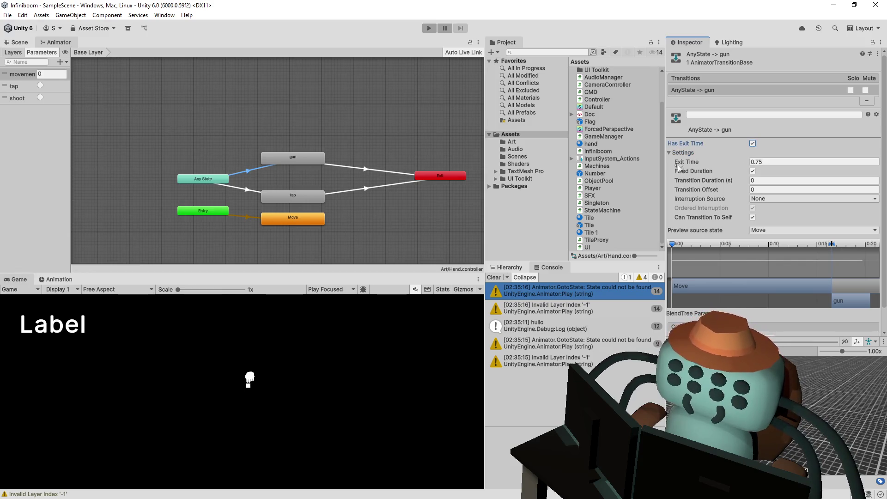
{"action": "left_click", "coordinate": [246, 187]}
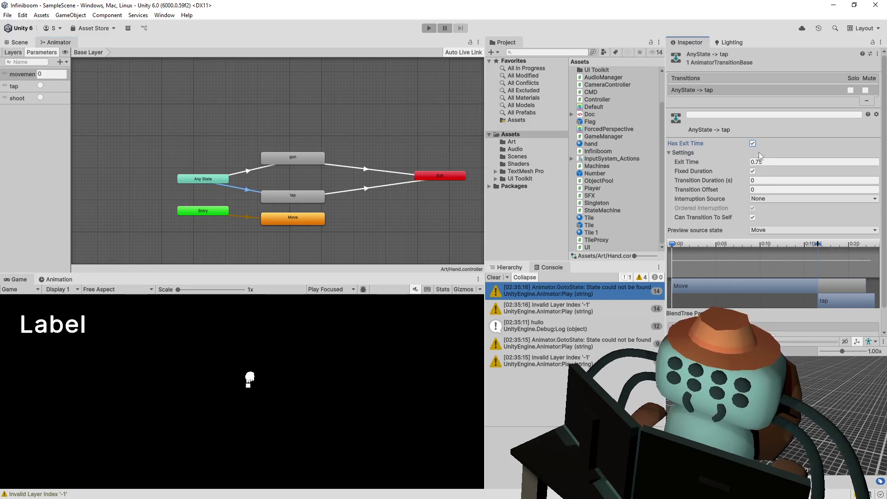
{"action": "left_click", "coordinate": [248, 171]}
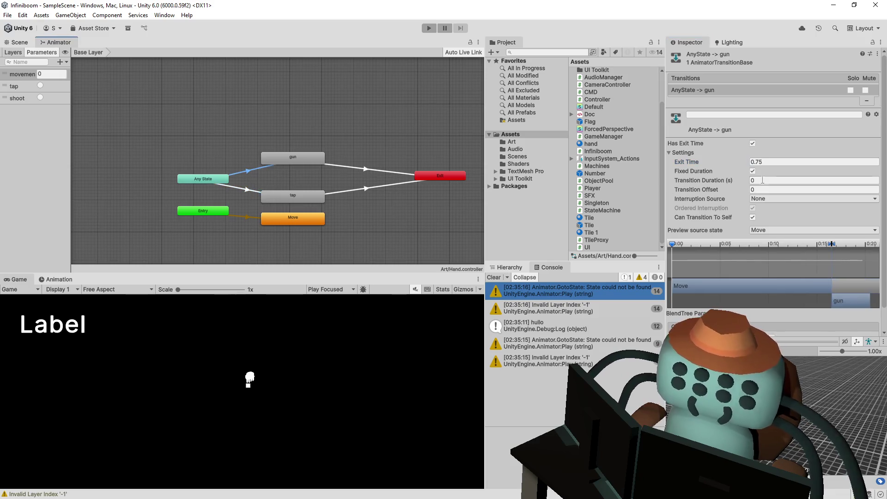
Set the gun transition's Exit Time to 1, preview it, then change it to 0
{"action": "left_click", "coordinate": [786, 162]}
{"action": "type", "text": "1"}
{"action": "key", "text": "Return"}
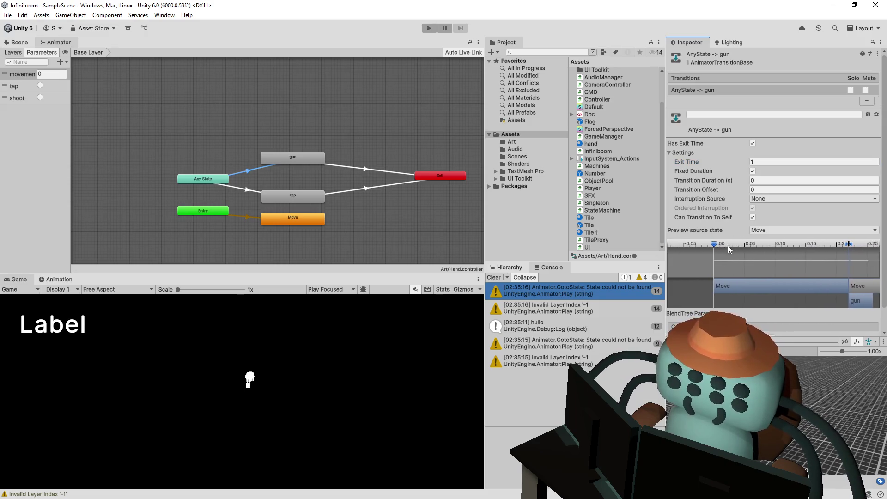
{"action": "mouse_move", "coordinate": [724, 244]}
{"action": "left_mouse_down"}
{"action": "mouse_move", "coordinate": [839, 246]}
{"action": "mouse_move", "coordinate": [788, 248]}
{"action": "left_mouse_up"}
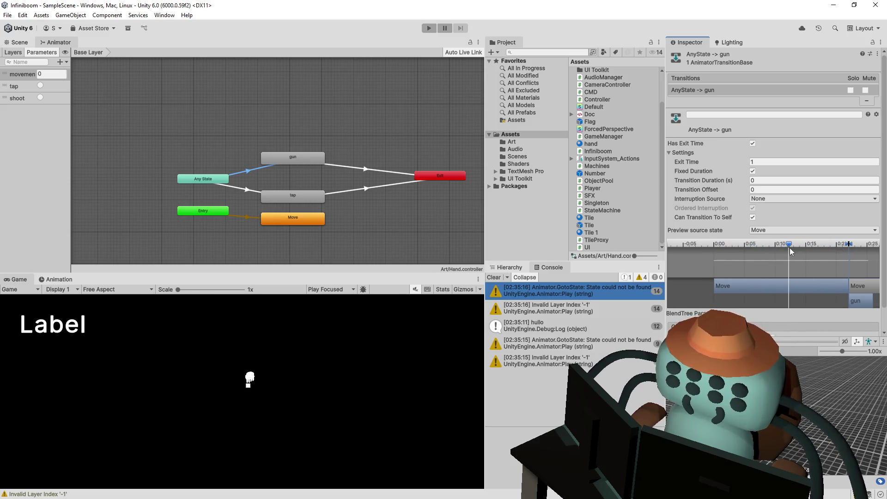
{"action": "left_click", "coordinate": [765, 161]}
{"action": "type", "text": "0"}
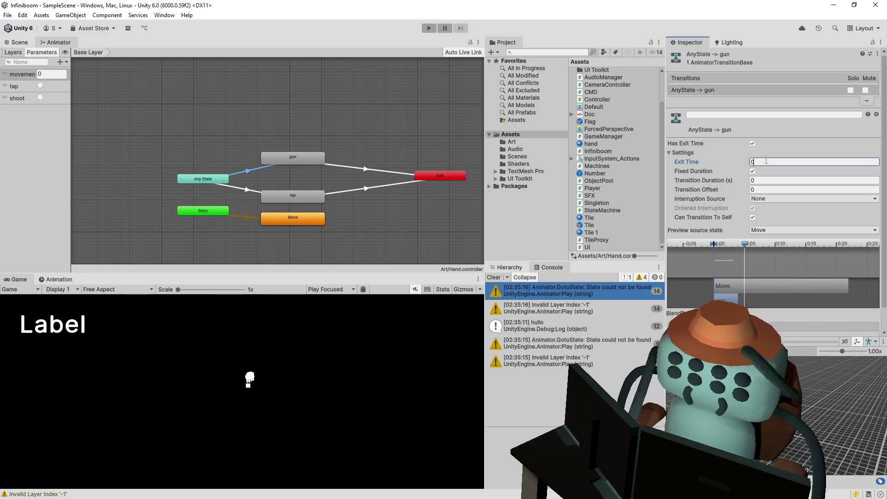
{"action": "left_click", "coordinate": [259, 193]}
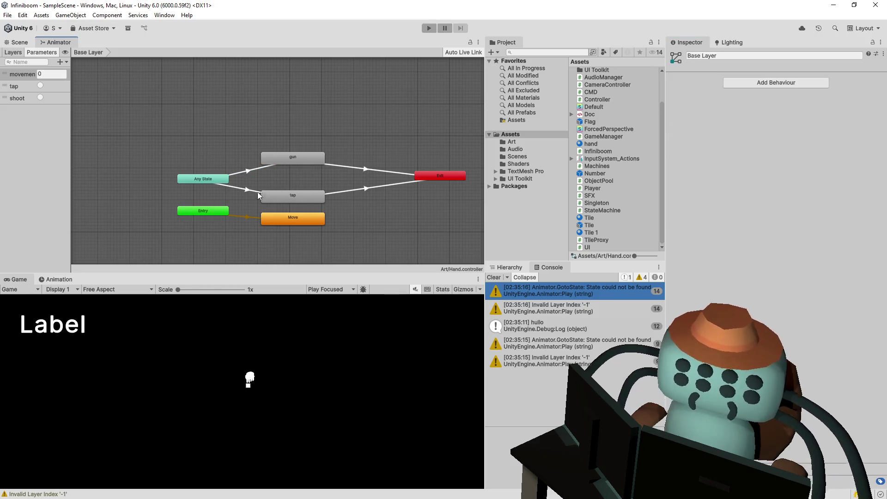
Uncheck Has Exit Time on the Any State → gun transition, comparing it with the tap transition
{"action": "left_click", "coordinate": [258, 191]}
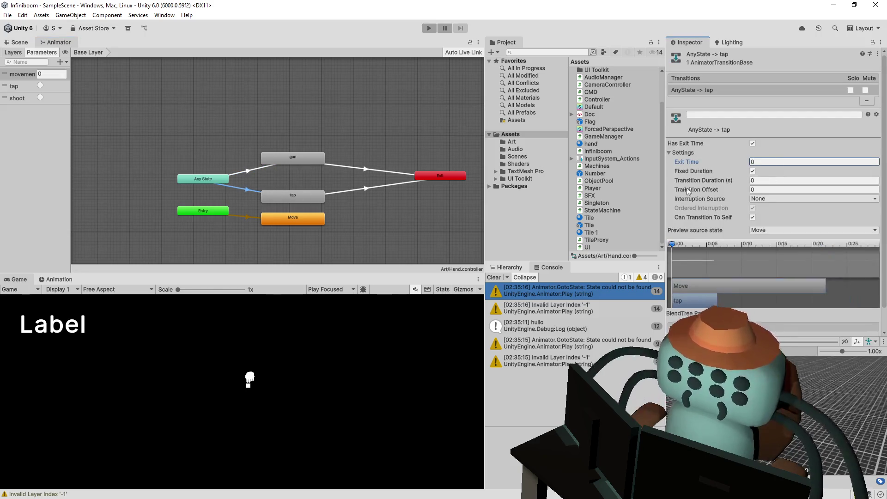
{"action": "left_click", "coordinate": [249, 170]}
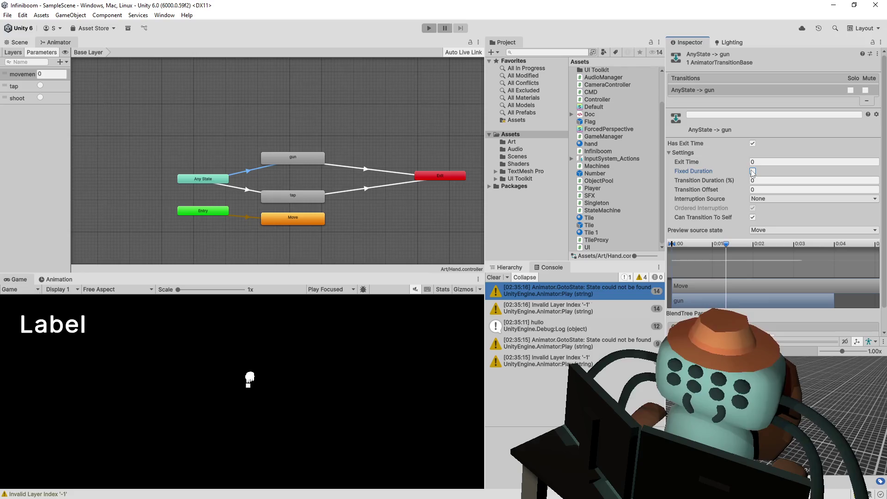
{"action": "left_click", "coordinate": [753, 144]}
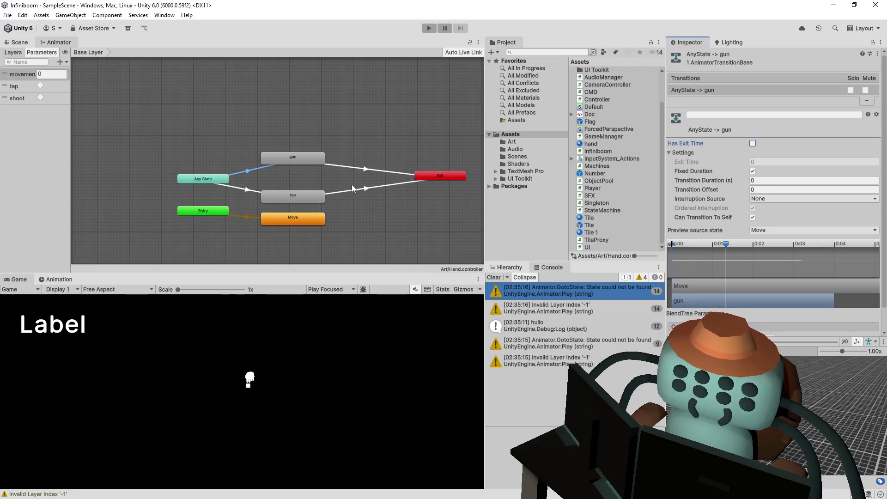
{"action": "left_click", "coordinate": [245, 191]}
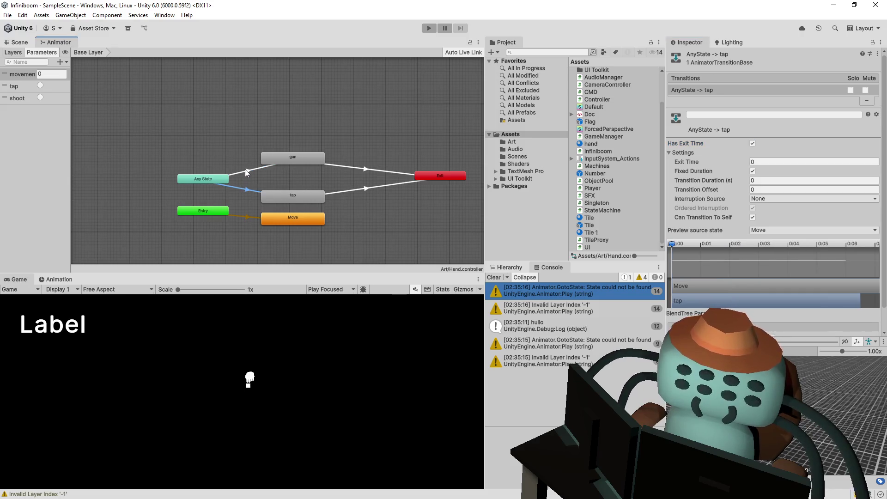
{"action": "left_click", "coordinate": [247, 174]}
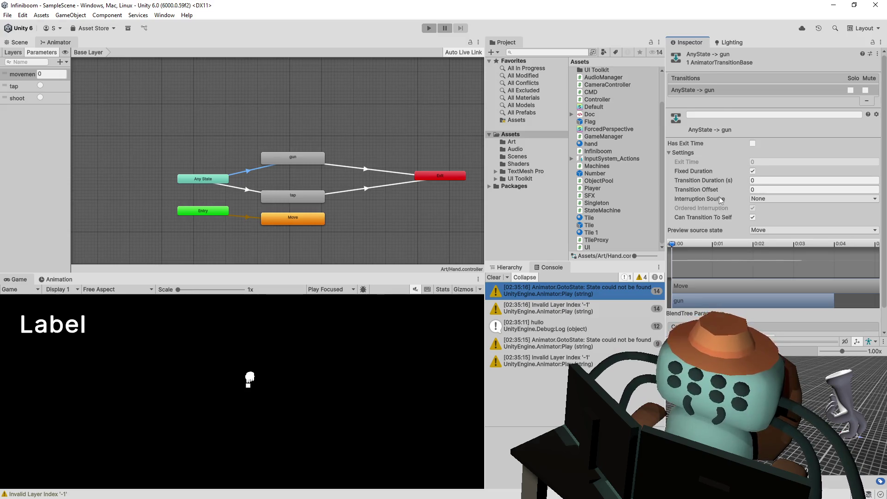
Turn off Can Transition To Self on the gun transition and review its Interruption Source settings
{"action": "scroll", "coordinate": [734, 199], "scroll_direction": "down", "scroll_amount": 1}
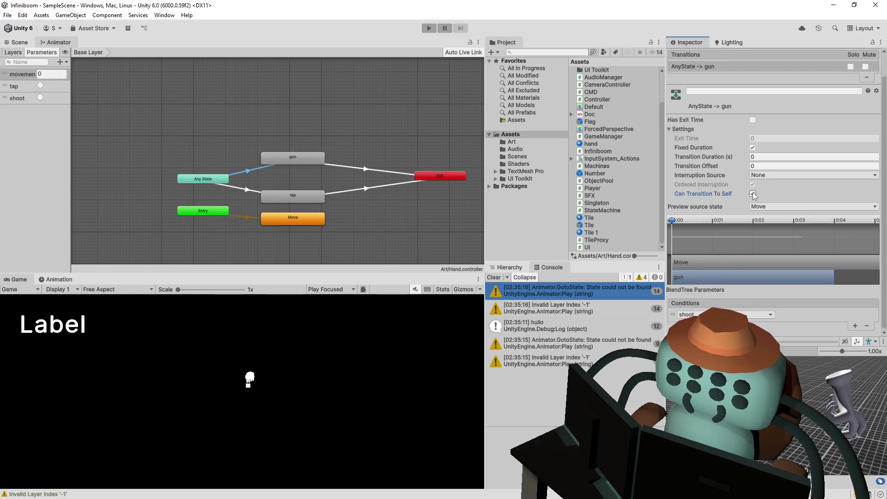
{"action": "left_click", "coordinate": [753, 193]}
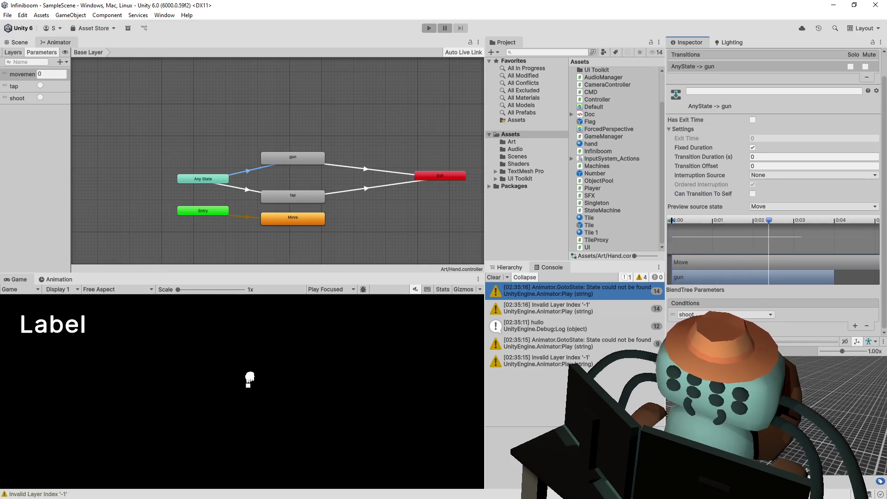
{"action": "left_click", "coordinate": [776, 175]}
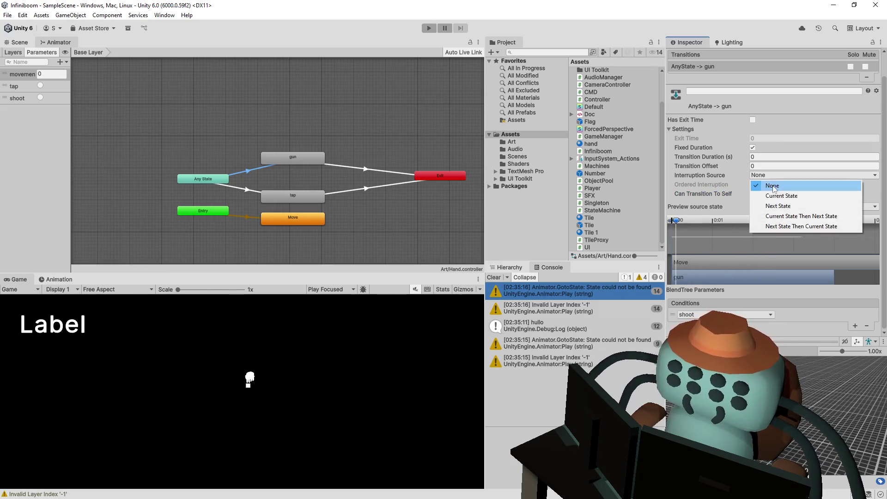
{"action": "left_click", "coordinate": [760, 148]}
{"action": "left_click", "coordinate": [760, 148]}
{"action": "mouse_move", "coordinate": [676, 219]}
{"action": "left_mouse_down"}
{"action": "mouse_move", "coordinate": [781, 220]}
{"action": "mouse_move", "coordinate": [684, 214]}
{"action": "left_mouse_up"}
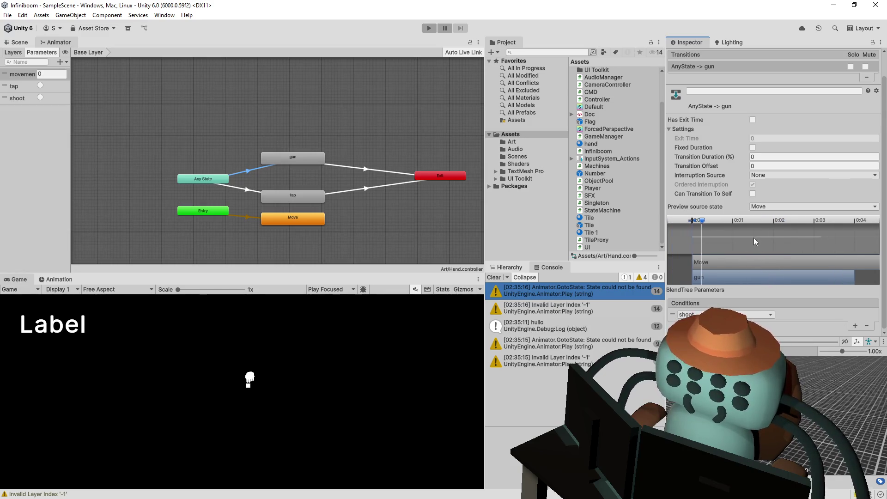
Select both Any State transitions and delete them
{"action": "left_click", "coordinate": [267, 145]}
{"action": "left_click", "coordinate": [244, 173]}
{"action": "key", "text": "Delete"}
{"action": "left_click", "coordinate": [253, 184]}
{"action": "key", "text": "Delete"}
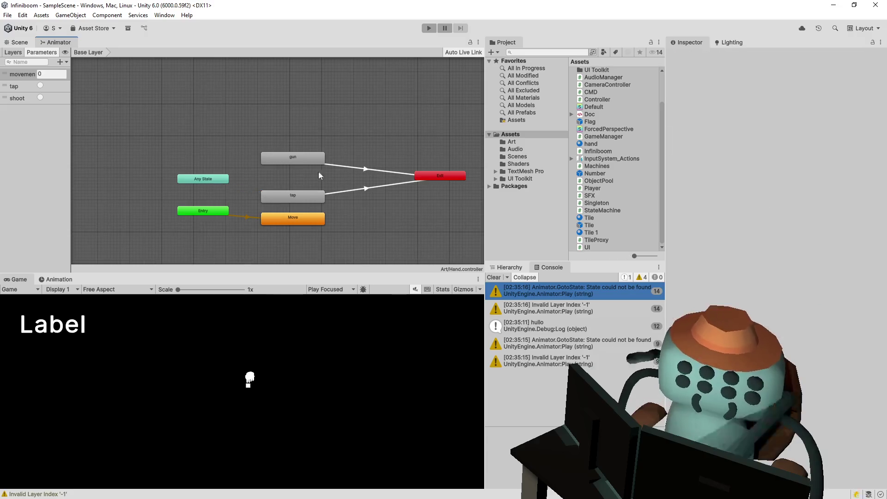
Inspect the gun and tap states in the Animator graph
{"action": "left_click", "coordinate": [300, 142]}
{"action": "left_click", "coordinate": [305, 158]}
{"action": "left_click", "coordinate": [318, 150]}
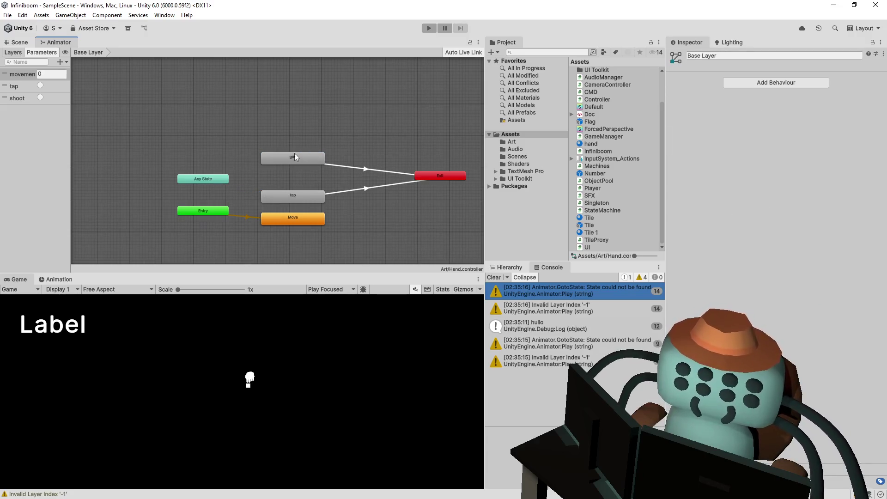
{"action": "left_click", "coordinate": [295, 152]}
{"action": "left_click", "coordinate": [329, 128]}
{"action": "left_click", "coordinate": [300, 198]}
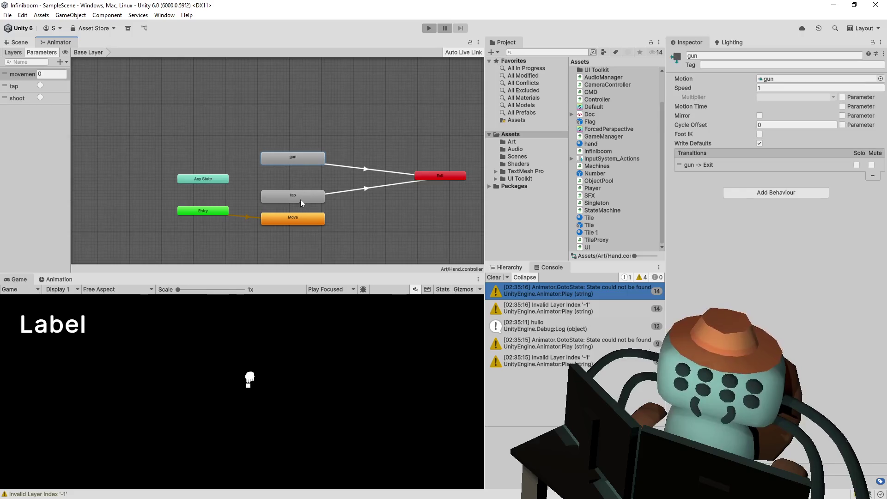
{"action": "left_click", "coordinate": [302, 157]}
{"action": "left_click", "coordinate": [323, 130]}
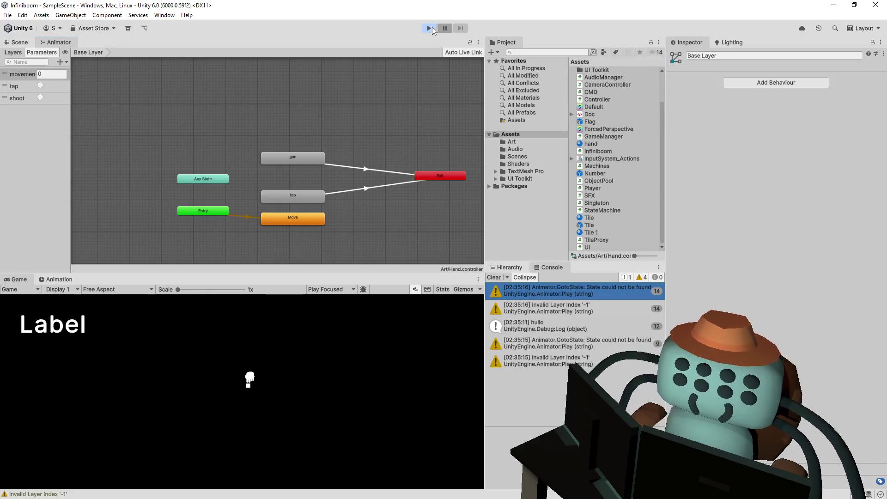
Play-test the board by flagging and revealing tiles, then stop and enlarge the Animator graph
{"action": "left_click", "coordinate": [431, 28]}
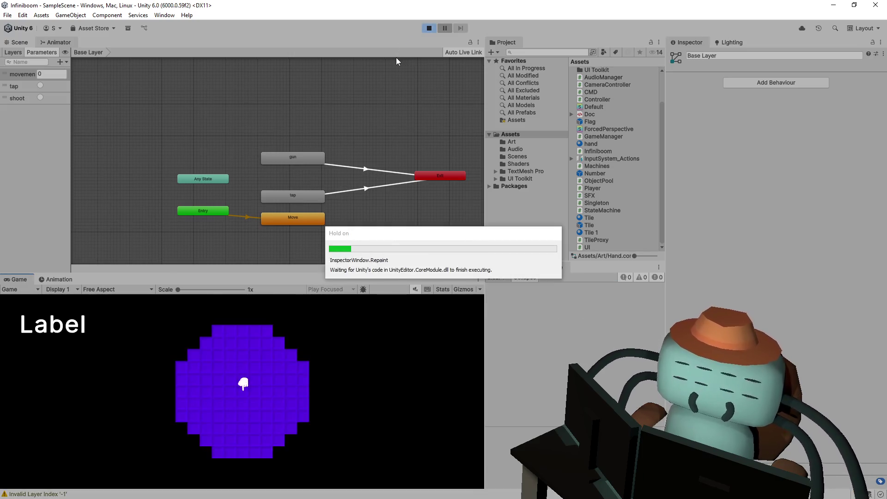
{"action": "left_click", "coordinate": [256, 399]}
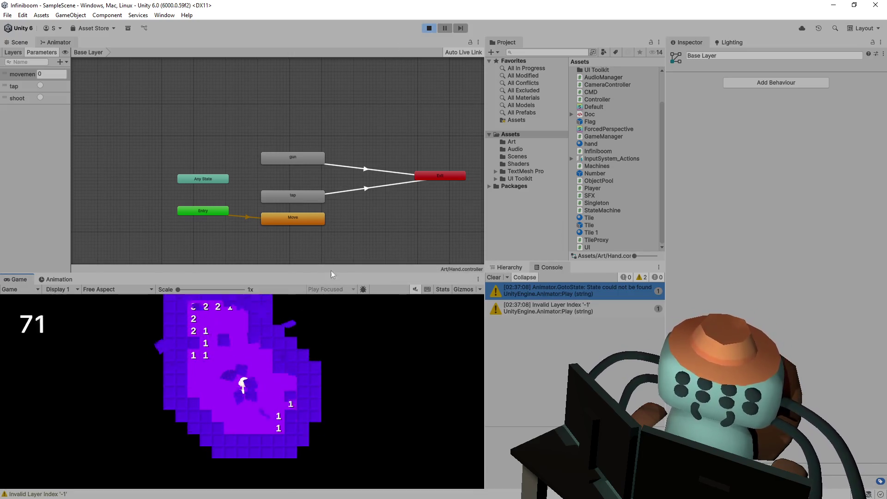
{"action": "left_click_drag", "start_coordinate": [329, 273], "coordinate": [329, 113]}
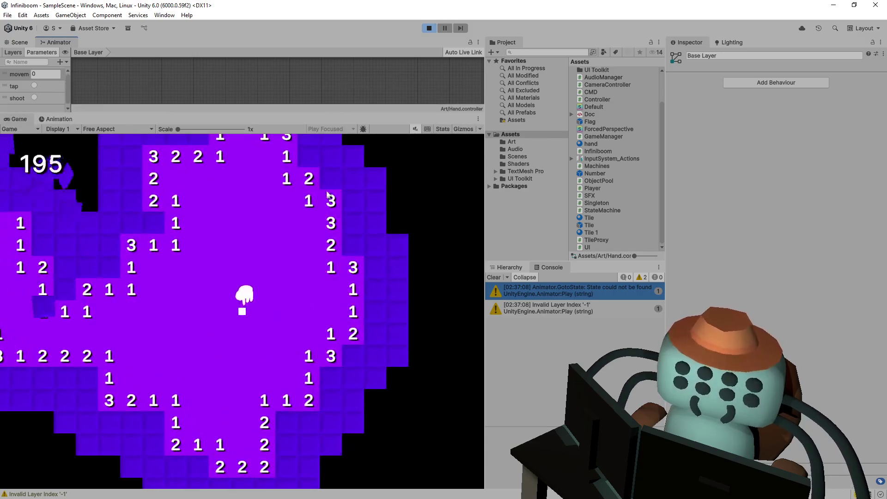
{"action": "right_click", "coordinate": [349, 221]}
{"action": "right_click", "coordinate": [348, 245]}
{"action": "right_click", "coordinate": [343, 197]}
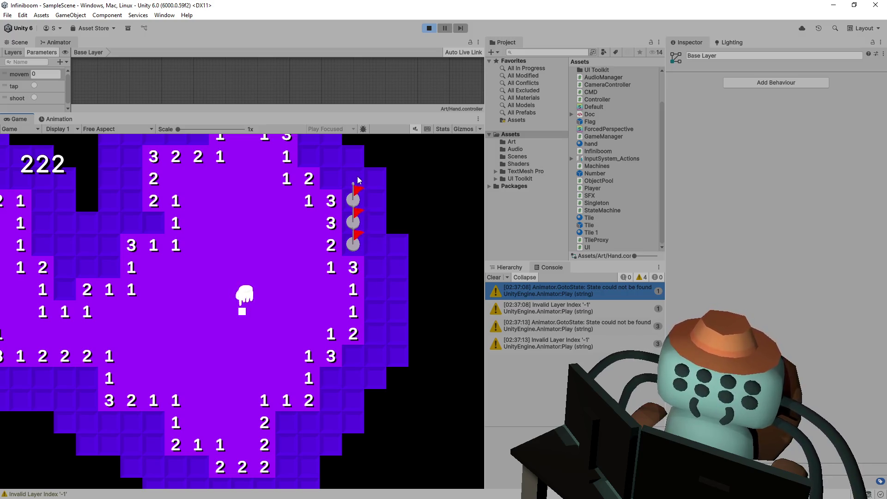
{"action": "left_click", "coordinate": [357, 176]}
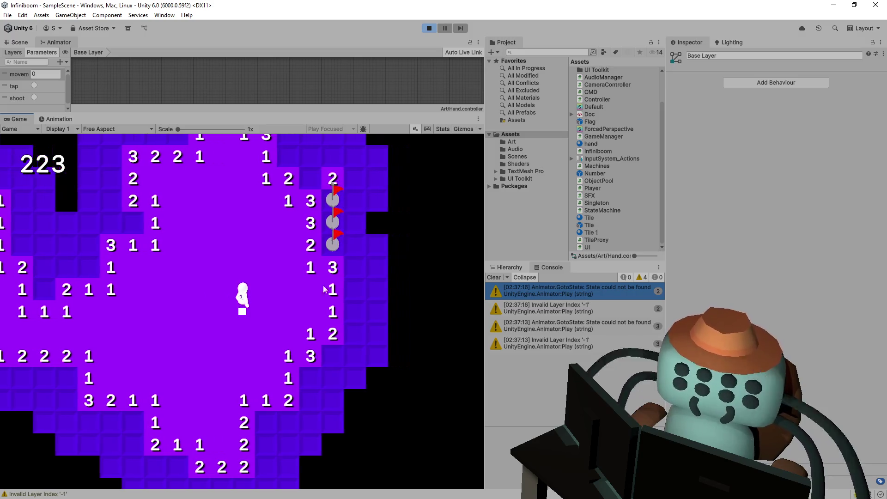
{"action": "left_click", "coordinate": [307, 384]}
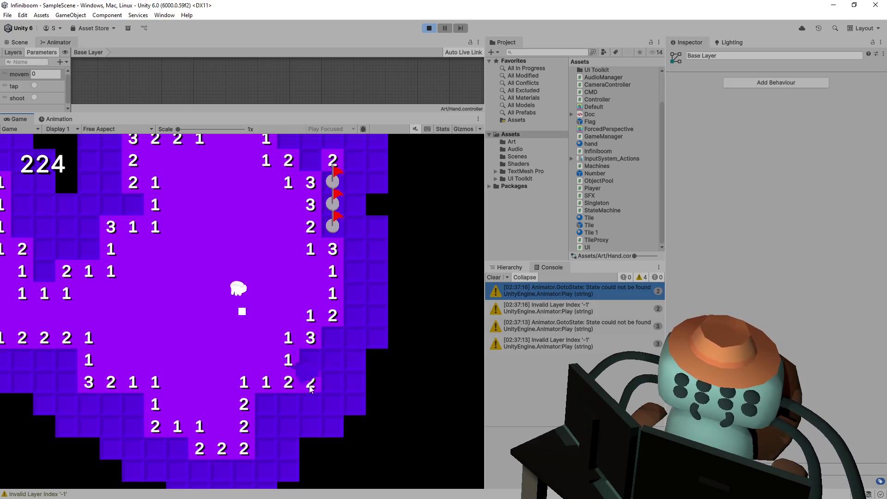
{"action": "left_click", "coordinate": [287, 409]}
{"action": "left_click", "coordinate": [311, 405]}
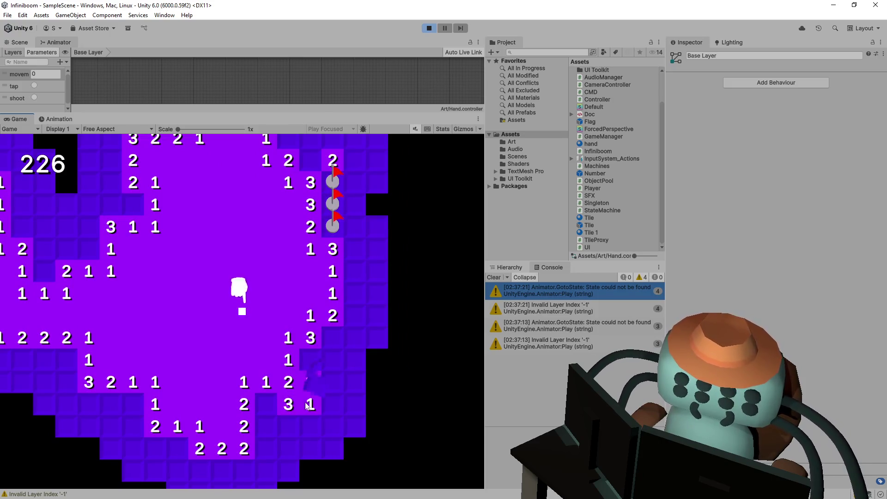
{"action": "left_click", "coordinate": [428, 29]}
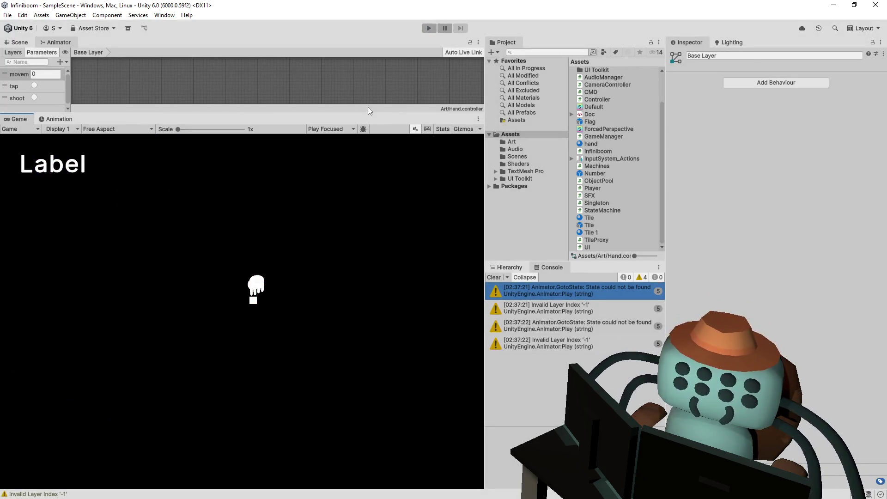
{"action": "left_click_drag", "start_coordinate": [361, 115], "coordinate": [362, 333]}
Turn off Fixed Duration and set Exit Time 5.68 on the gun → Exit transition, then play-test
{"action": "left_click", "coordinate": [315, 158]}
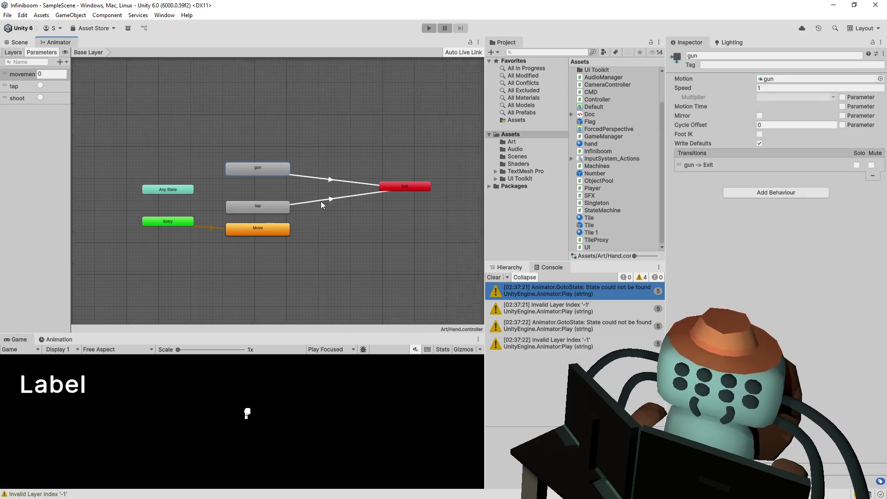
{"action": "scroll", "coordinate": [299, 223], "scroll_direction": "up", "scroll_amount": 2}
{"action": "left_click", "coordinate": [316, 173]}
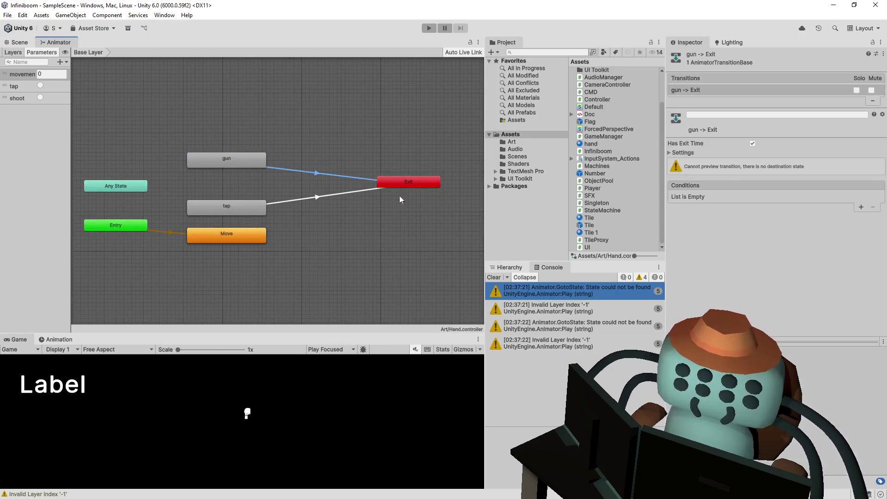
{"action": "left_click", "coordinate": [683, 153]}
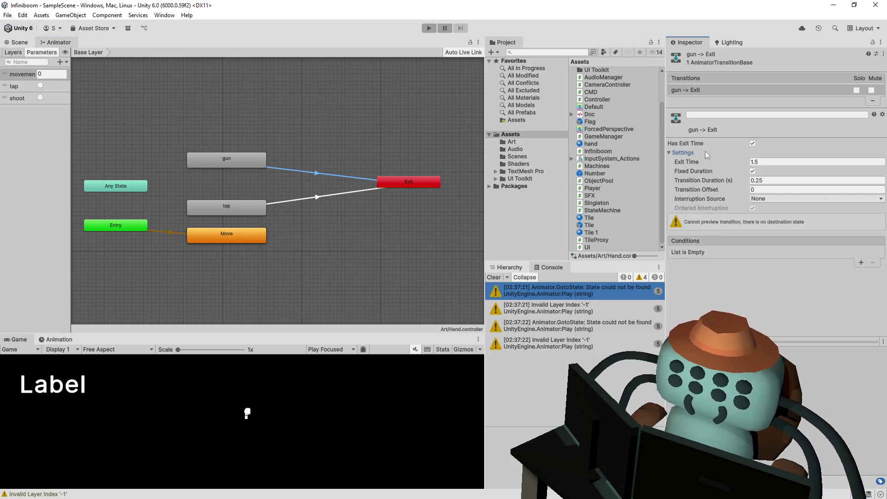
{"action": "left_click", "coordinate": [752, 144]}
{"action": "left_click", "coordinate": [752, 144]}
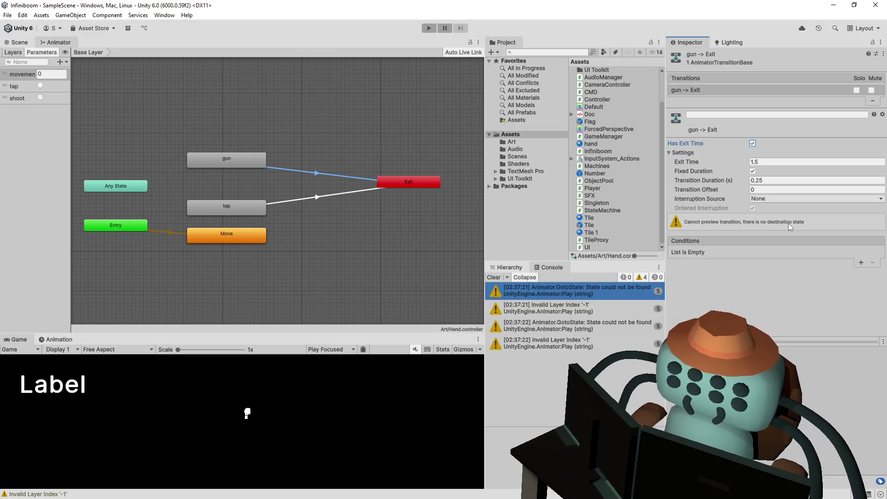
{"action": "left_click", "coordinate": [752, 171]}
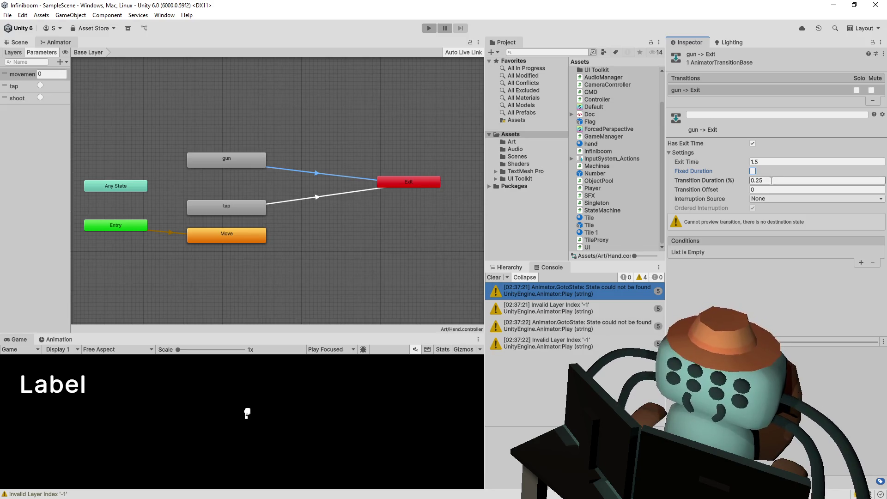
{"action": "left_click", "coordinate": [768, 161]}
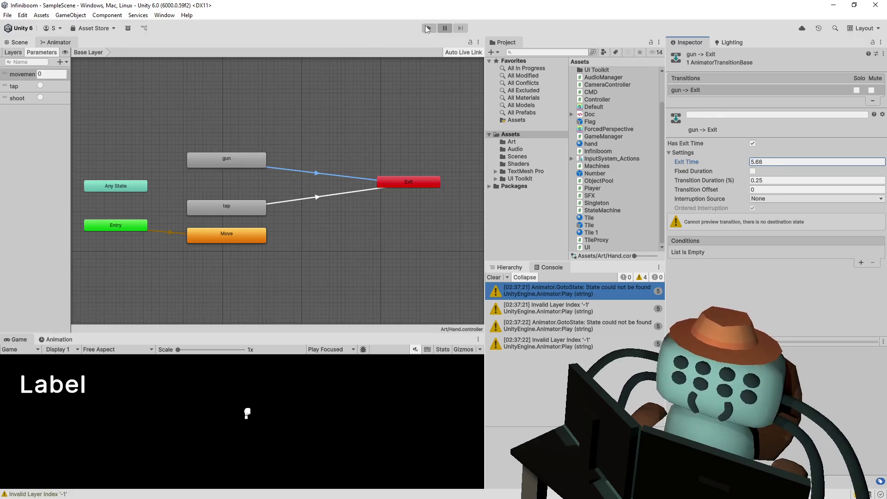
{"action": "left_click", "coordinate": [428, 28]}
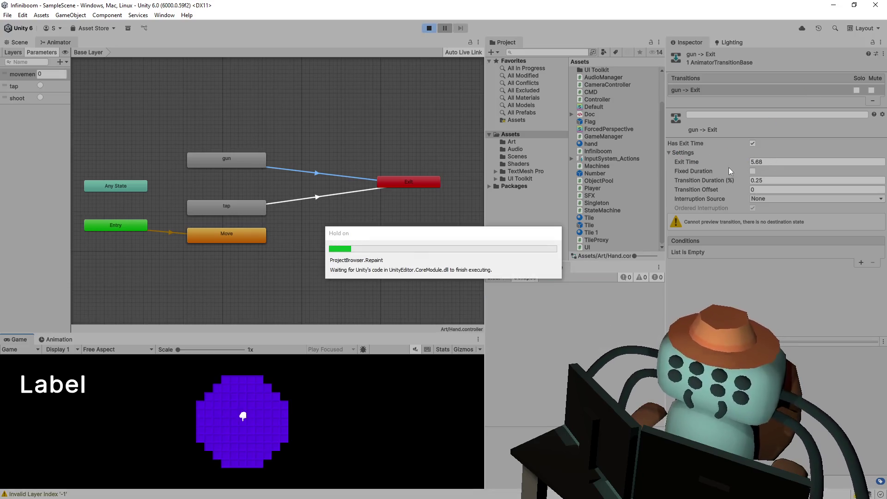
Enlarge the game view, flip the opening tiles and flag two mines near the top row
{"action": "left_click_drag", "start_coordinate": [285, 332], "coordinate": [285, 175]}
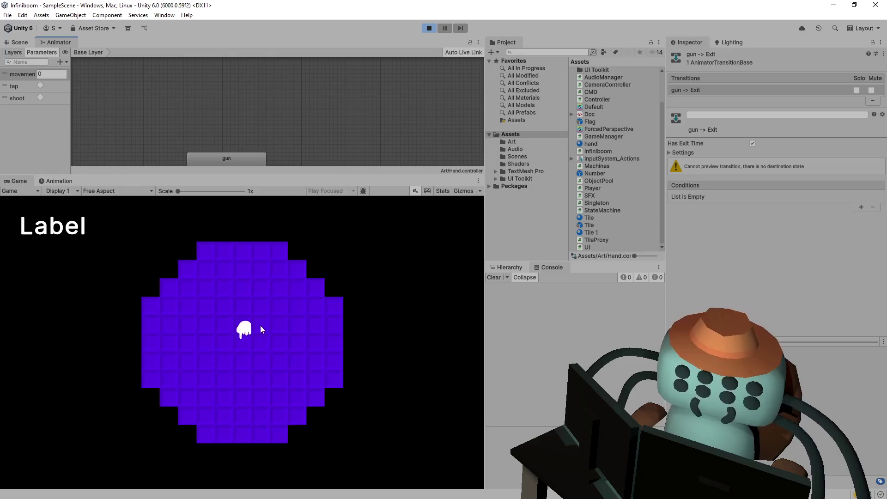
{"action": "left_click", "coordinate": [261, 323]}
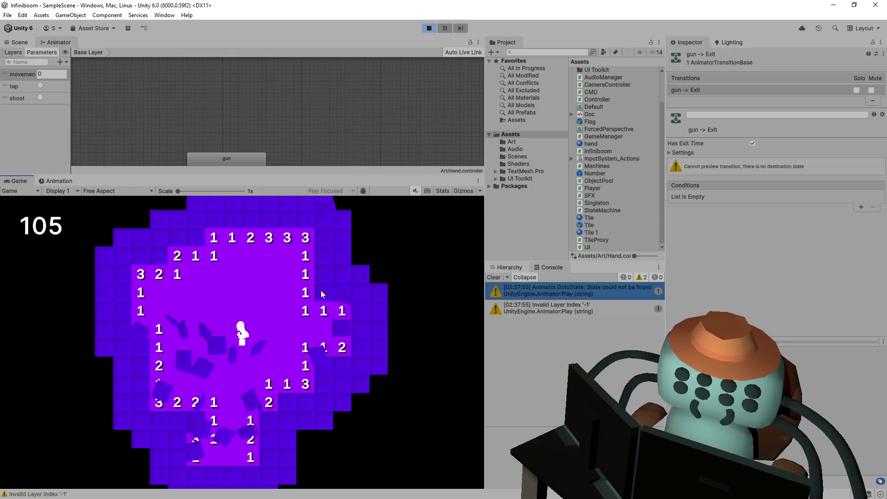
{"action": "left_click", "coordinate": [320, 290]}
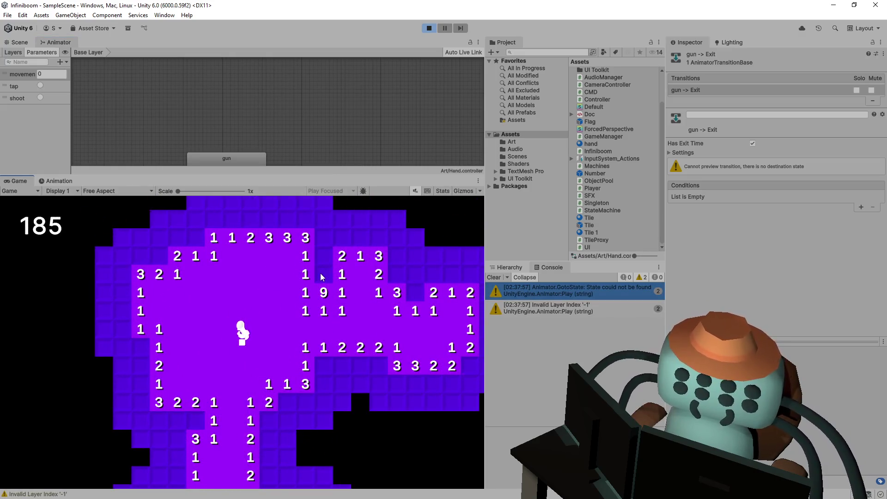
{"action": "right_click", "coordinate": [320, 273]}
{"action": "left_click", "coordinate": [321, 264]}
{"action": "right_click", "coordinate": [321, 236]}
{"action": "left_click", "coordinate": [367, 238]}
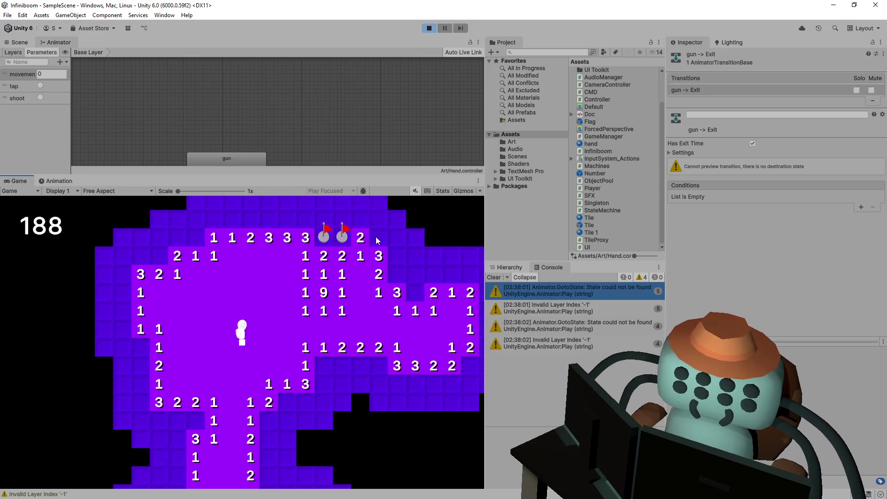
{"action": "left_click", "coordinate": [375, 237]}
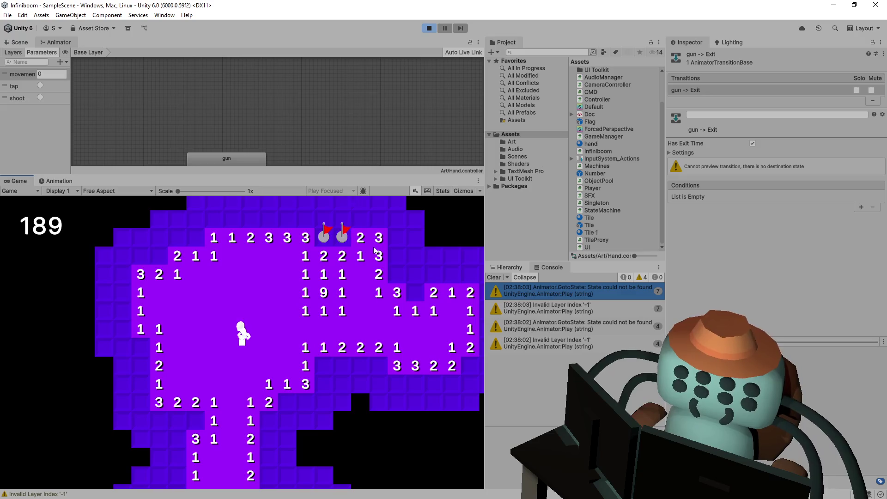
Flag mines on the right and lower middle, reveal their neighbours, then stop the test
{"action": "right_click", "coordinate": [415, 290]}
{"action": "right_click", "coordinate": [417, 271]}
{"action": "left_click", "coordinate": [431, 273]}
{"action": "left_click", "coordinate": [451, 273]}
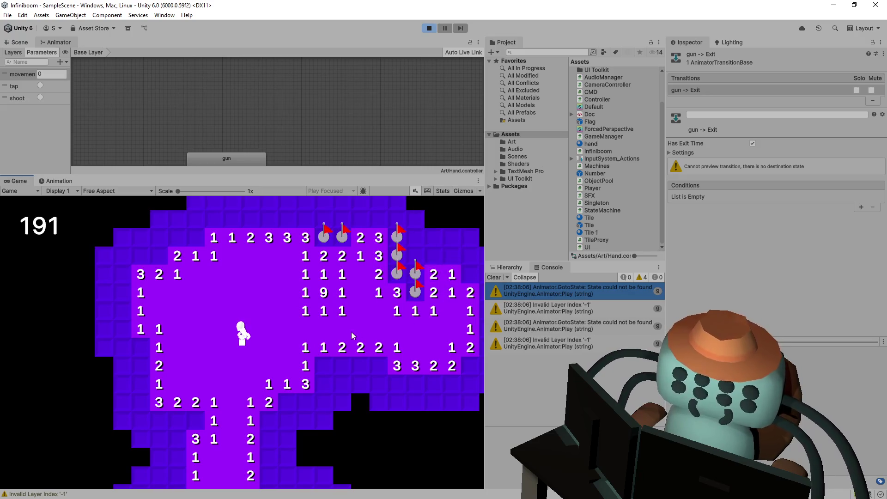
{"action": "right_click", "coordinate": [322, 365]}
{"action": "left_click", "coordinate": [342, 365]}
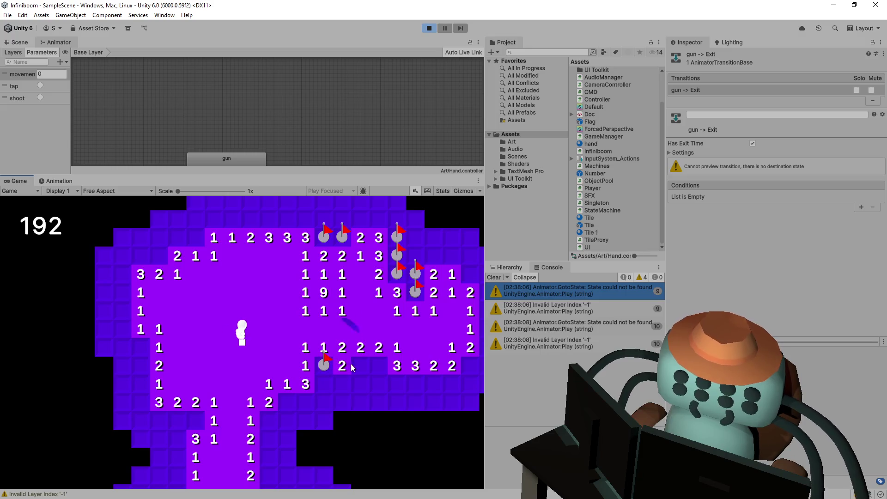
{"action": "left_click", "coordinate": [429, 29]}
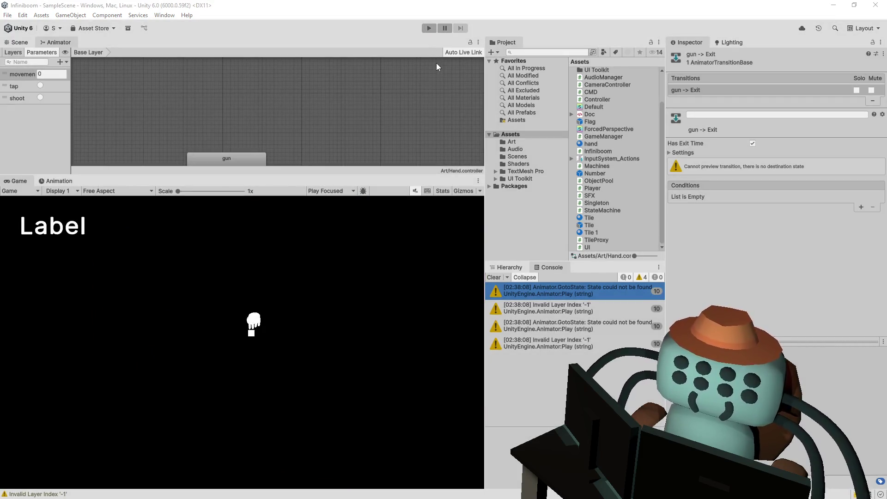
{"action": "key", "text": "alt+Tab"}
Scroll Player.cs down to the flip and flag handlers' anim.Play calls, then return to Unity
{"action": "scroll", "coordinate": [240, 313], "scroll_direction": "down", "scroll_amount": 5}
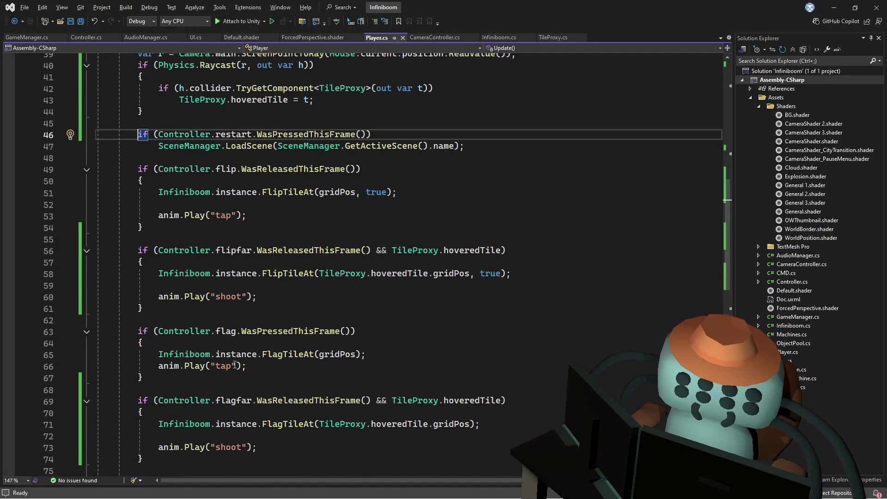
{"action": "scroll", "coordinate": [329, 319], "scroll_direction": "down", "scroll_amount": 1}
{"action": "key", "text": "alt+Tab"}
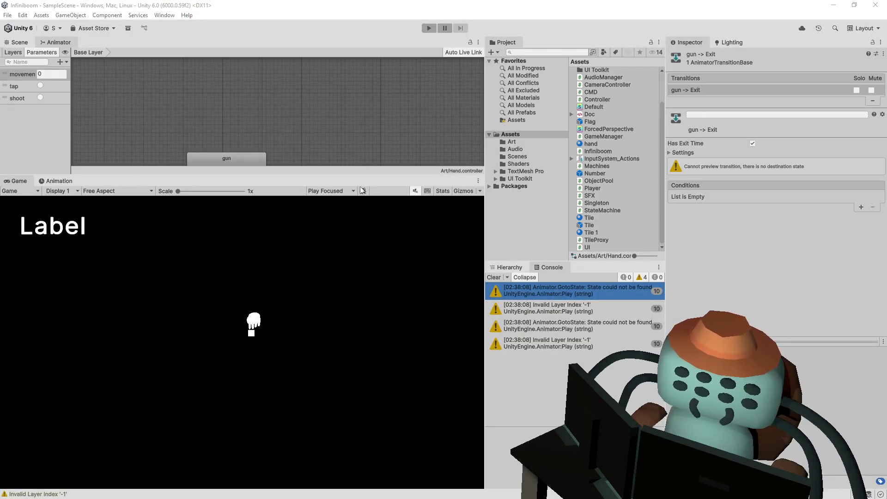
Delete the gun → Exit and tap → Exit transitions in the enlarged Animator graph
{"action": "left_click_drag", "start_coordinate": [325, 132], "coordinate": [301, 77]}
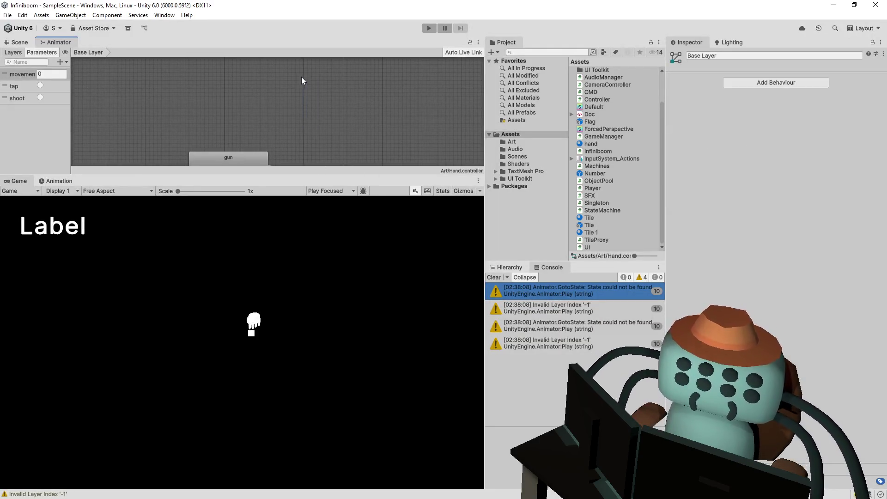
{"action": "left_click_drag", "start_coordinate": [310, 174], "coordinate": [314, 309]}
{"action": "left_click", "coordinate": [306, 164]}
{"action": "key", "text": "Delete"}
{"action": "left_click", "coordinate": [295, 177]}
{"action": "key", "text": "Delete"}
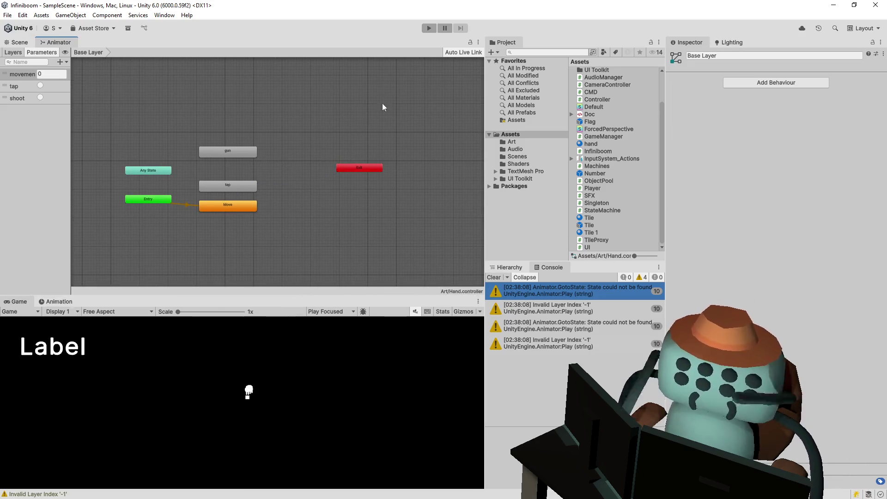
Start a new play test, flag four mines and reveal the tiles below the 3
{"action": "left_click", "coordinate": [428, 28]}
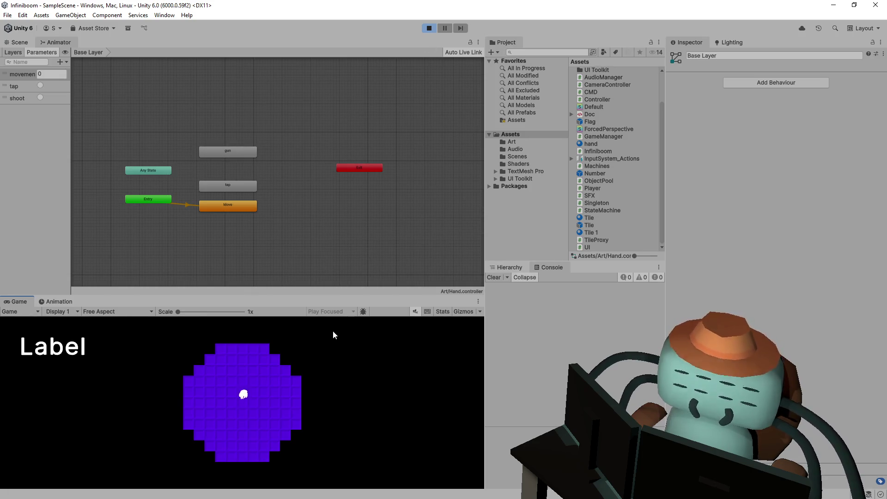
{"action": "left_click_drag", "start_coordinate": [347, 296], "coordinate": [347, 144]}
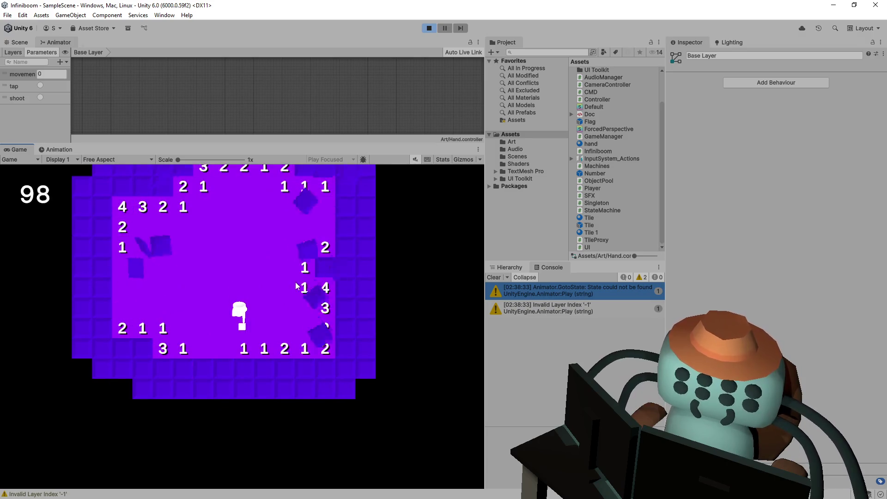
{"action": "right_click", "coordinate": [326, 263]}
{"action": "right_click", "coordinate": [345, 266]}
{"action": "right_click", "coordinate": [360, 224]}
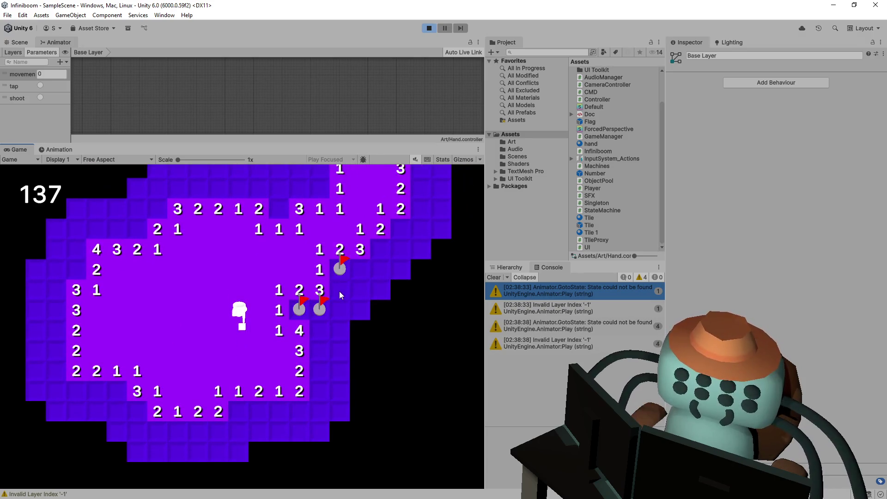
{"action": "left_click", "coordinate": [341, 295]}
{"action": "left_click", "coordinate": [338, 305]}
{"action": "right_click", "coordinate": [360, 268]}
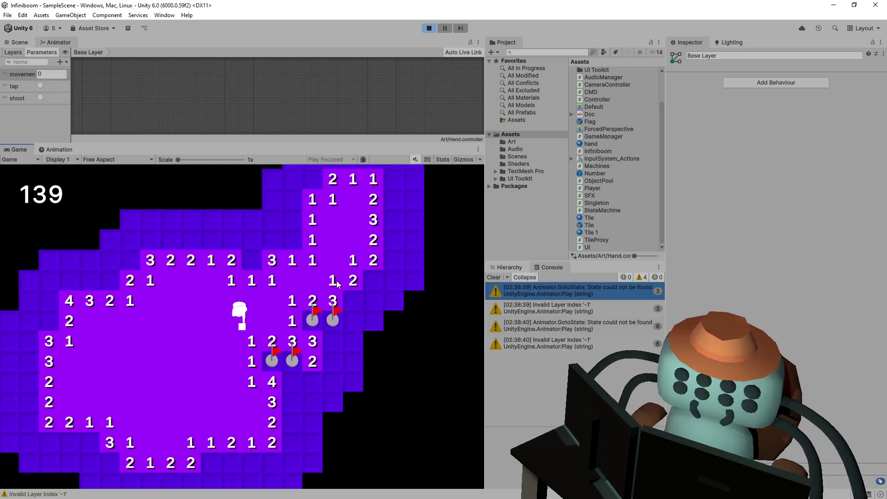
Open the state-not-found warning's details and jump to the offending shoot call in Player.cs
{"action": "left_click", "coordinate": [609, 289]}
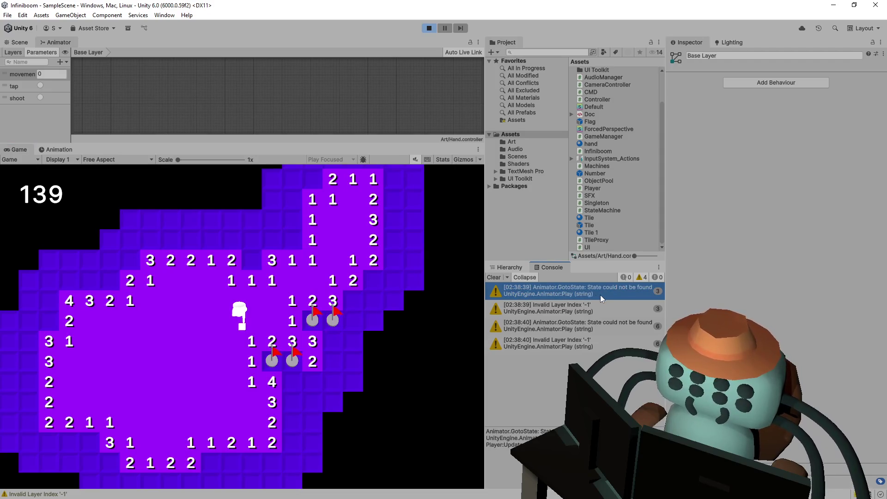
{"action": "double_click", "coordinate": [591, 295]}
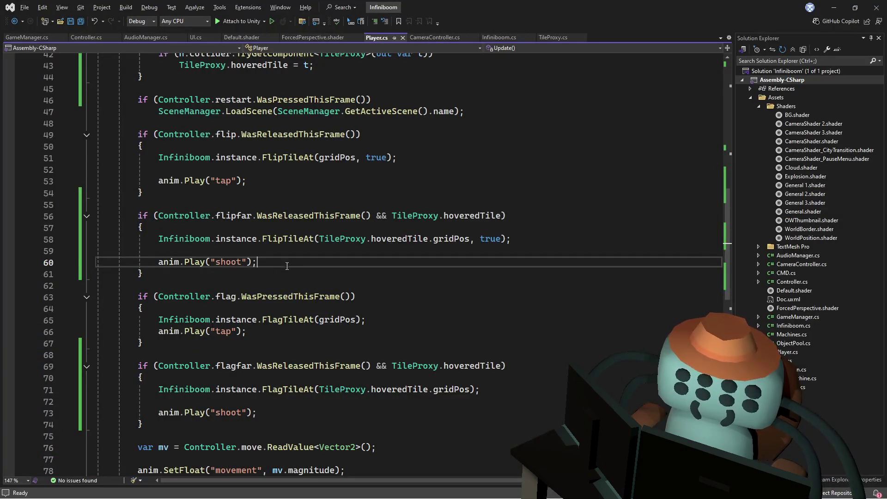
{"action": "key", "text": "alt+Tab"}
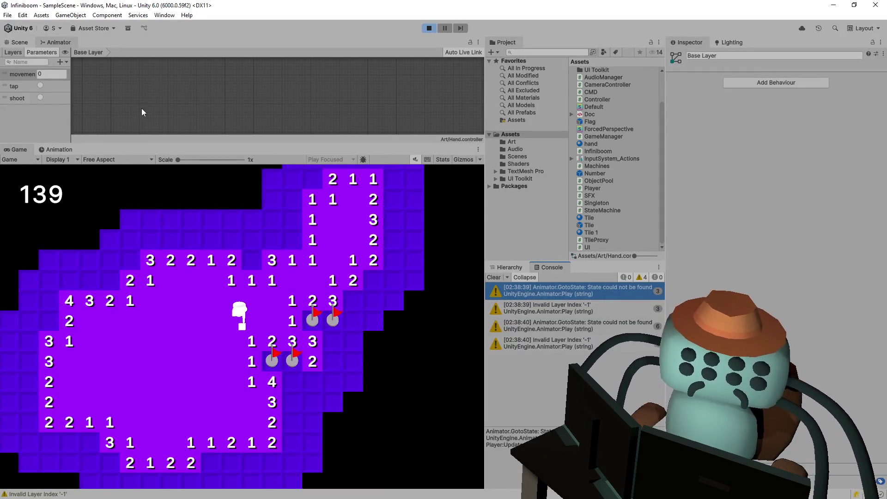
Select the gun state in the Animator and rename it to 'shoot' in the Inspector
{"action": "scroll", "coordinate": [261, 104], "scroll_direction": "down", "scroll_amount": 5}
{"action": "scroll", "coordinate": [289, 108], "scroll_direction": "up", "scroll_amount": 5}
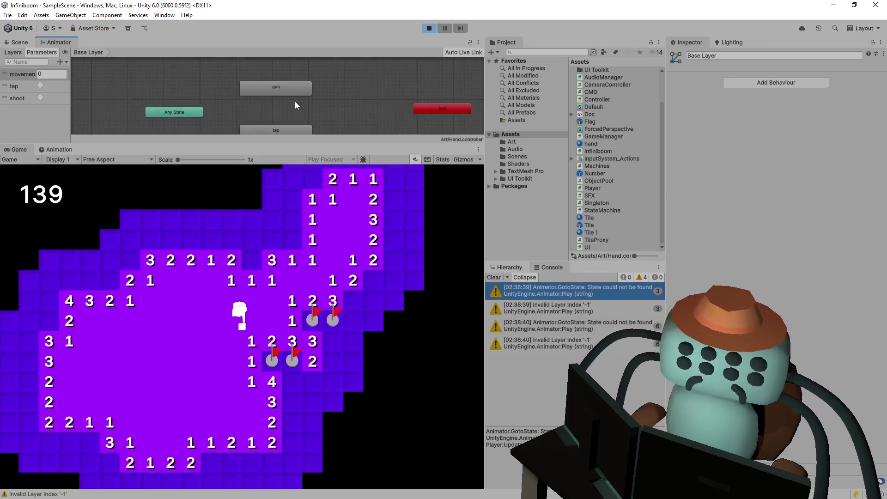
{"action": "left_click", "coordinate": [287, 84]}
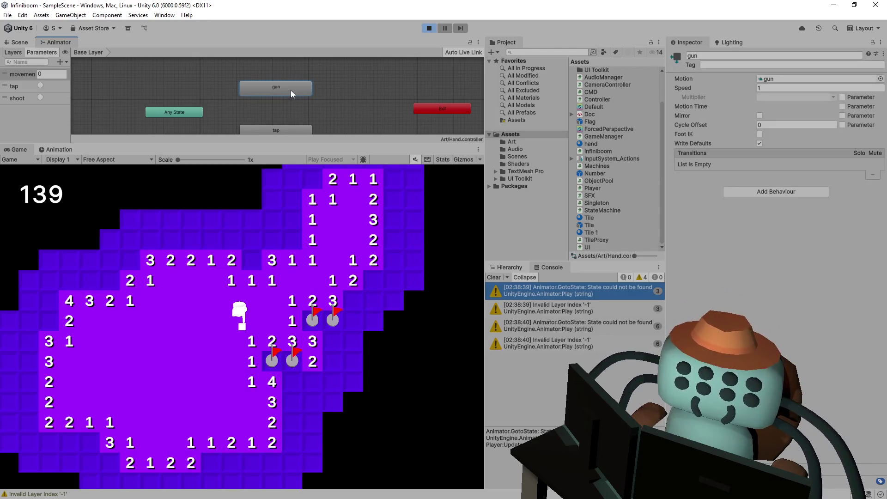
{"action": "left_click", "coordinate": [711, 55]}
{"action": "type", "text": "shoot"}
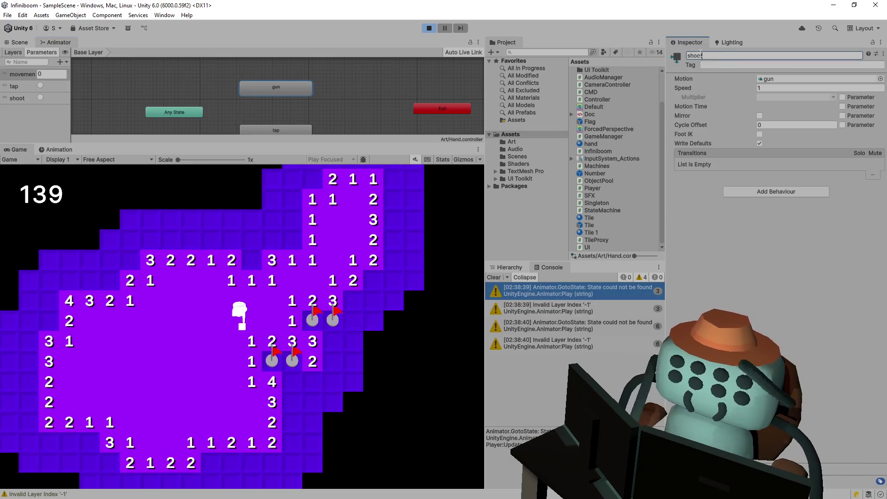
{"action": "left_click", "coordinate": [384, 71]}
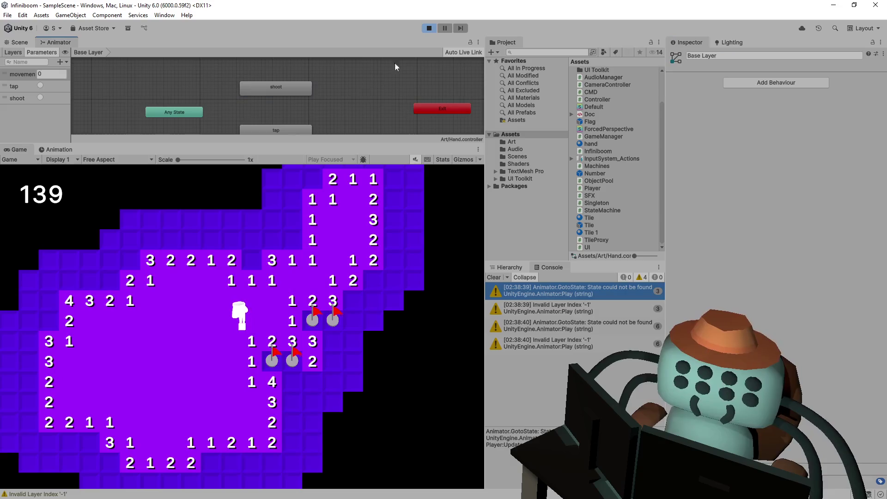
Restart the play test and reveal the first tiles around the hand
{"action": "left_click", "coordinate": [429, 28]}
{"action": "key", "text": "ctrl+p"}
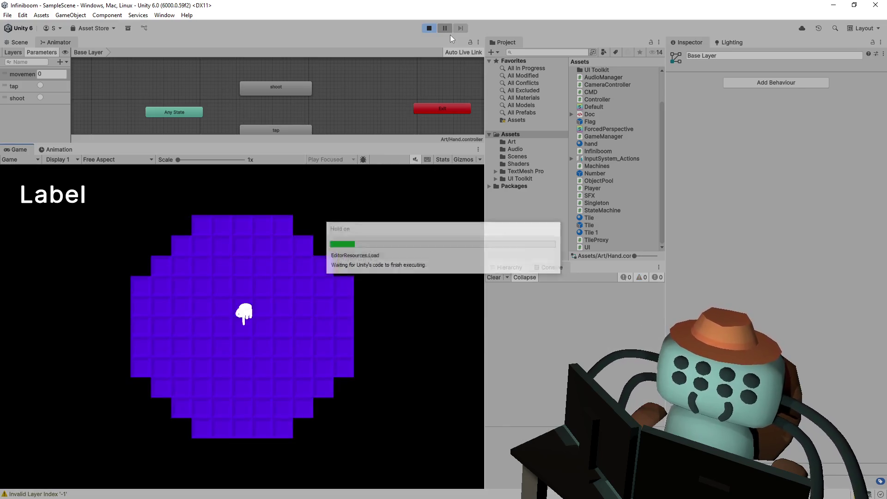
{"action": "left_click", "coordinate": [301, 287]}
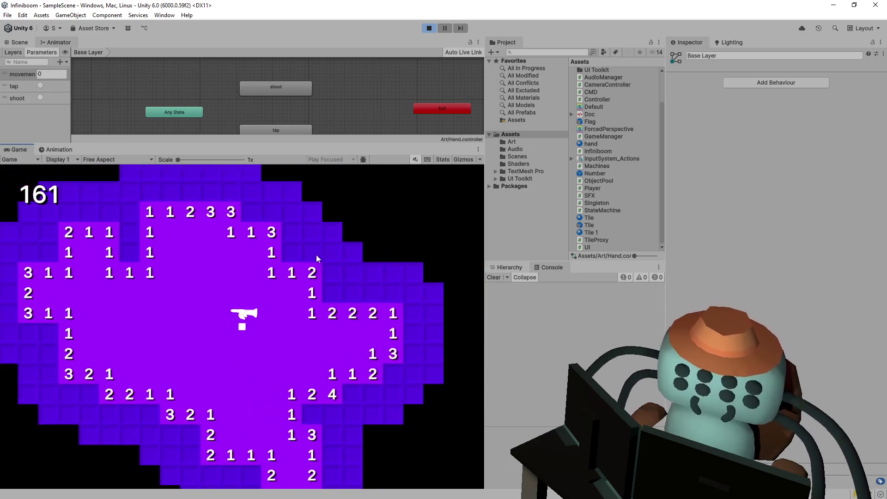
{"action": "left_click", "coordinate": [311, 276]}
{"action": "left_click", "coordinate": [300, 251]}
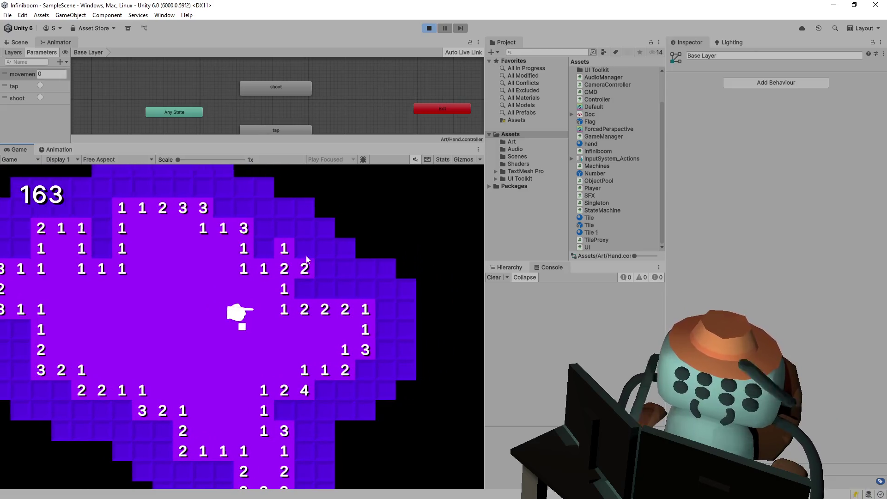
{"action": "left_click", "coordinate": [260, 343]}
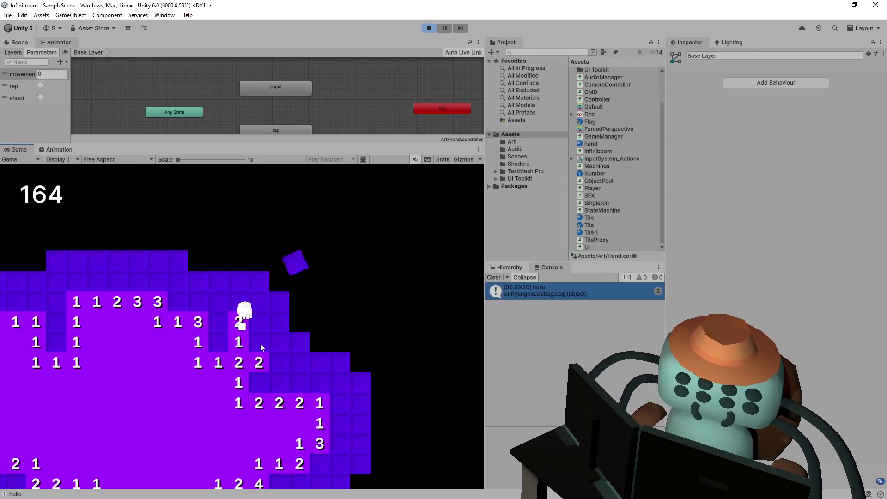
{"action": "left_click", "coordinate": [260, 344]}
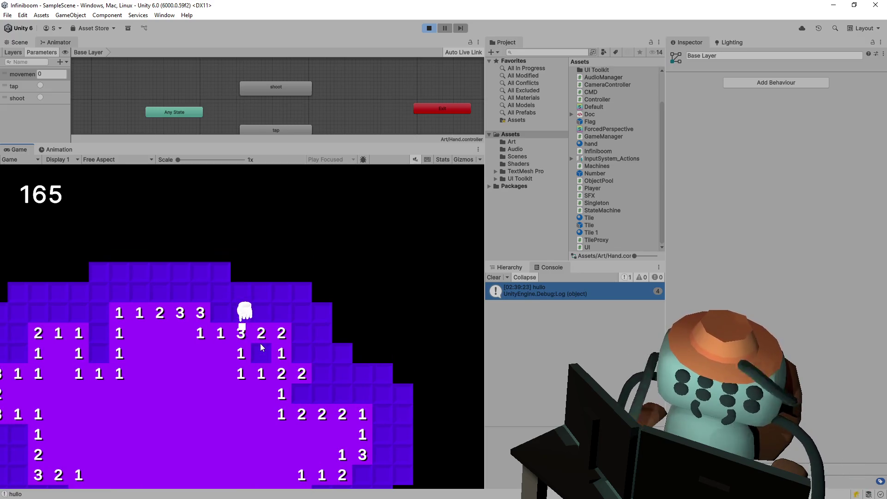
{"action": "left_click", "coordinate": [260, 346]}
{"action": "left_click", "coordinate": [260, 347]}
Walk the character across the board with WASD, flagging a dark tile near the hand
{"action": "key", "text": "d"}
{"action": "key", "text": "d"}
{"action": "key", "text": "d"}
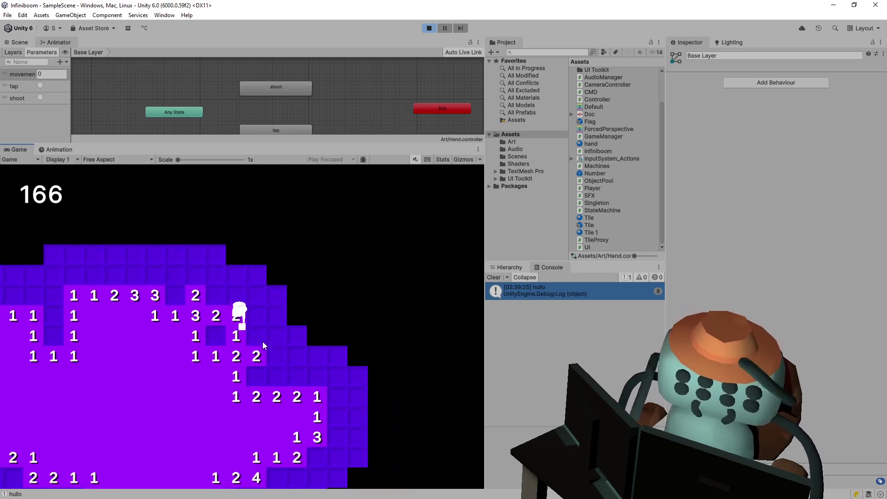
{"action": "key", "text": "d"}
{"action": "key", "text": "d"}
{"action": "key", "text": "s"}
{"action": "key", "text": "s"}
{"action": "key", "text": "s"}
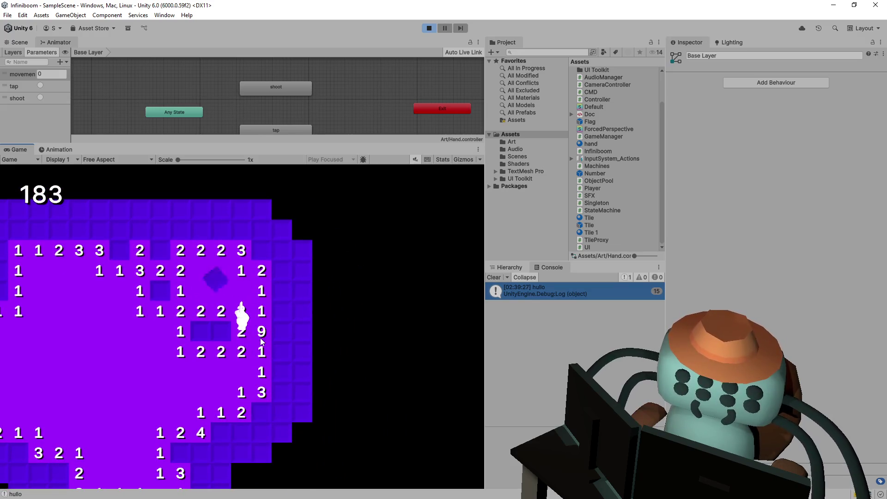
{"action": "key", "text": "w"}
{"action": "key", "text": "w"}
{"action": "key", "text": "d"}
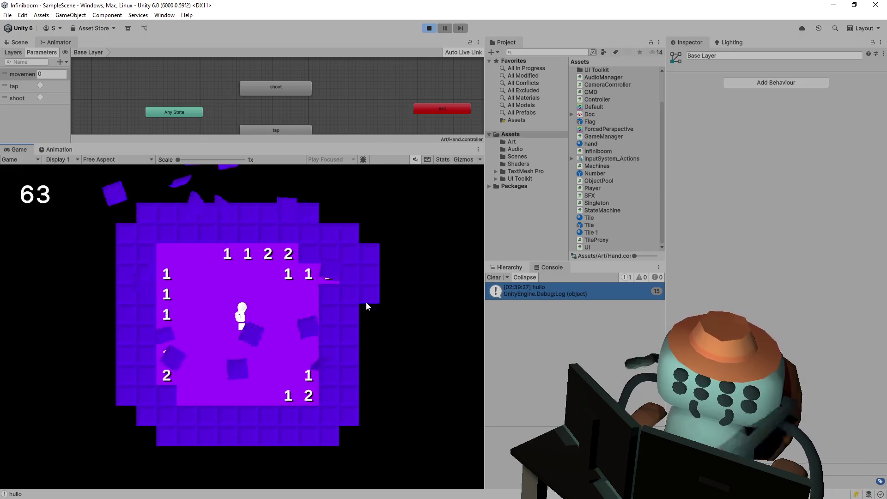
{"action": "key", "text": "w"}
{"action": "key", "text": "w"}
{"action": "key", "text": "d"}
{"action": "key", "text": "d"}
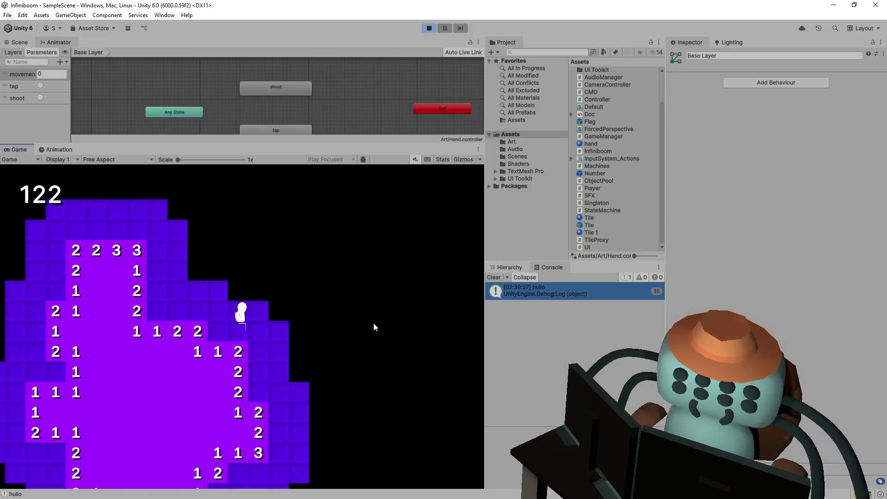
{"action": "key", "text": "a"}
{"action": "right_click", "coordinate": [245, 332]}
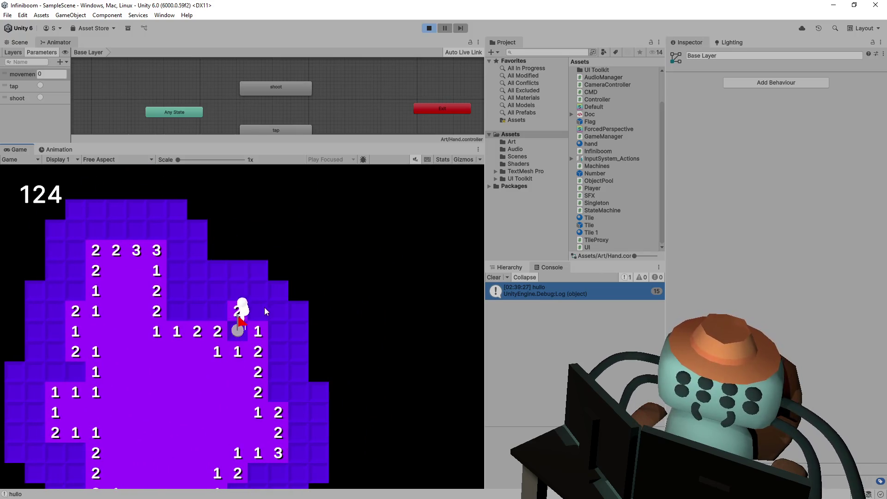
{"action": "key", "text": "s"}
{"action": "key", "text": "s"}
{"action": "key", "text": "a"}
Flag several more suspected mines, reveal neighbouring tiles, then stop the game
{"action": "right_click", "coordinate": [306, 324]}
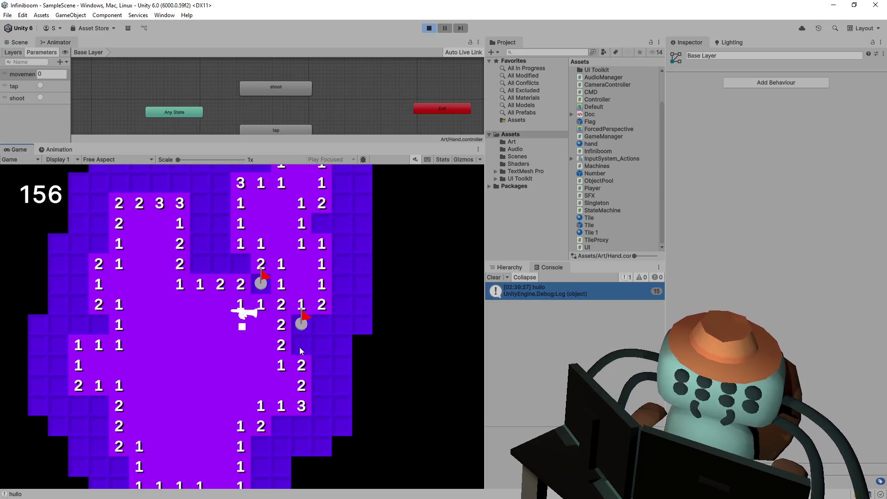
{"action": "left_click", "coordinate": [323, 326]}
{"action": "right_click", "coordinate": [213, 262]}
{"action": "left_click", "coordinate": [218, 261]}
{"action": "right_click", "coordinate": [234, 260]}
{"action": "key", "text": "w"}
{"action": "key", "text": "a"}
{"action": "right_click", "coordinate": [251, 251]}
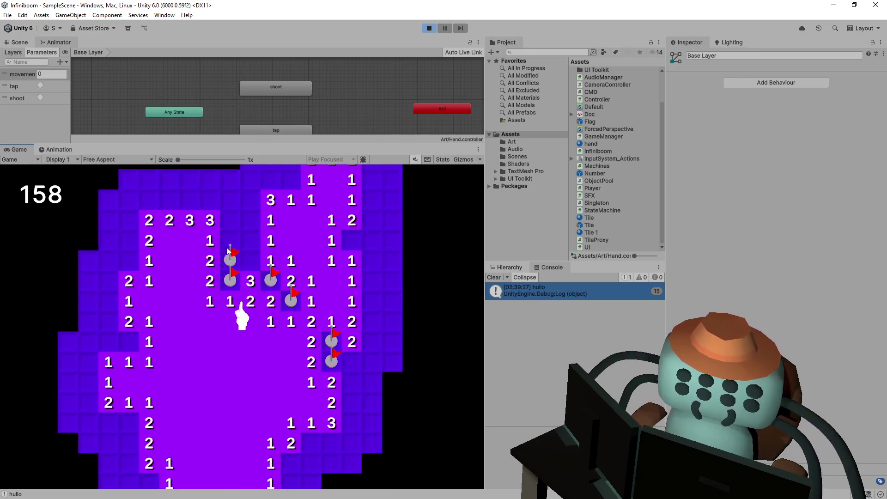
{"action": "left_click", "coordinate": [427, 27]}
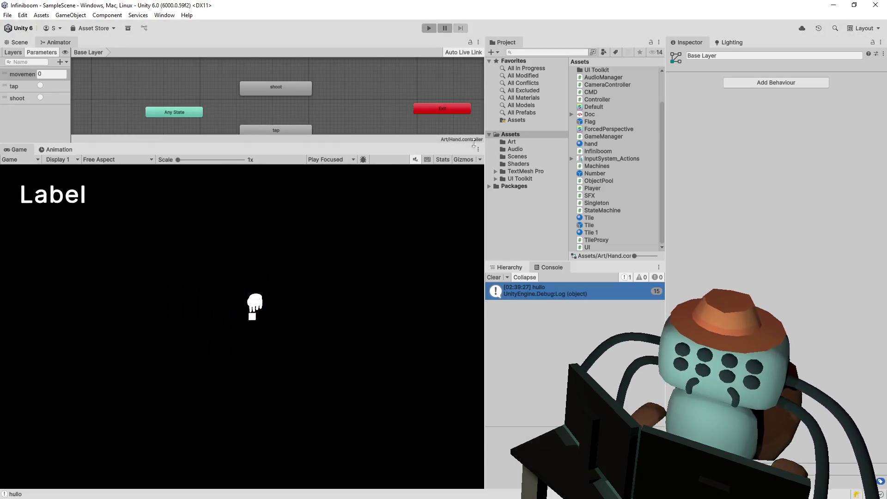
Inspect the shoot state and the Any State entry in the graph, then start the game again
{"action": "left_click", "coordinate": [283, 94]}
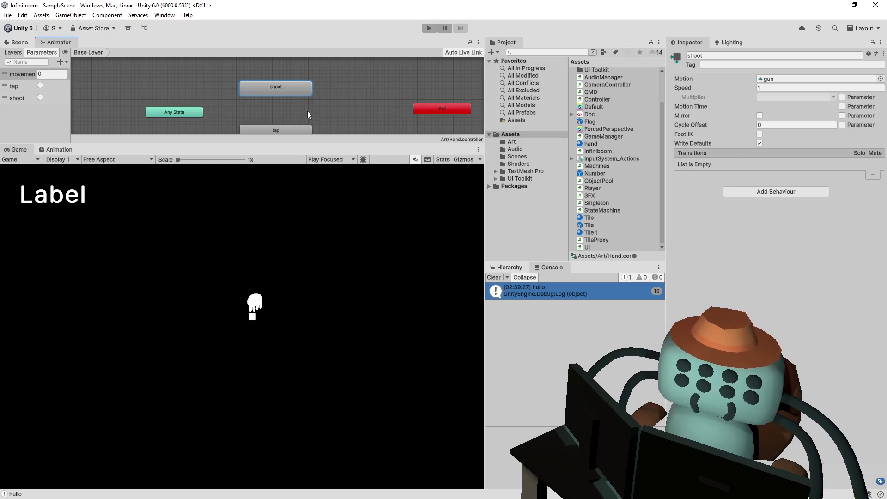
{"action": "key", "text": "f"}
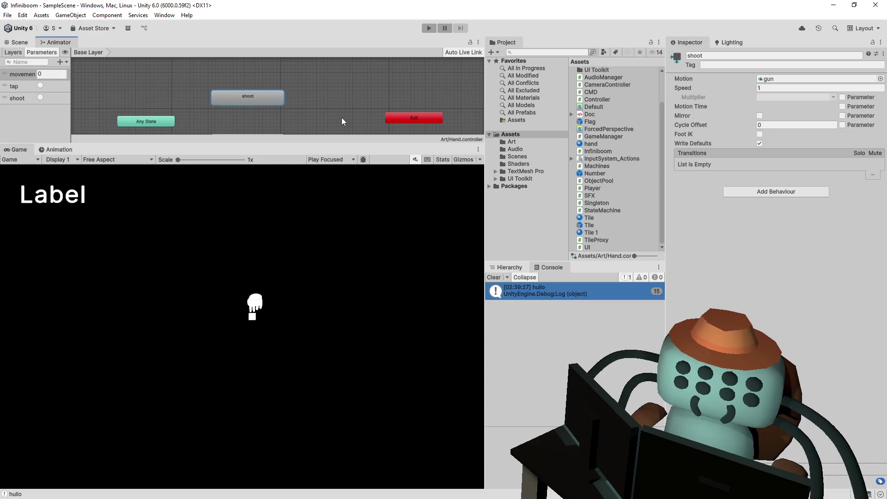
{"action": "key", "text": "a"}
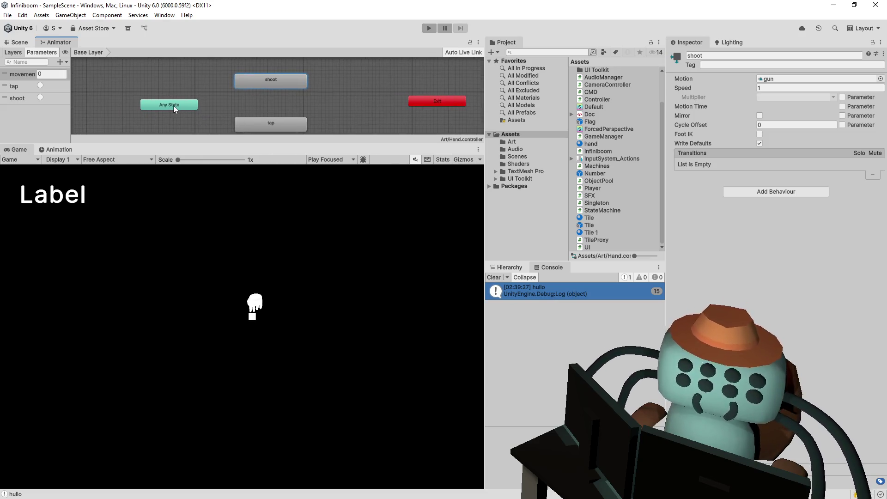
{"action": "left_click", "coordinate": [173, 105]}
{"action": "left_click", "coordinate": [375, 91]}
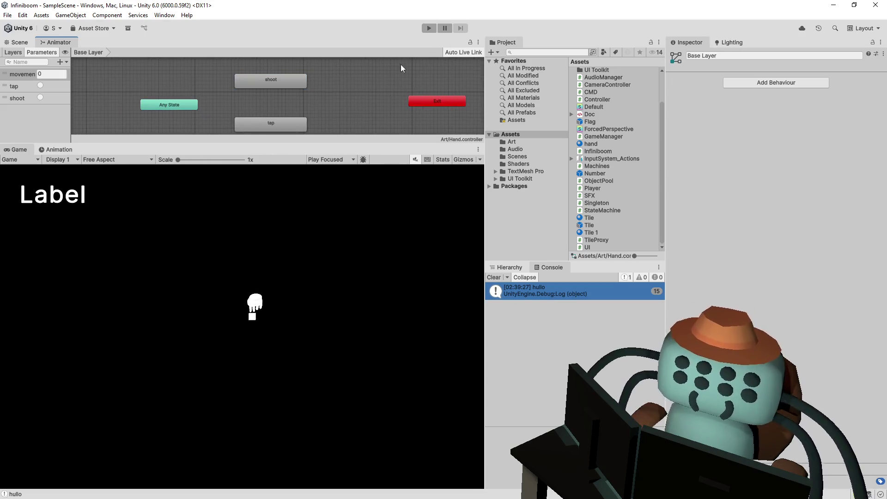
{"action": "left_click", "coordinate": [428, 28]}
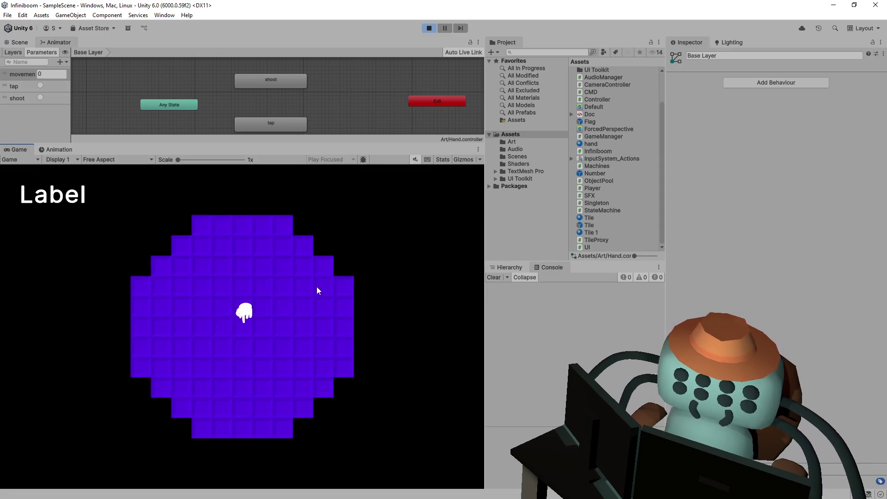
Open the first board area, then browse the Hierarchy to the Player's Hand object and its Animator
{"action": "left_click", "coordinate": [309, 292]}
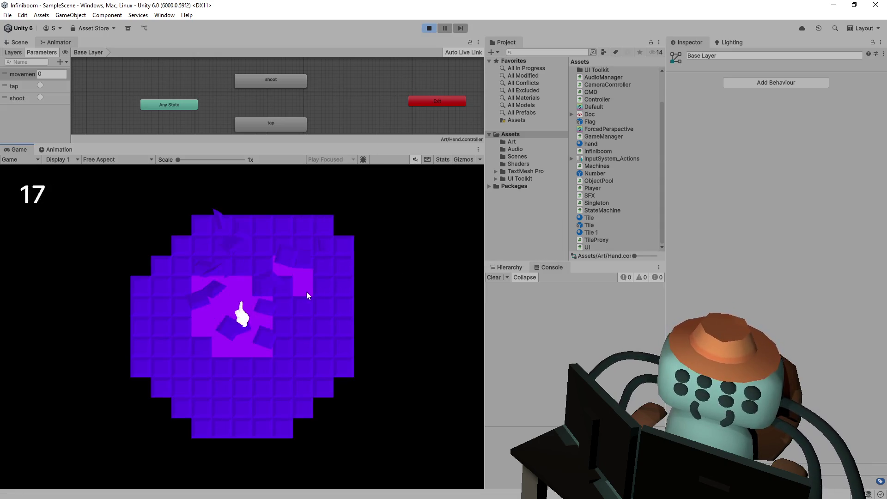
{"action": "left_click", "coordinate": [513, 268]}
{"action": "left_click", "coordinate": [512, 331]}
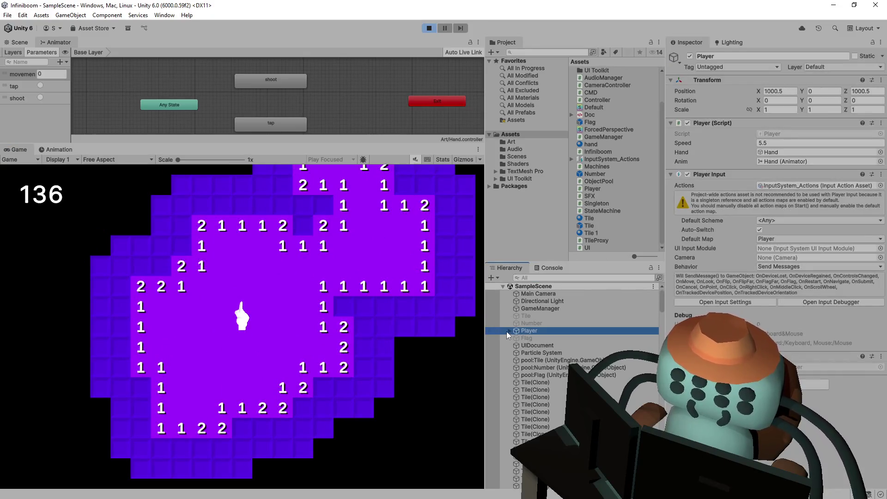
{"action": "left_click", "coordinate": [509, 330]}
{"action": "left_click", "coordinate": [529, 338]}
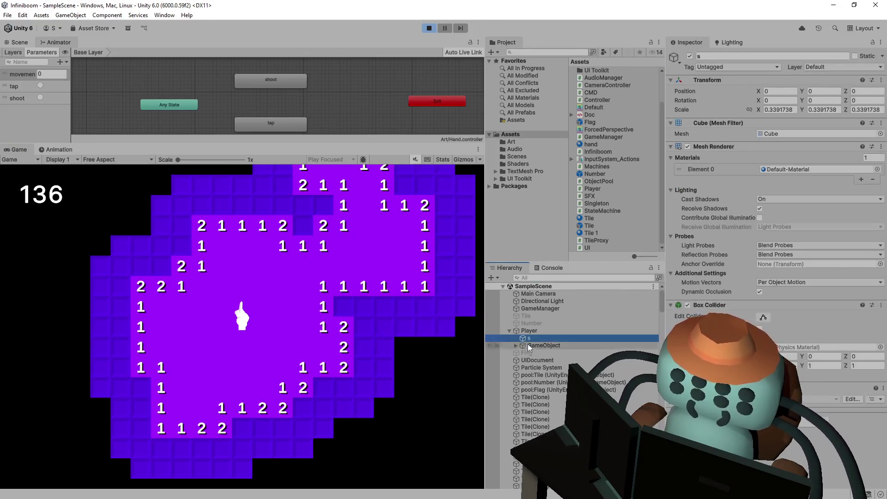
{"action": "left_click", "coordinate": [528, 345]}
{"action": "left_click", "coordinate": [516, 346]}
{"action": "left_click", "coordinate": [541, 353]}
{"action": "left_click", "coordinate": [522, 352]}
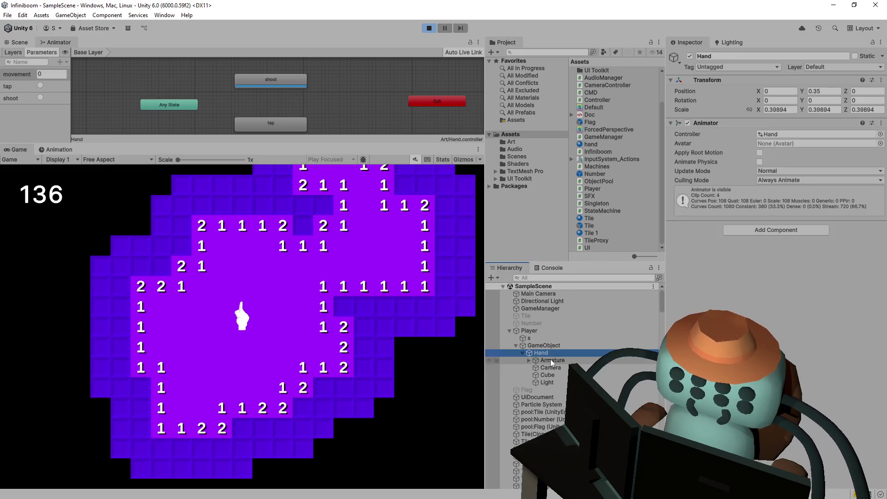
{"action": "left_click", "coordinate": [545, 347]}
{"action": "left_click", "coordinate": [547, 354]}
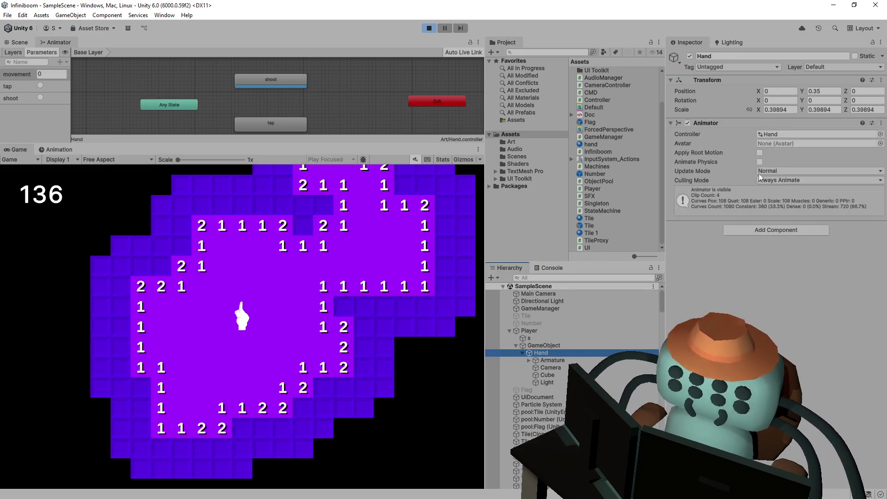
Reveal and flag tiles on the right side to trigger the tap and shoot animations
{"action": "left_click", "coordinate": [309, 258]}
{"action": "key", "text": "d"}
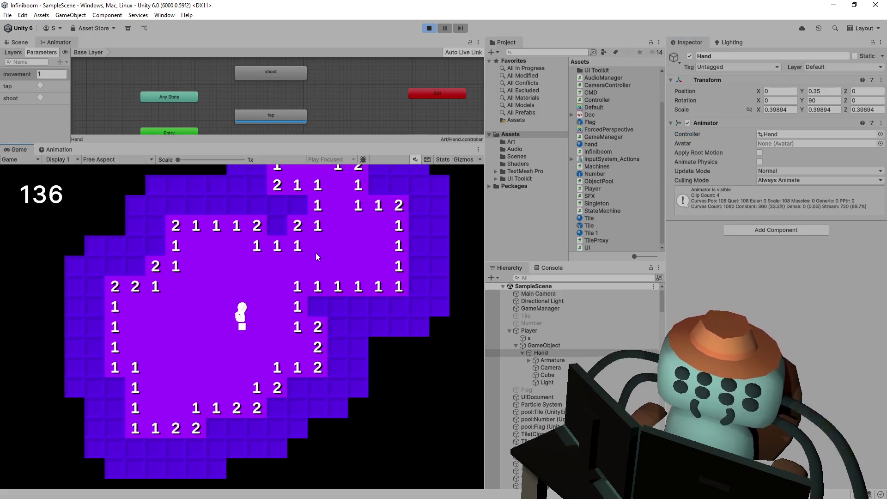
{"action": "left_click", "coordinate": [339, 308]}
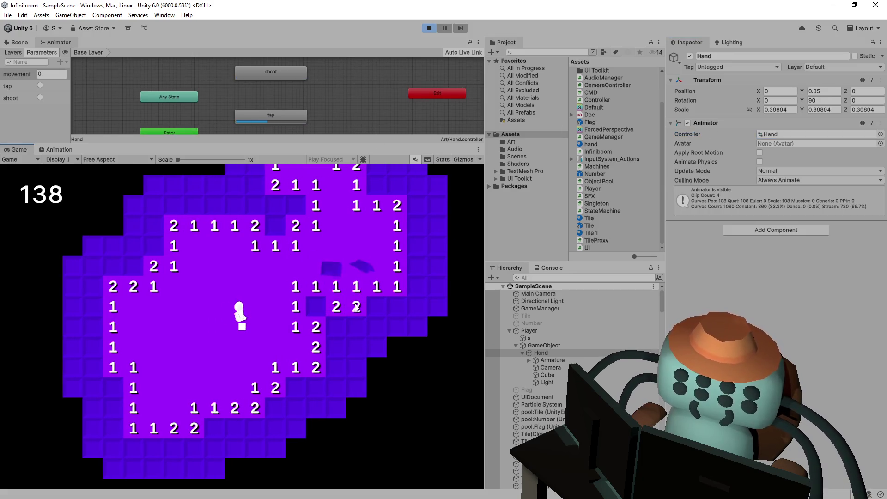
{"action": "right_click", "coordinate": [316, 306]}
{"action": "right_click", "coordinate": [375, 310]}
{"action": "left_click", "coordinate": [398, 306]}
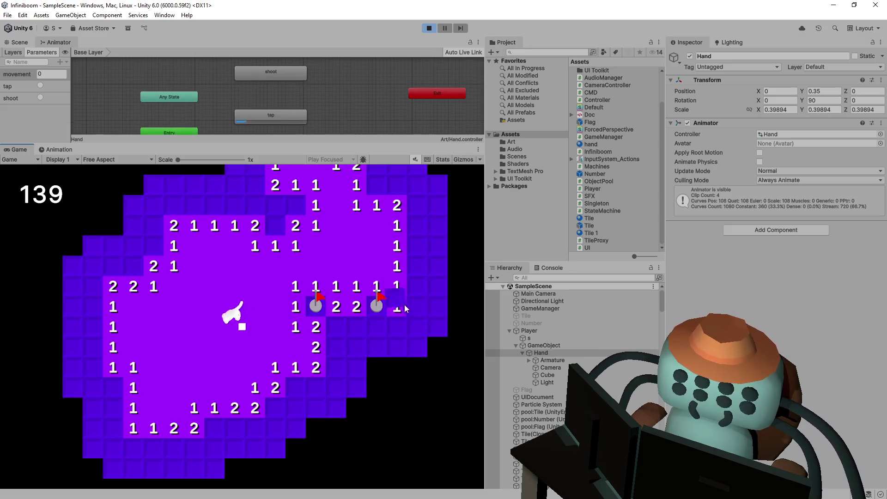
{"action": "left_click", "coordinate": [413, 300]}
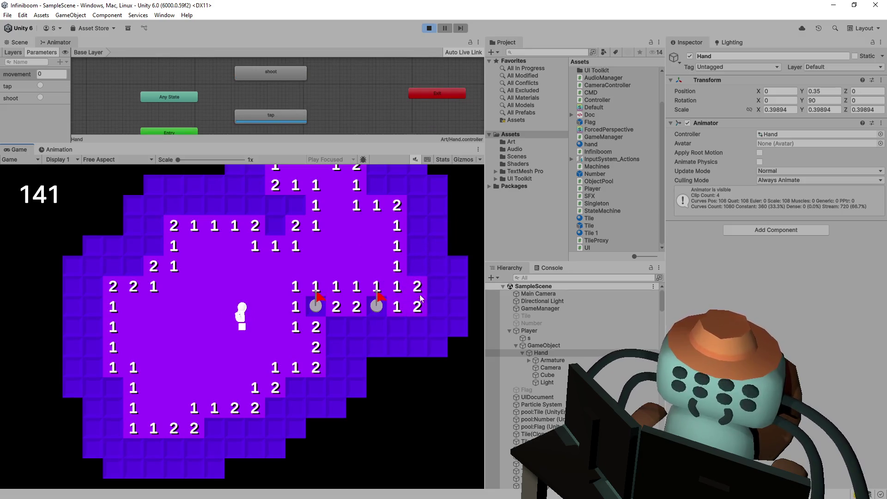
{"action": "left_click", "coordinate": [414, 322]}
{"action": "right_click", "coordinate": [402, 324]}
{"action": "left_click", "coordinate": [402, 324]}
{"action": "left_click", "coordinate": [378, 329]}
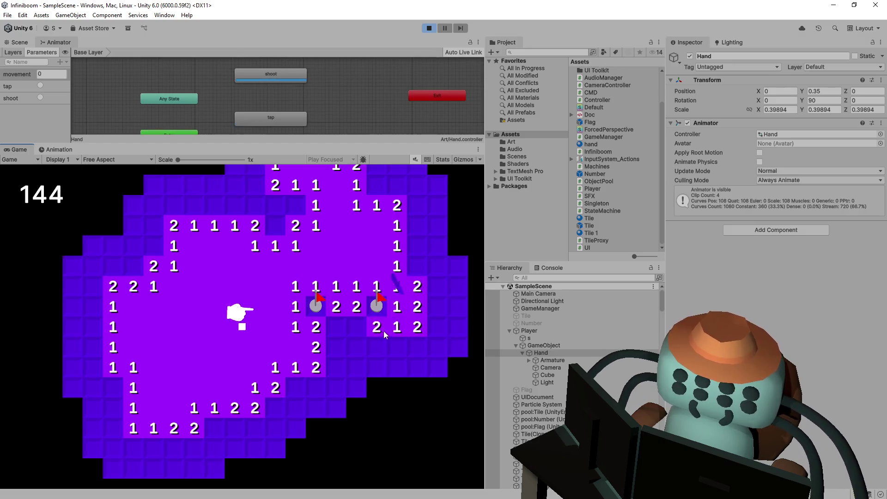
{"action": "left_click", "coordinate": [381, 344]}
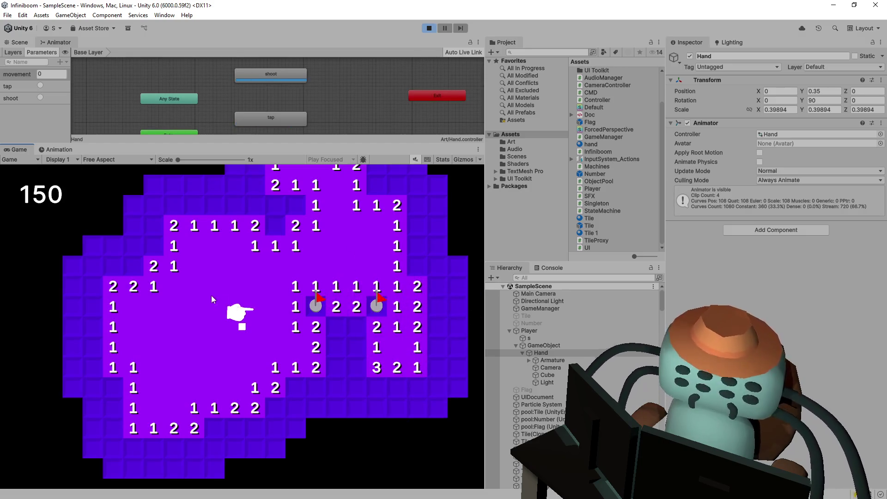
Flag and reveal tiles near the bottom, move the player down, then bring up Player.cs
{"action": "right_click", "coordinate": [279, 356]}
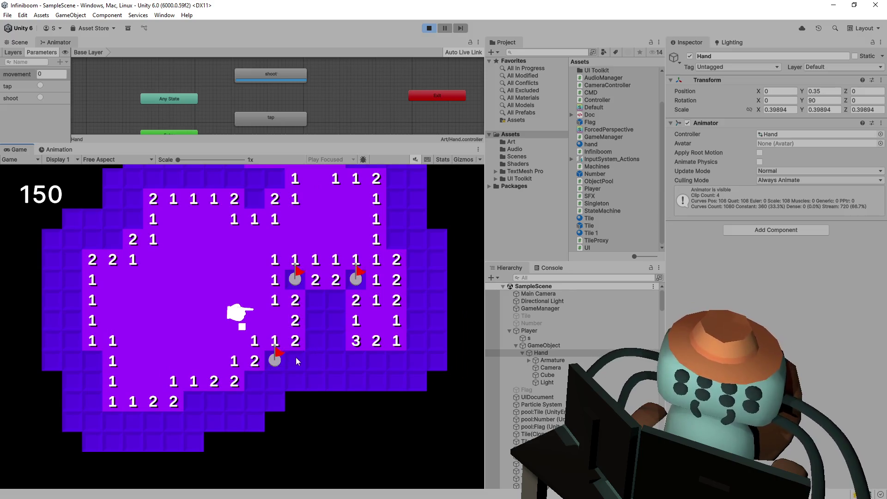
{"action": "left_click", "coordinate": [296, 357]}
{"action": "right_click", "coordinate": [253, 382]}
{"action": "left_click", "coordinate": [274, 381]}
{"action": "right_click", "coordinate": [194, 400]}
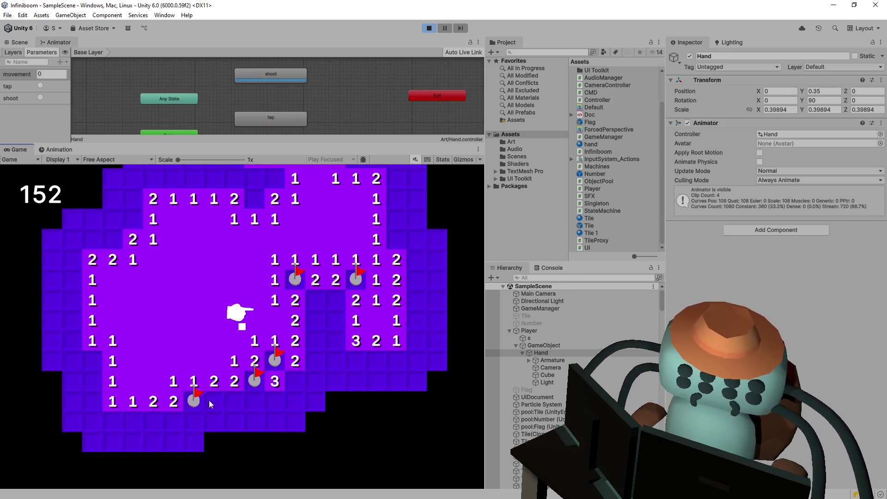
{"action": "left_click", "coordinate": [214, 401]}
{"action": "right_click", "coordinate": [232, 402]}
{"action": "left_click", "coordinate": [234, 421]}
{"action": "left_click", "coordinate": [194, 421]}
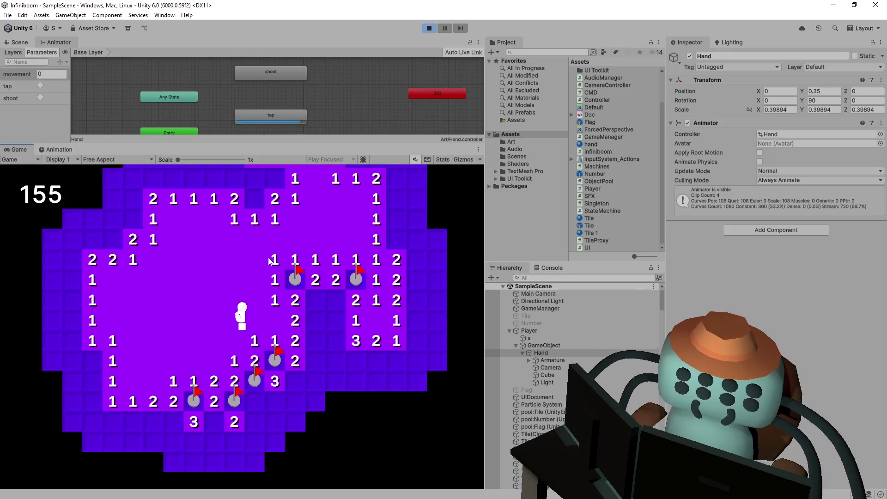
{"action": "key", "text": "s"}
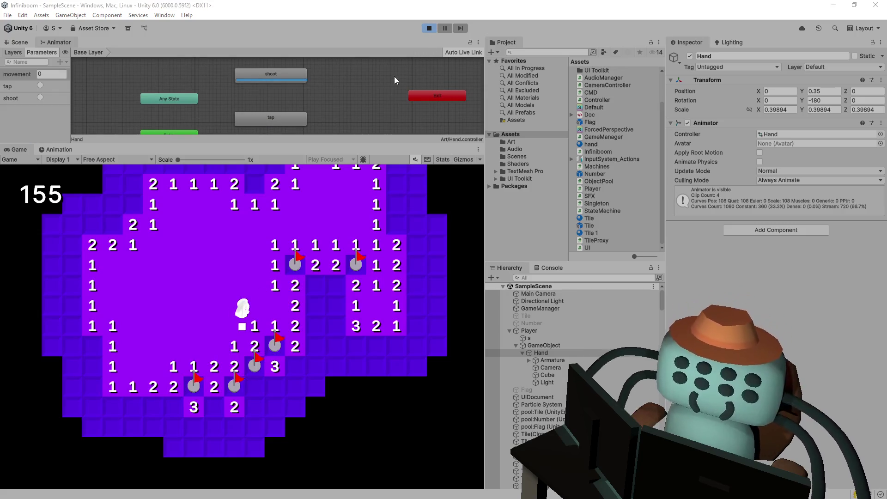
{"action": "key", "text": "alt+Tab"}
{"action": "left_click", "coordinate": [281, 249]}
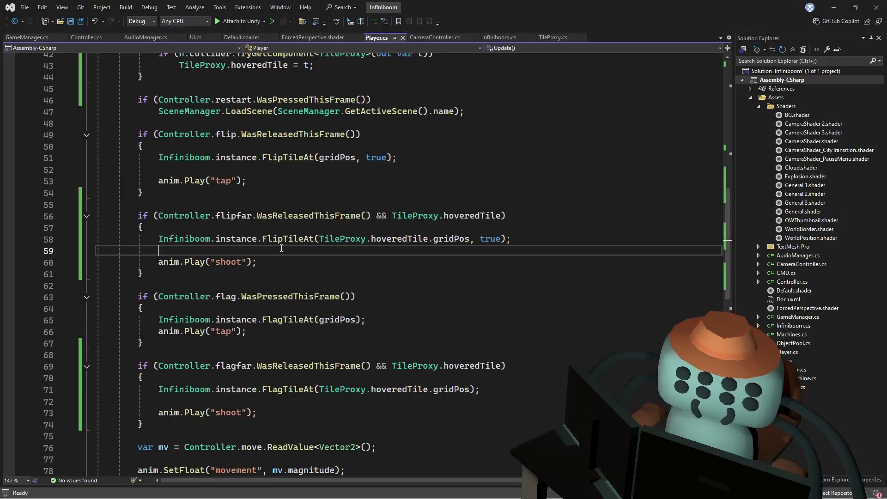
Review the flipfar condition and the shoot and tap calls in Player.cs
{"action": "double_click", "coordinate": [220, 216]}
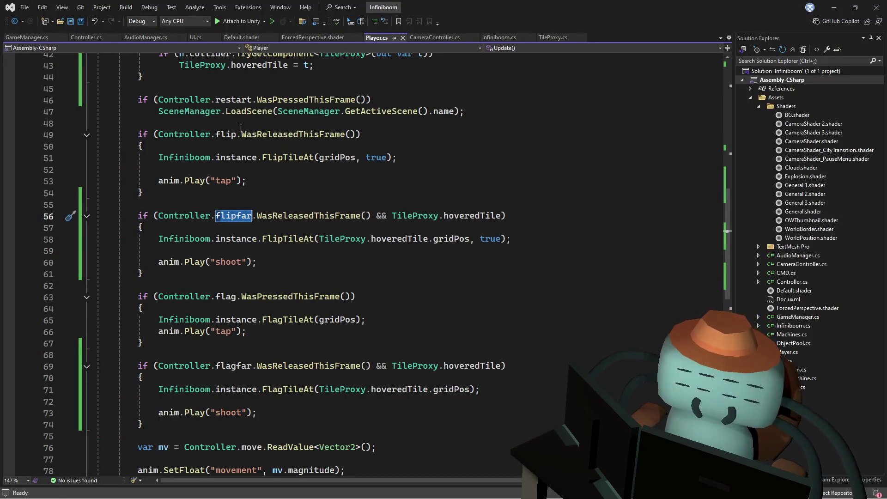
{"action": "scroll", "coordinate": [283, 168], "scroll_direction": "up", "scroll_amount": 2}
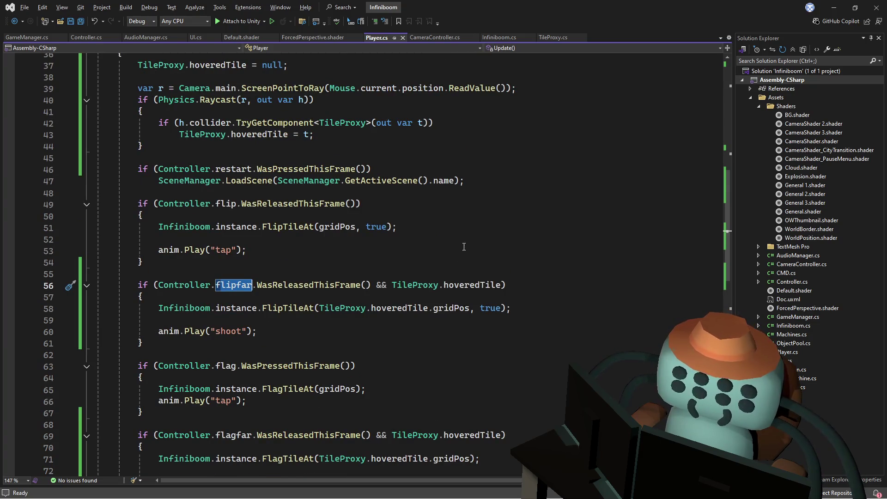
{"action": "left_click", "coordinate": [481, 258]}
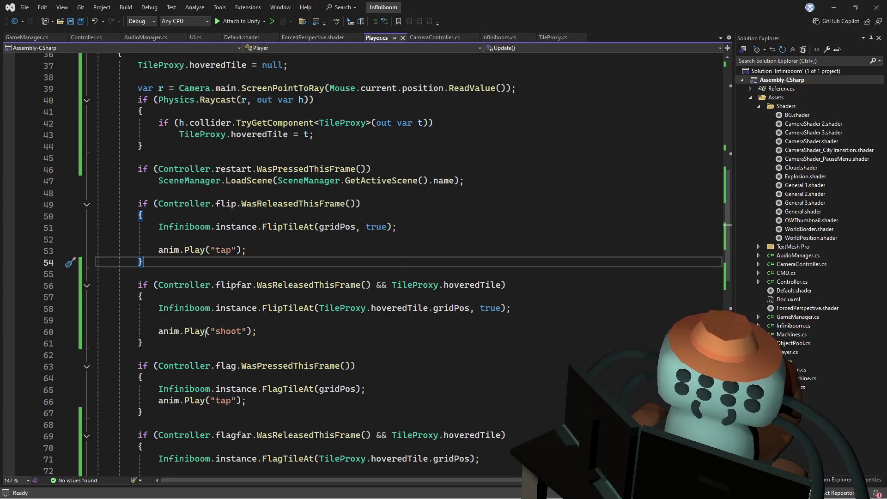
{"action": "left_click_drag", "start_coordinate": [268, 331], "coordinate": [205, 332]}
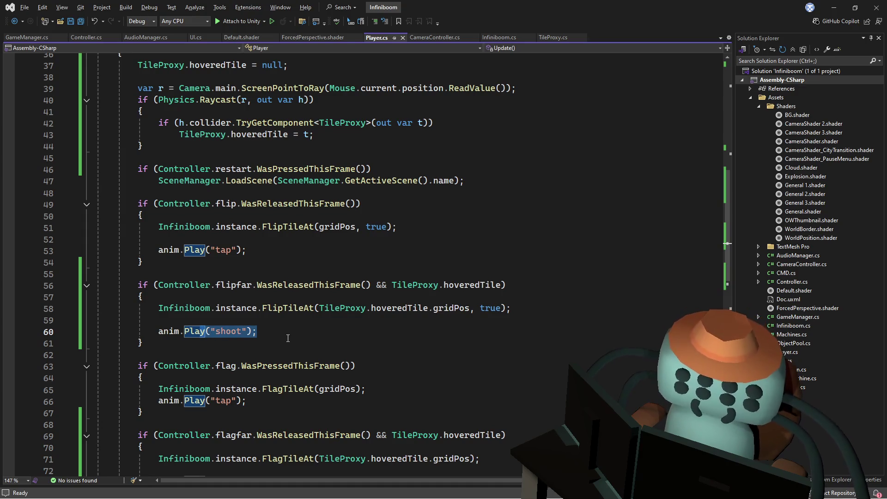
{"action": "key", "text": "Right"}
{"action": "left_click", "coordinate": [317, 253]}
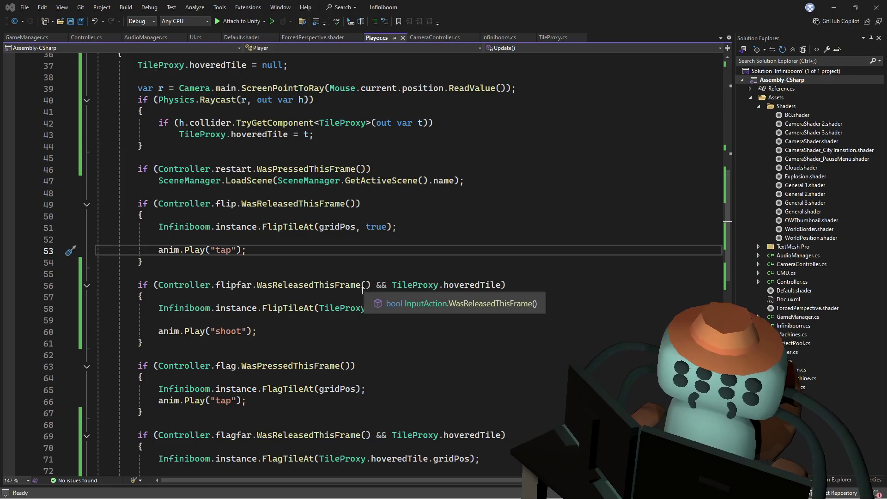
{"action": "left_click", "coordinate": [375, 266]}
{"action": "left_click", "coordinate": [361, 243]}
Check the running game by moving the player with W, A and D
{"action": "key", "text": "alt+Tab"}
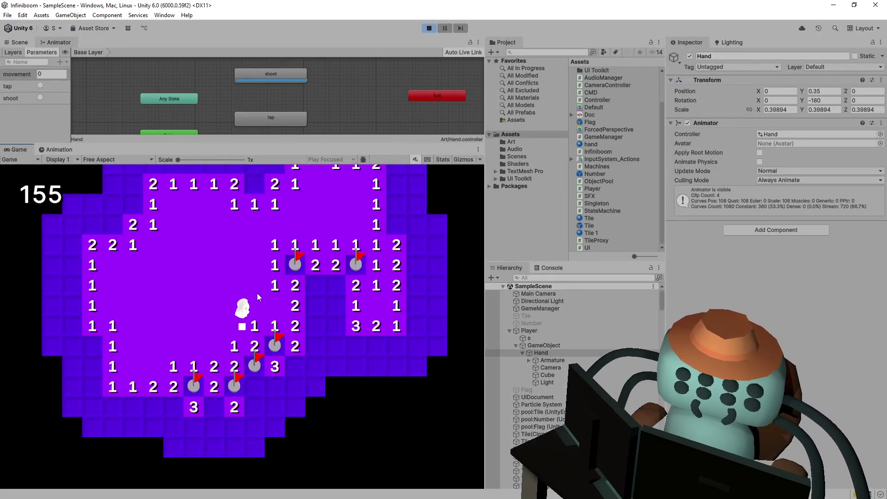
{"action": "key", "text": "w"}
{"action": "key", "text": "a"}
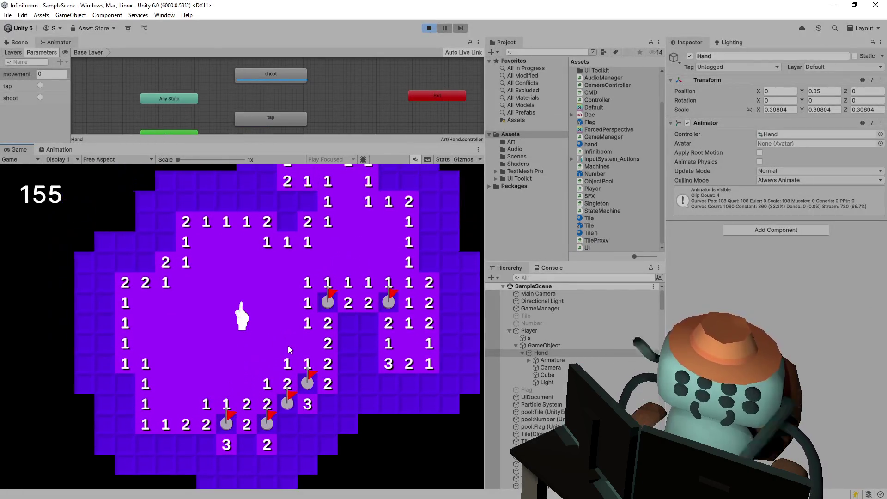
{"action": "key", "text": "d"}
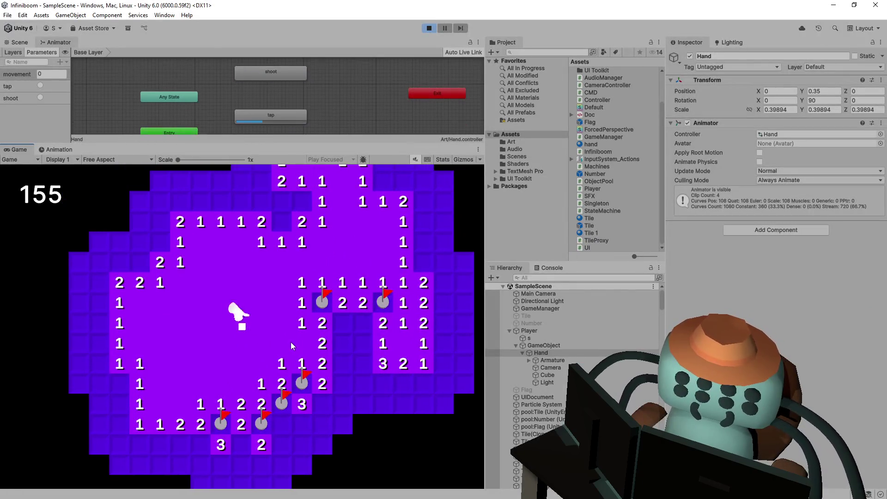
{"action": "key", "text": "alt+Tab"}
Comment out anim.Play("shoot") on line 60 with // and save Player.cs
{"action": "left_click", "coordinate": [233, 308]}
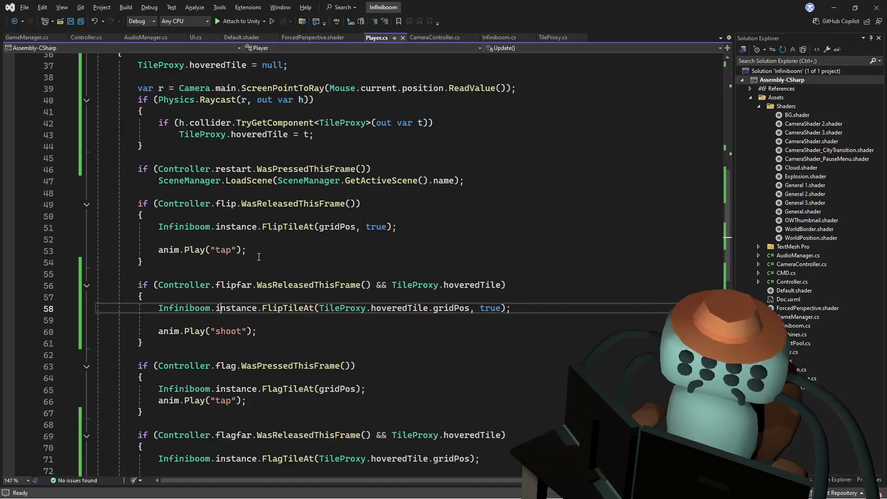
{"action": "left_click", "coordinate": [274, 275]}
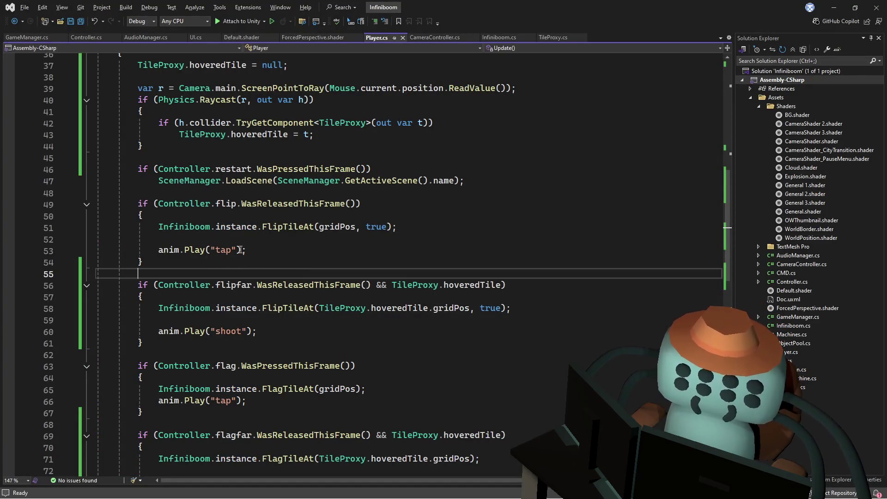
{"action": "left_click_drag", "start_coordinate": [210, 203], "coordinate": [247, 203]}
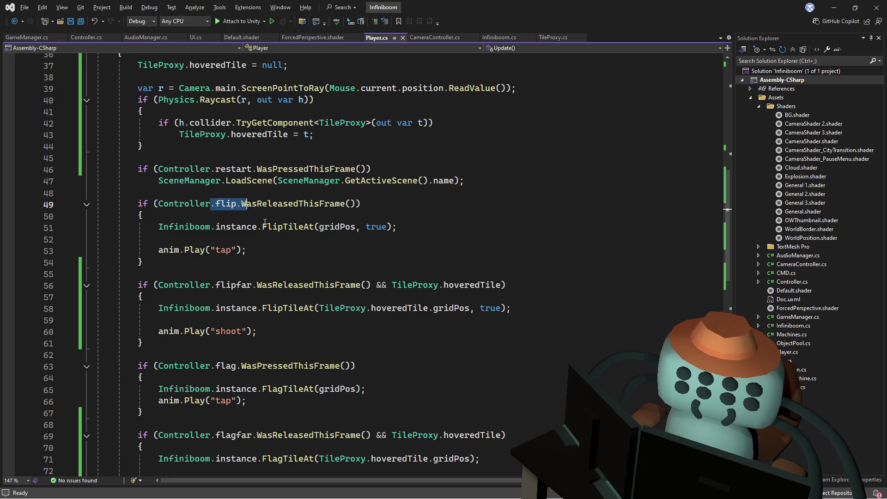
{"action": "left_click", "coordinate": [159, 331]}
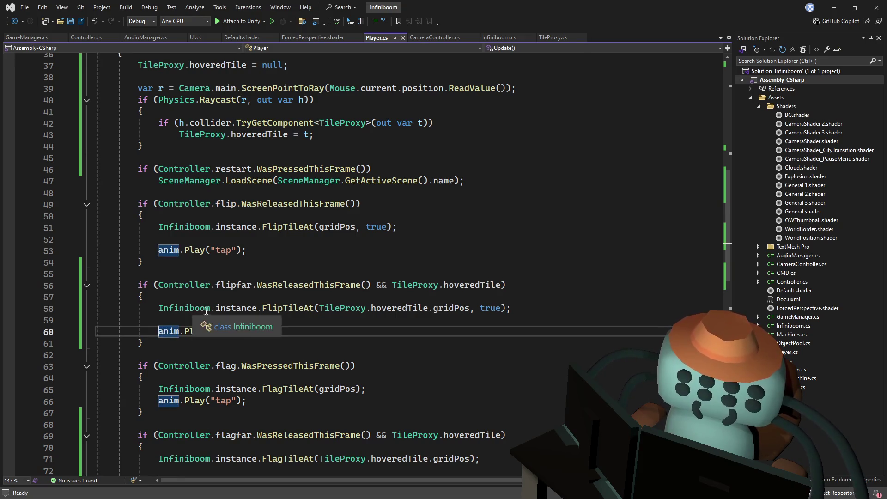
{"action": "type", "text": "//"}
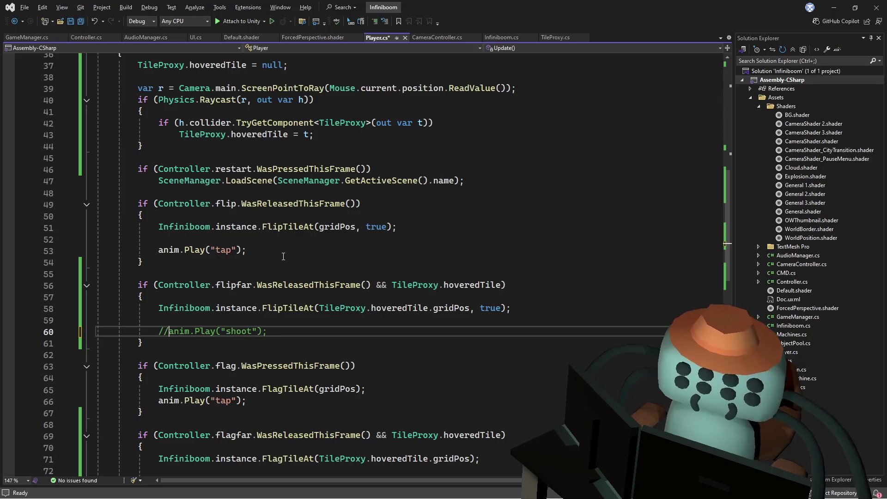
{"action": "scroll", "coordinate": [289, 284], "scroll_direction": "down", "scroll_amount": 4}
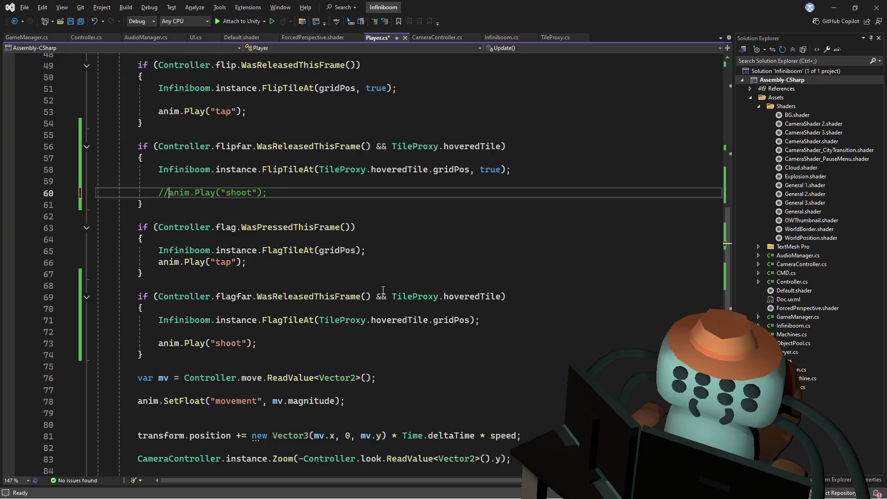
{"action": "scroll", "coordinate": [383, 290], "scroll_direction": "down", "scroll_amount": 4}
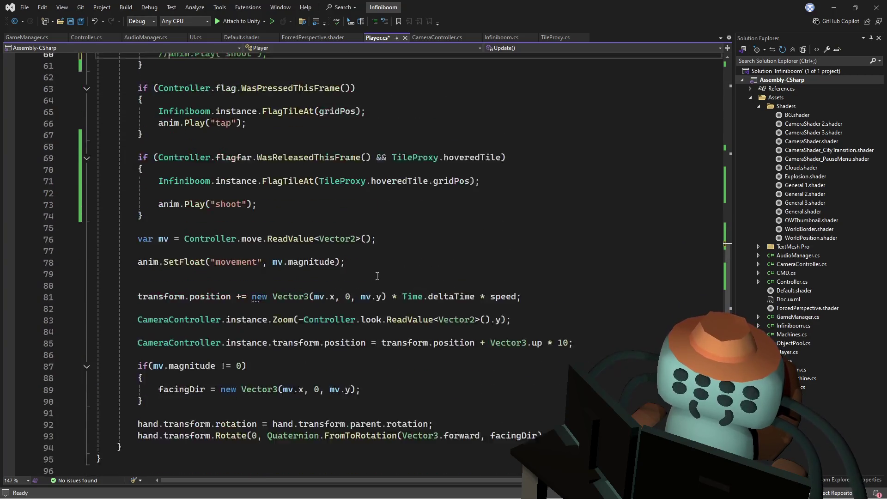
{"action": "scroll", "coordinate": [377, 278], "scroll_direction": "up", "scroll_amount": 7}
{"action": "key", "text": "ctrl+s"}
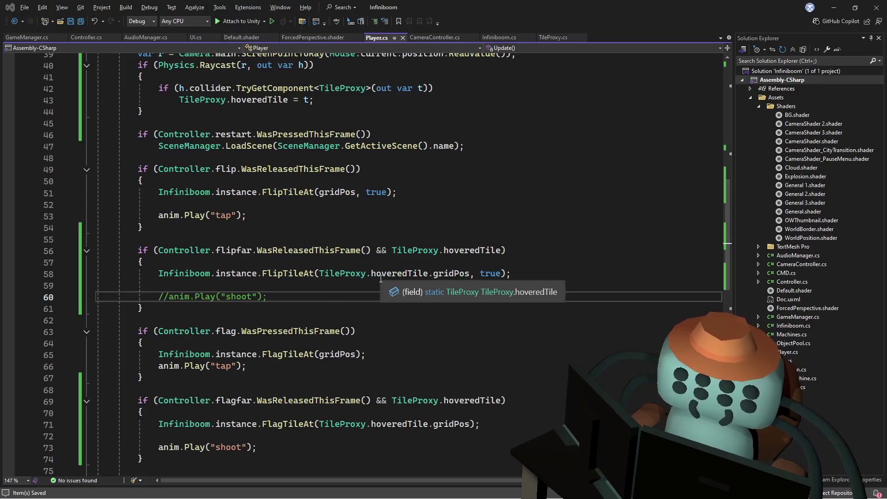
{"action": "key", "text": "alt+Tab"}
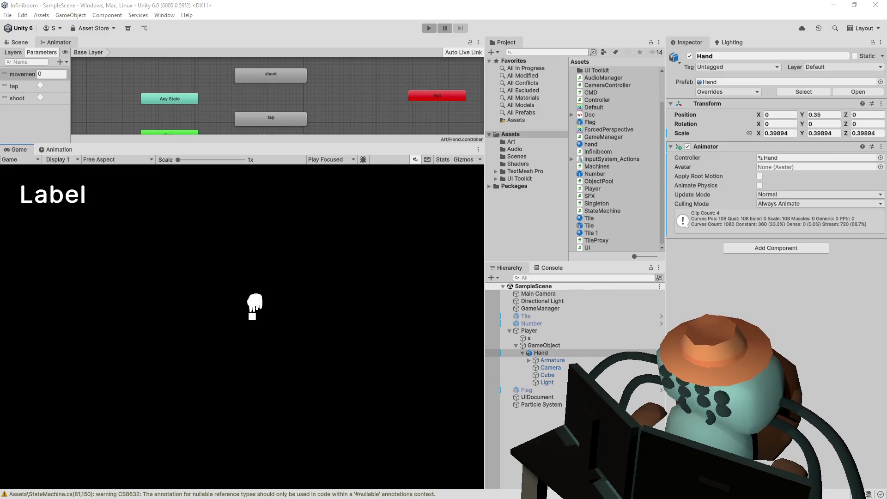
Play-test with the far-flip shoot commented out: flip tiles, walk with WASD, stop, return to Player.cs
{"action": "left_click", "coordinate": [429, 28]}
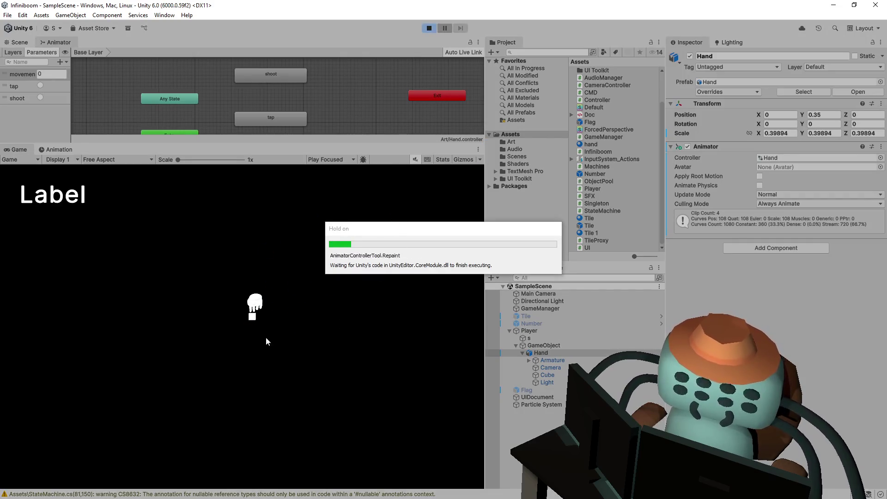
{"action": "left_click", "coordinate": [254, 318]}
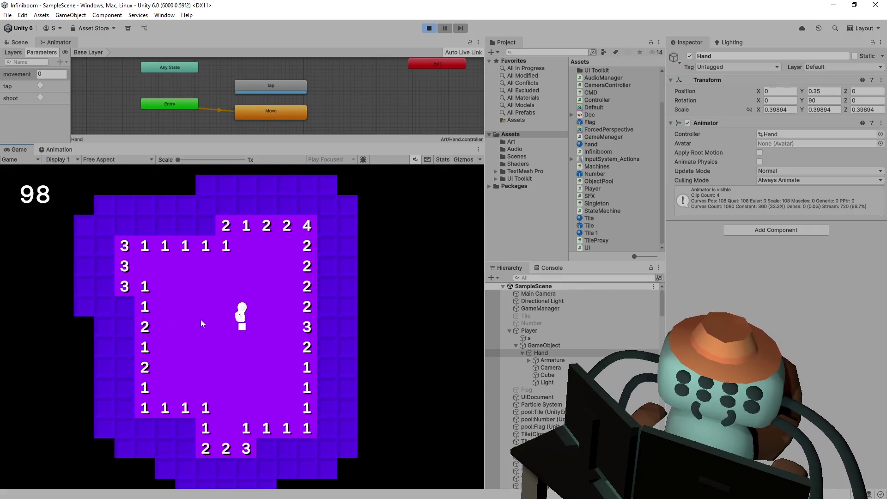
{"action": "key", "text": "a"}
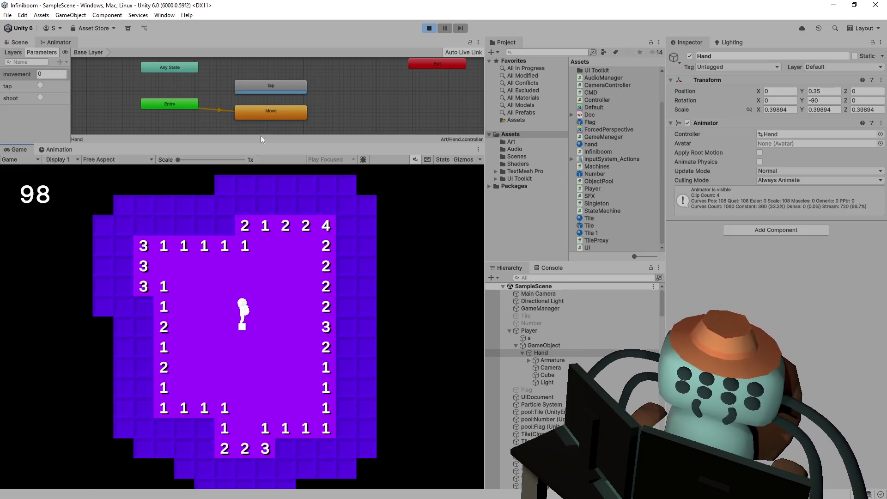
{"action": "key", "text": "w"}
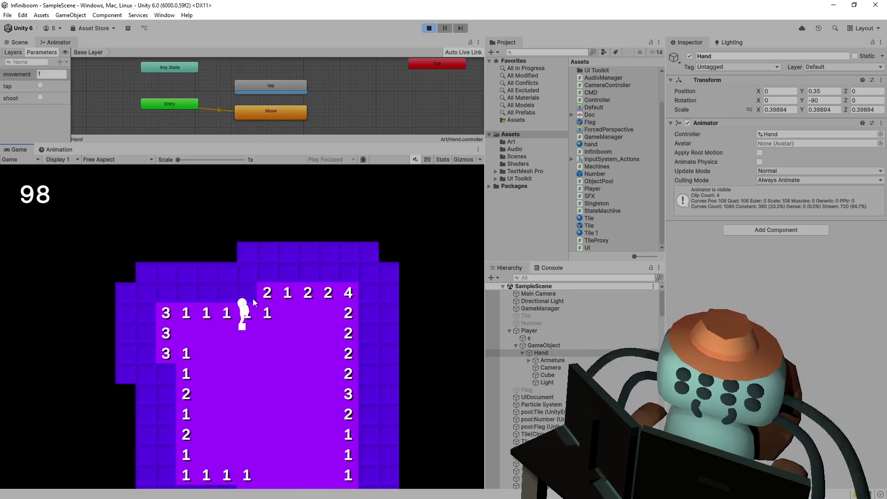
{"action": "key", "text": "a"}
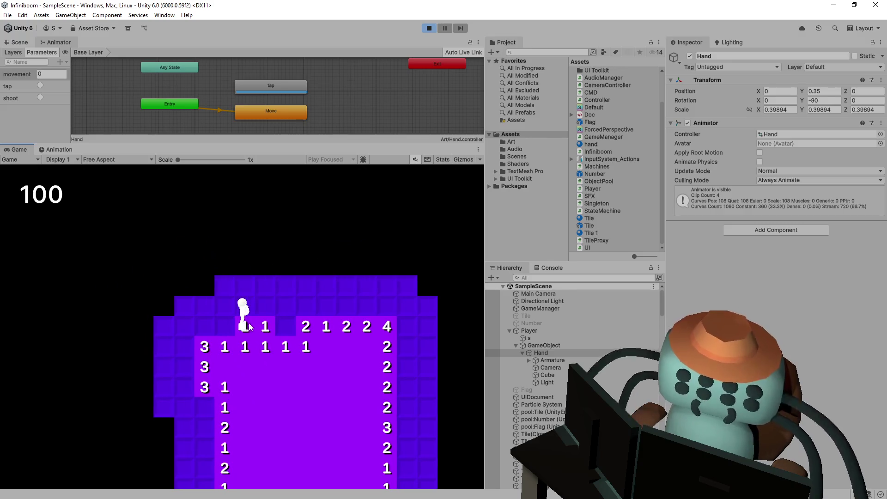
{"action": "key", "text": "w"}
{"action": "key", "text": "d"}
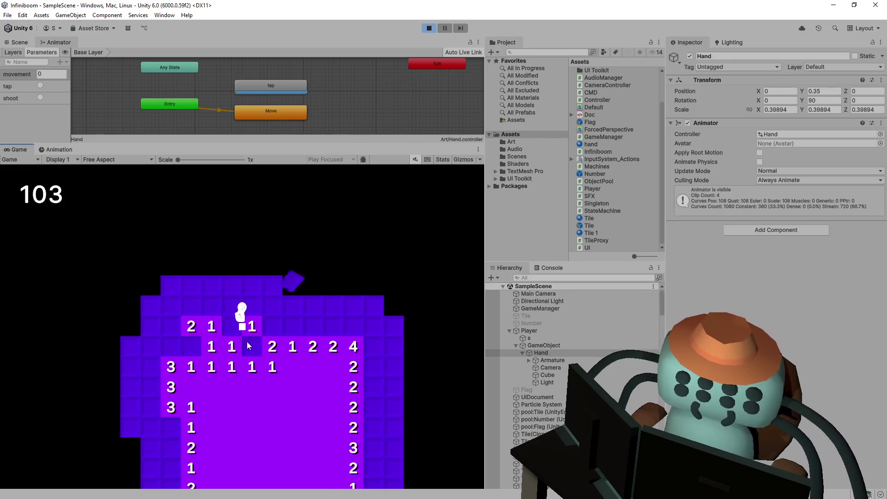
{"action": "left_click", "coordinate": [429, 28]}
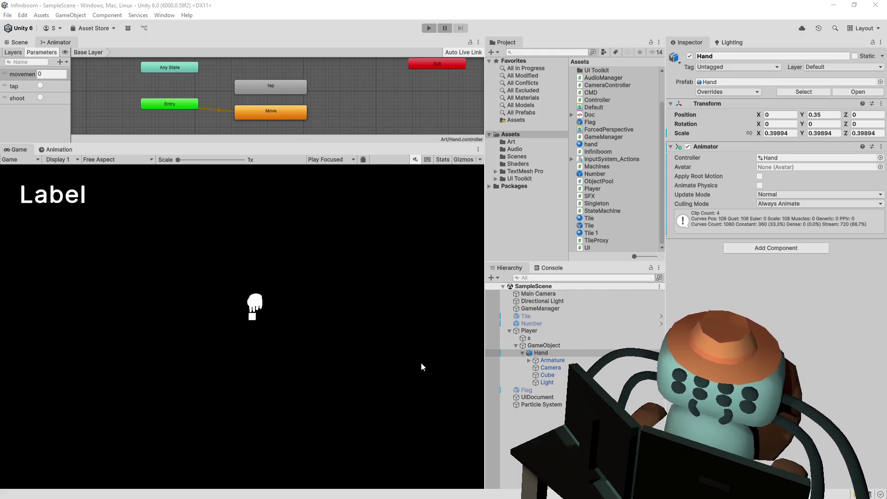
{"action": "key", "text": "alt+Tab"}
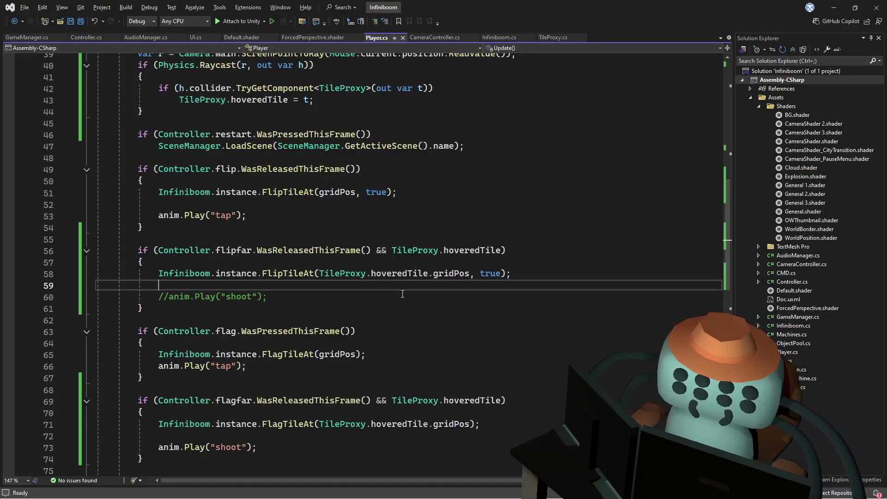
Uncomment anim.Play("shoot") on line 60 of Player.cs and save so Unity recompiles
{"action": "left_click", "coordinate": [357, 296]}
{"action": "key", "text": "ctrl+k"}
{"action": "key", "text": "ctrl+u"}
{"action": "left_click", "coordinate": [355, 205]}
{"action": "left_click", "coordinate": [276, 218]}
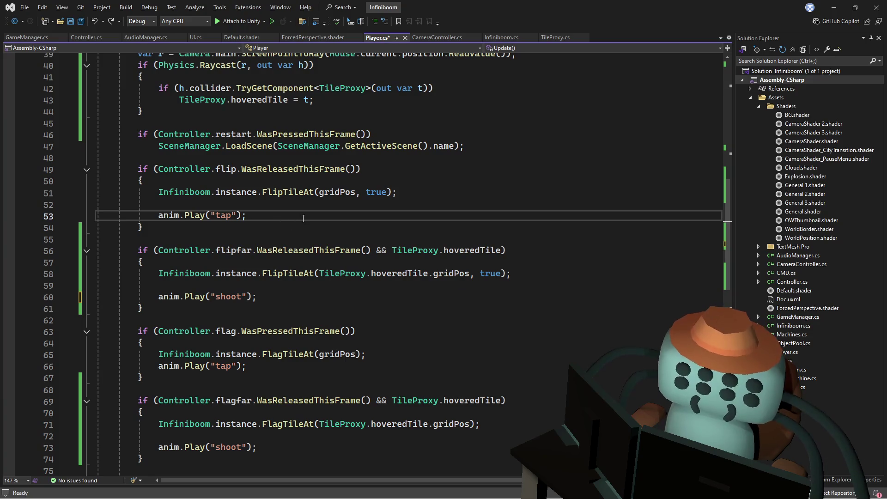
{"action": "key", "text": "ctrl+s"}
{"action": "key", "text": "alt+Tab"}
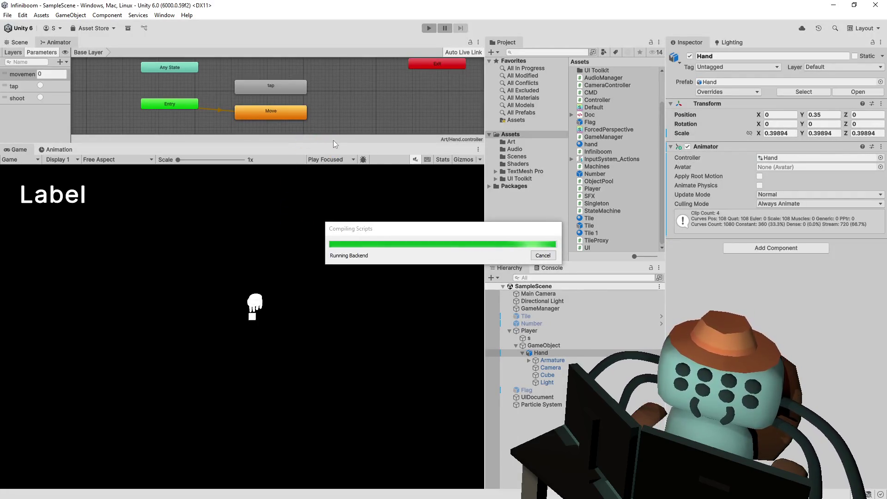
{"action": "left_click_drag", "start_coordinate": [300, 148], "coordinate": [300, 324]}
Frame the hand animator graph and inspect the shoot, tap and Move states in the Inspector
{"action": "key", "text": "a"}
{"action": "left_click", "coordinate": [261, 174]}
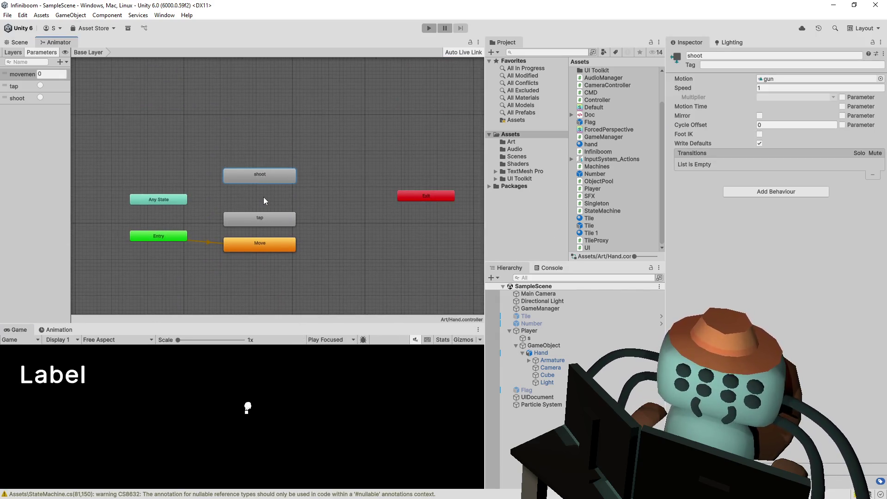
{"action": "left_click", "coordinate": [252, 218]}
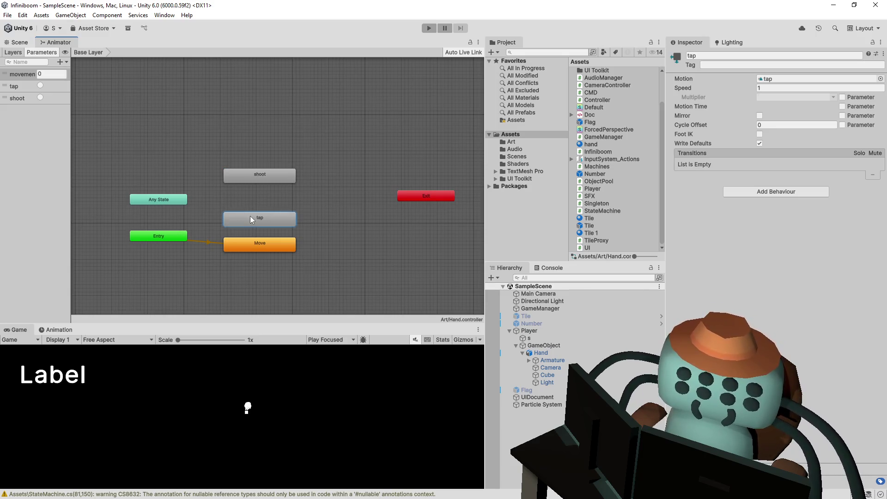
{"action": "left_click", "coordinate": [270, 175]}
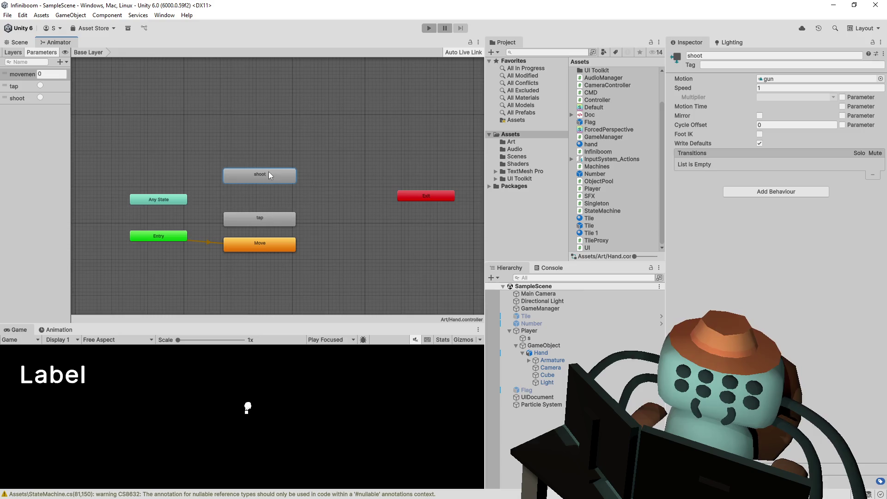
{"action": "left_click", "coordinate": [266, 220]}
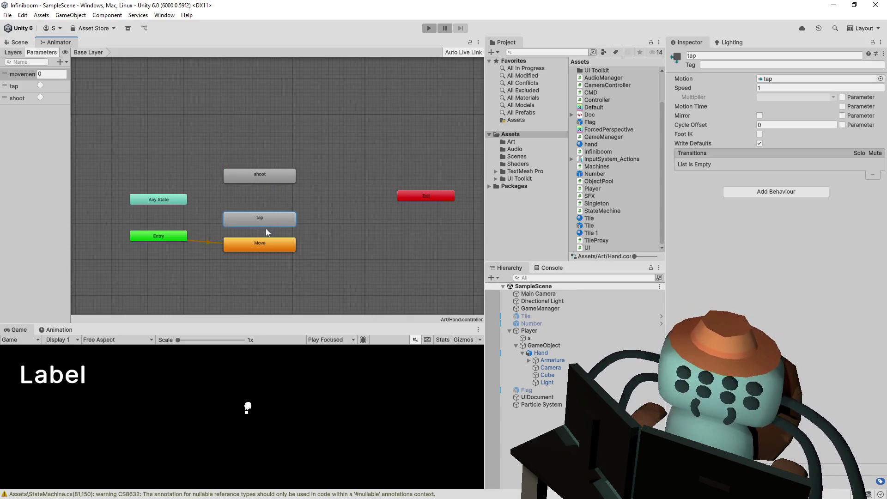
{"action": "left_click", "coordinate": [260, 246]}
{"action": "left_click", "coordinate": [273, 178]}
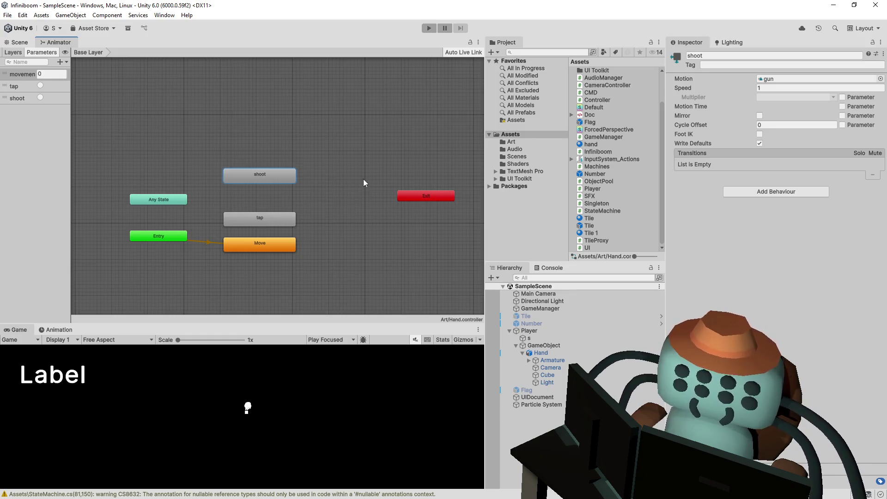
{"action": "left_click", "coordinate": [262, 214]}
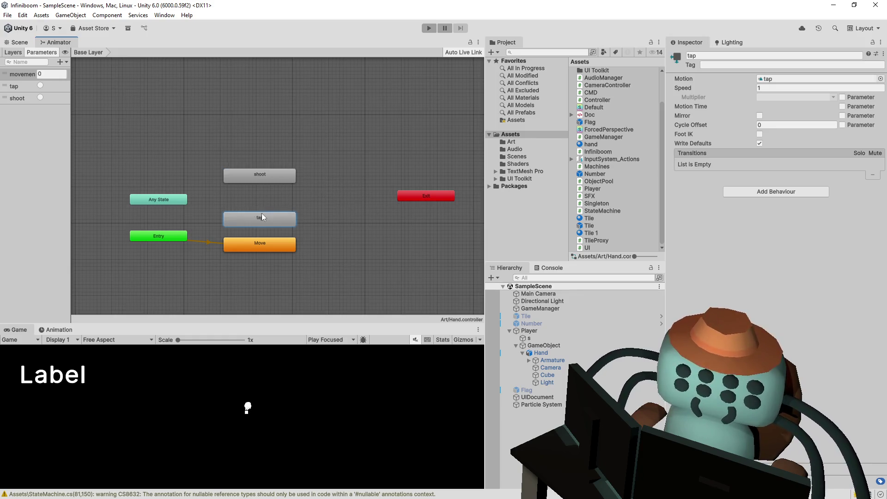
{"action": "left_click", "coordinate": [300, 188]}
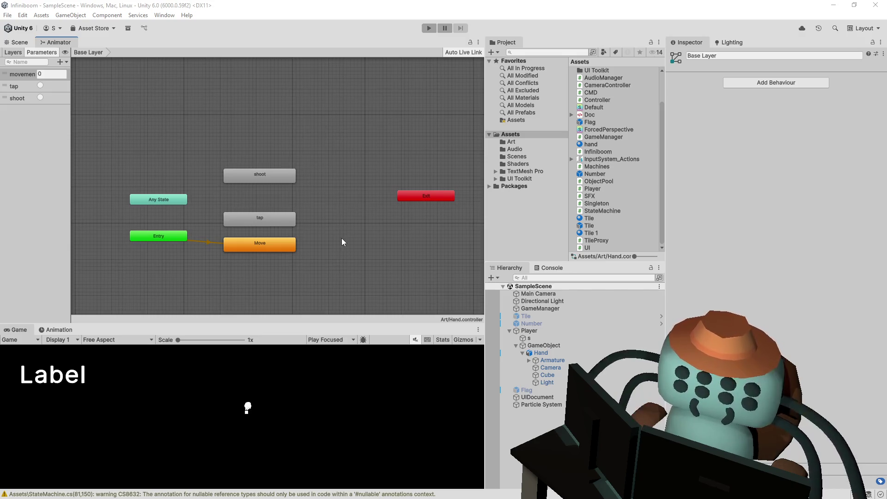
Pan the animator graph, recheck the tap and shoot states, then return to Player.cs
{"action": "mouse_move", "coordinate": [350, 200]}
{"action": "left_mouse_down"}
{"action": "mouse_move", "coordinate": [405, 189]}
{"action": "mouse_move", "coordinate": [386, 220]}
{"action": "mouse_move", "coordinate": [349, 223]}
{"action": "left_mouse_up"}
{"action": "left_click", "coordinate": [306, 231]}
{"action": "left_click", "coordinate": [297, 182]}
{"action": "key", "text": "alt+Tab"}
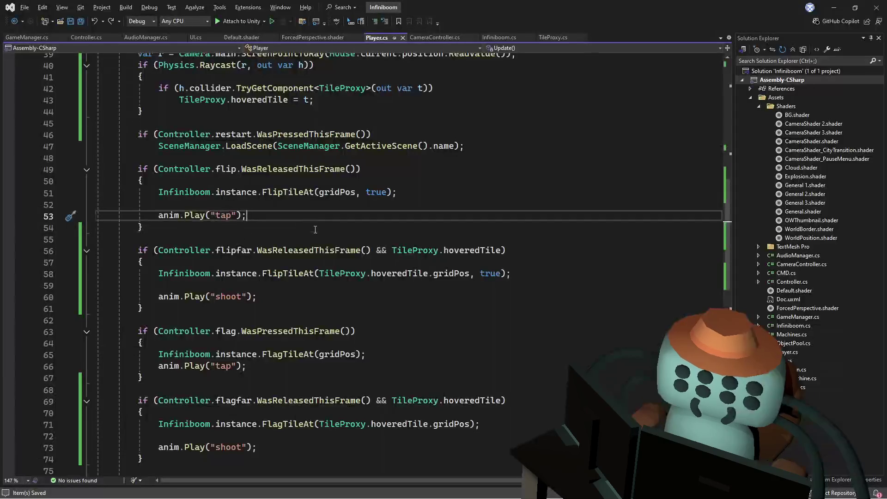
Scroll through Update() around line 45 of Player.cs, then start Infiniboom in Unity's play mode
{"action": "scroll", "coordinate": [317, 257], "scroll_direction": "up", "scroll_amount": 2}
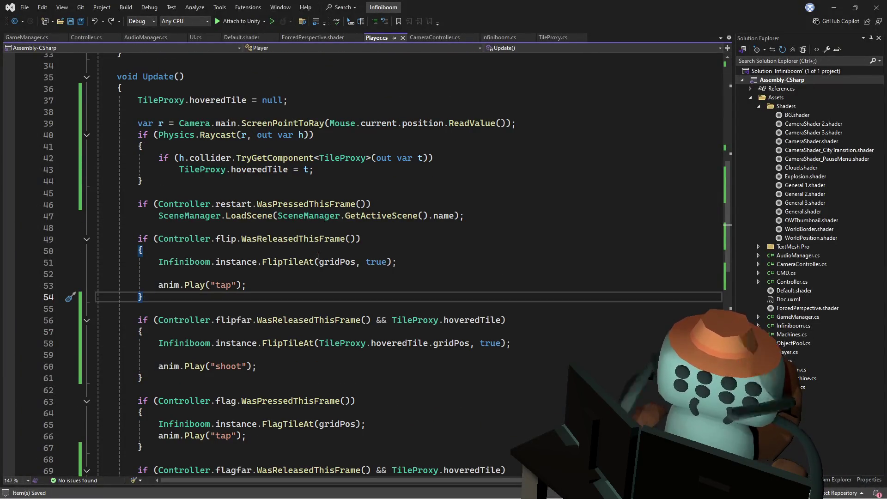
{"action": "left_click", "coordinate": [362, 249]}
{"action": "left_click", "coordinate": [337, 197]}
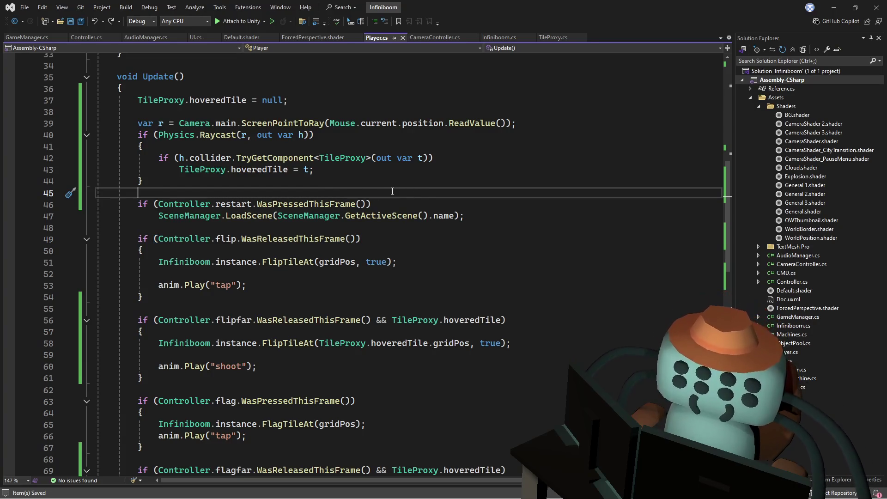
{"action": "scroll", "coordinate": [395, 206], "scroll_direction": "down", "scroll_amount": 4}
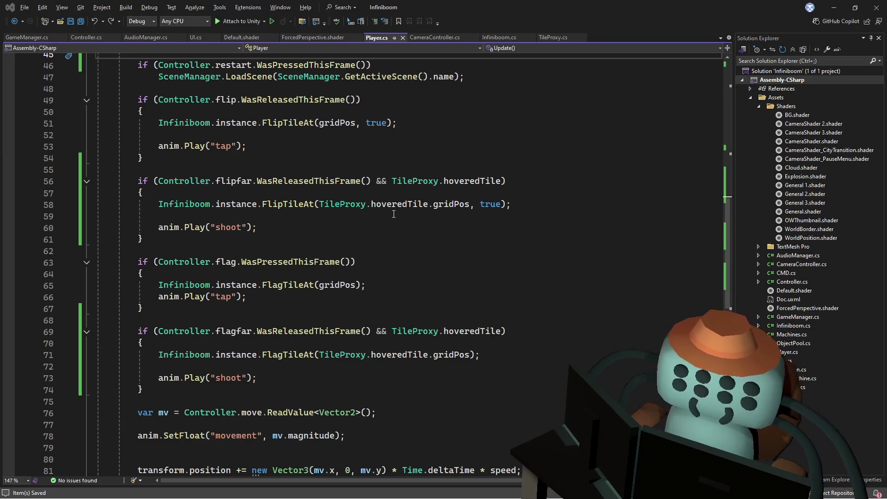
{"action": "key", "text": "alt+Tab"}
{"action": "left_click", "coordinate": [429, 28]}
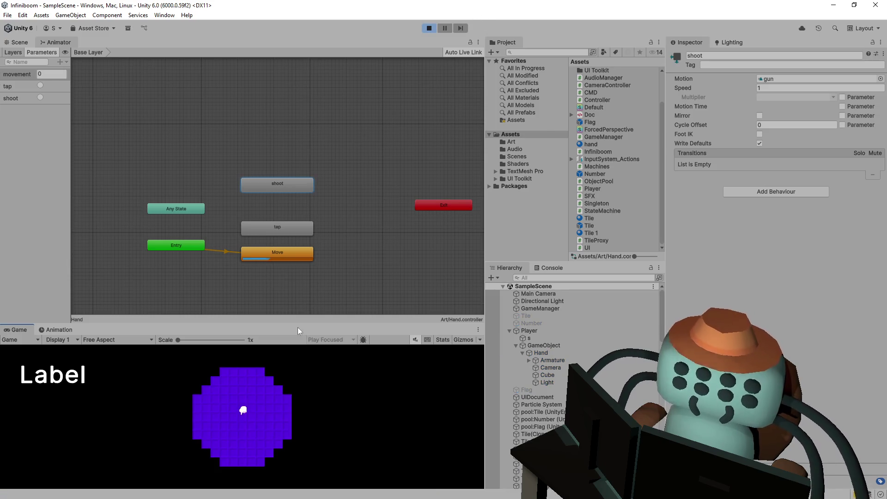
Enlarge the Game view, flip tiles to trigger the hand animation, and walk the board with WASD
{"action": "left_click_drag", "start_coordinate": [337, 322], "coordinate": [330, 128]}
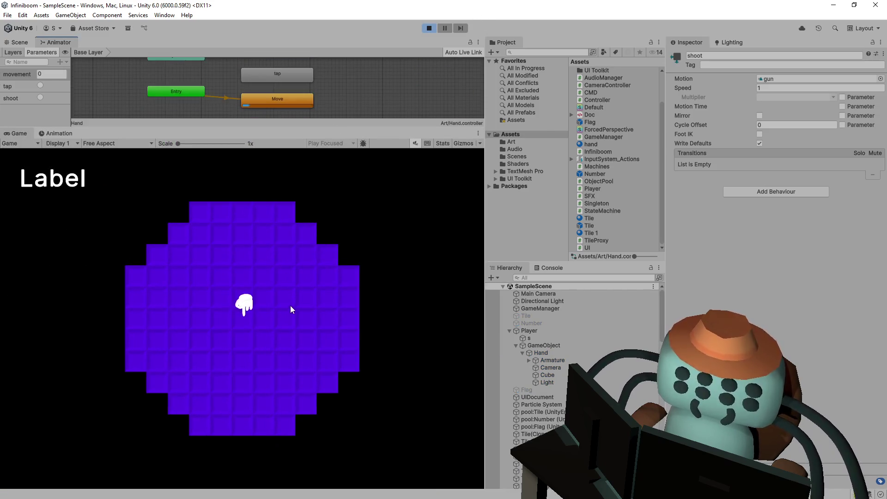
{"action": "left_click", "coordinate": [287, 311]}
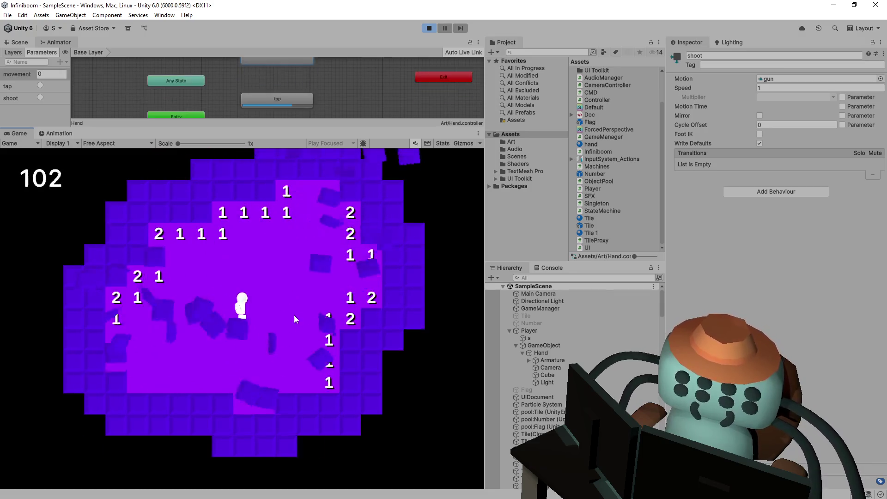
{"action": "left_click", "coordinate": [294, 315]}
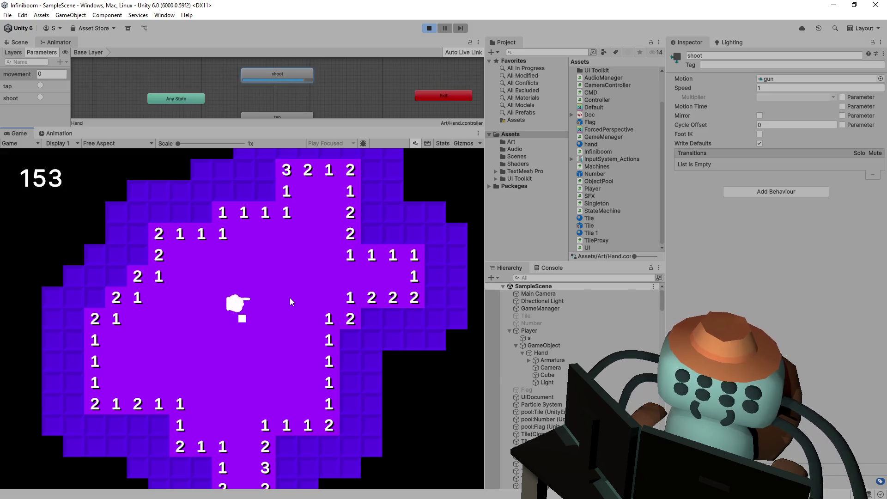
{"action": "mouse_move", "coordinate": [337, 127]}
{"action": "left_mouse_down"}
{"action": "mouse_move", "coordinate": [338, 282]}
{"action": "mouse_move", "coordinate": [340, 209]}
{"action": "left_mouse_up"}
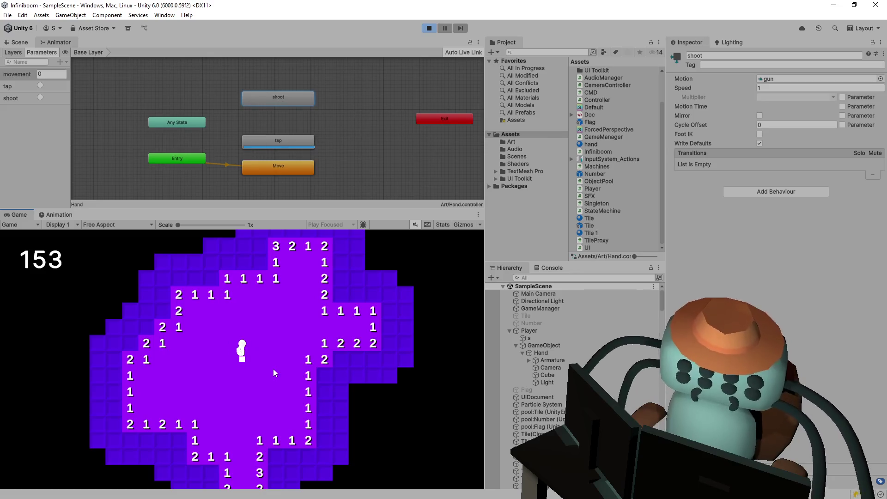
{"action": "key", "text": "s"}
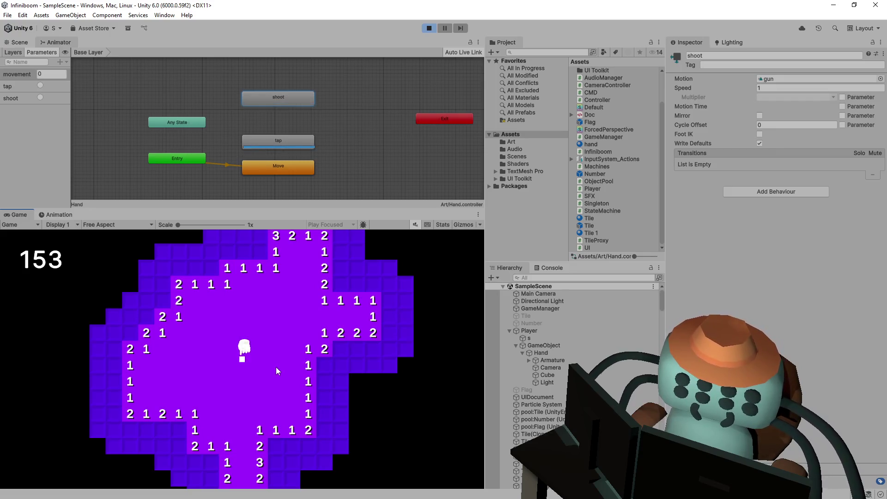
{"action": "key", "text": "d"}
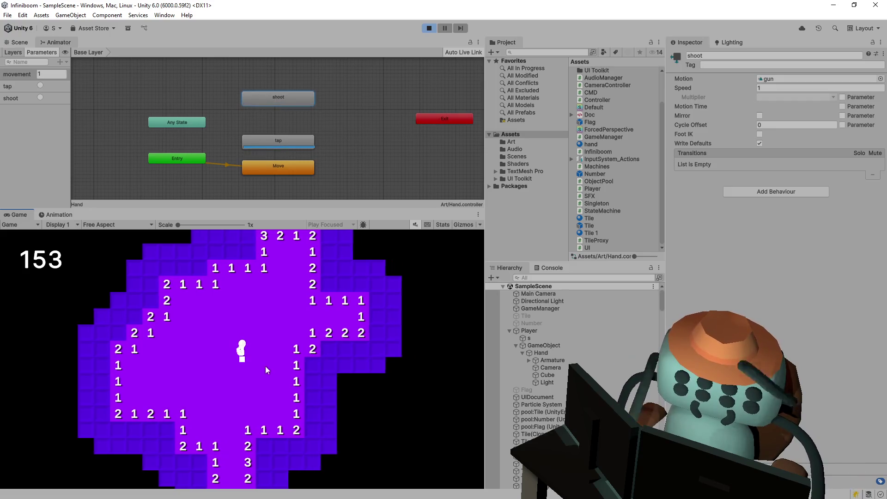
{"action": "key", "text": "a"}
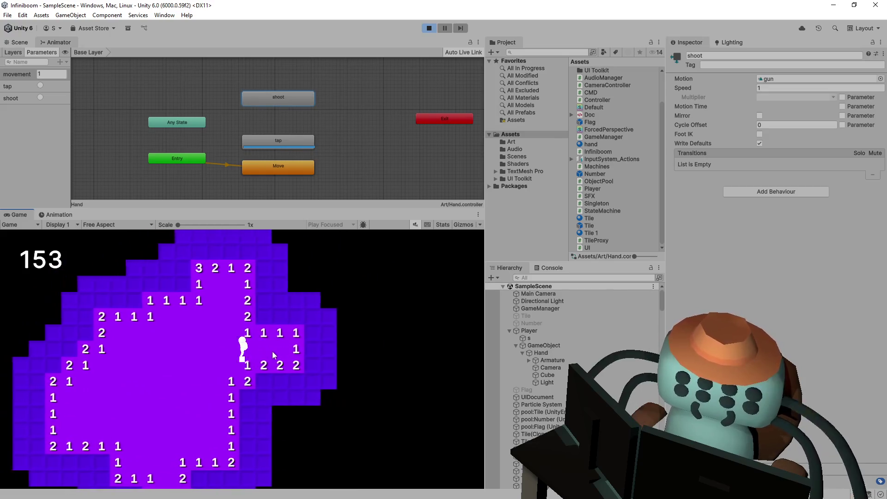
{"action": "key", "text": "s"}
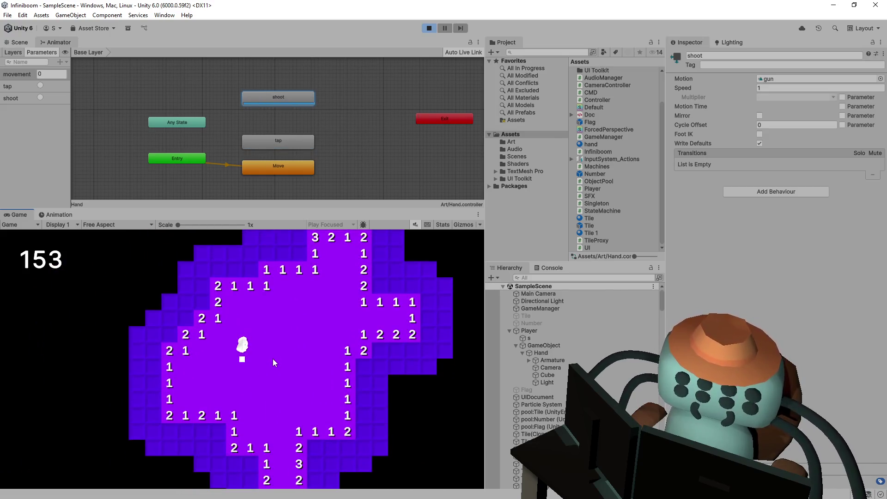
{"action": "key", "text": "s"}
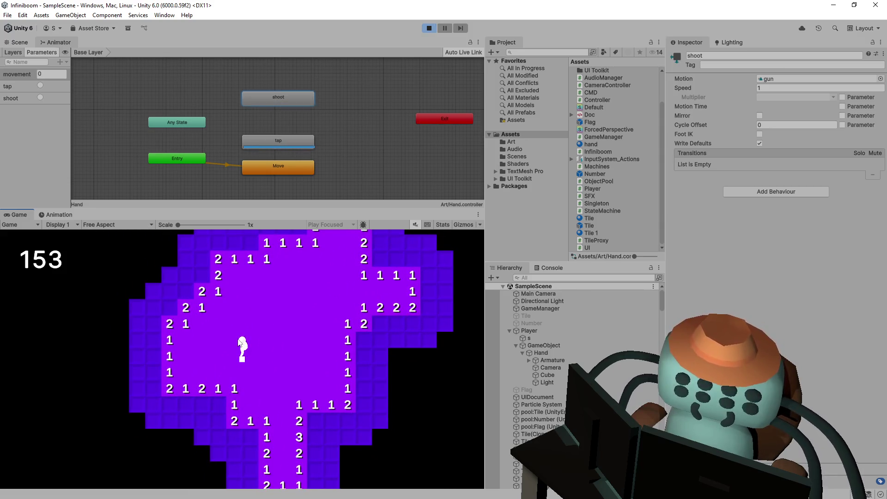
{"action": "scroll", "coordinate": [262, 354], "scroll_direction": "up", "scroll_amount": 3}
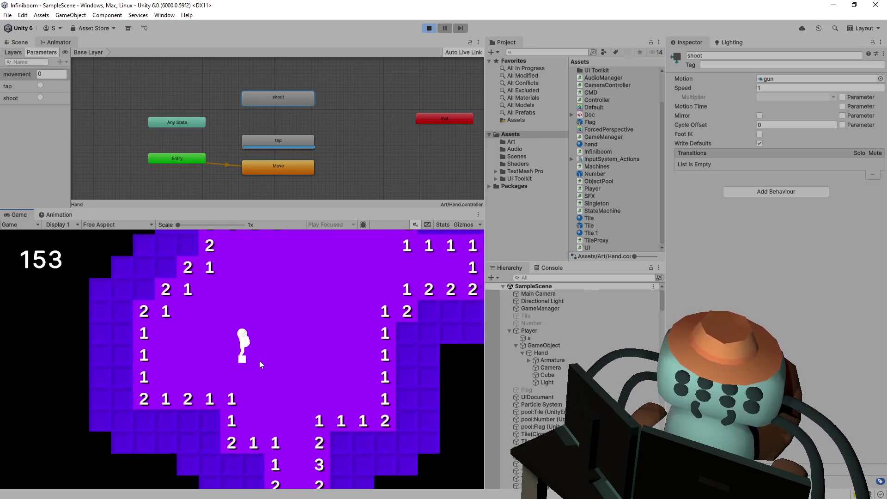
{"action": "scroll", "coordinate": [259, 361], "scroll_direction": "up", "scroll_amount": 2}
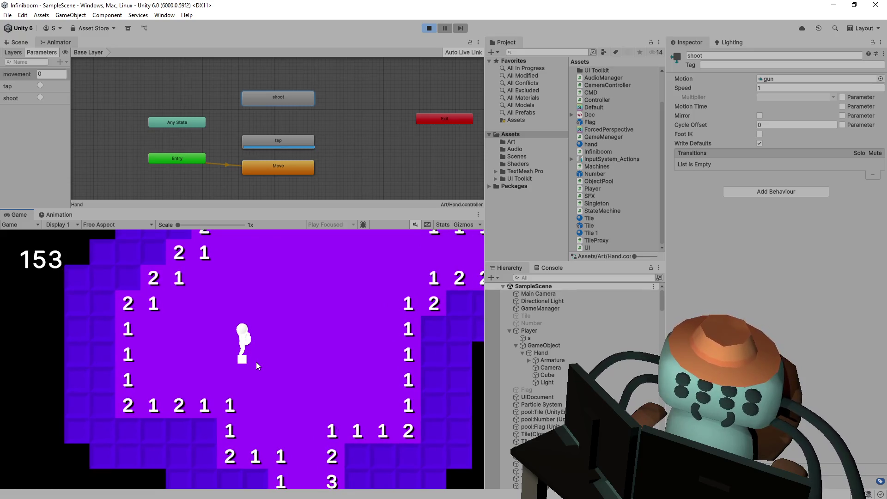
Repeatedly tap and shoot tiles while moving to watch the tap and shoot animations restart
{"action": "left_click", "coordinate": [260, 371]}
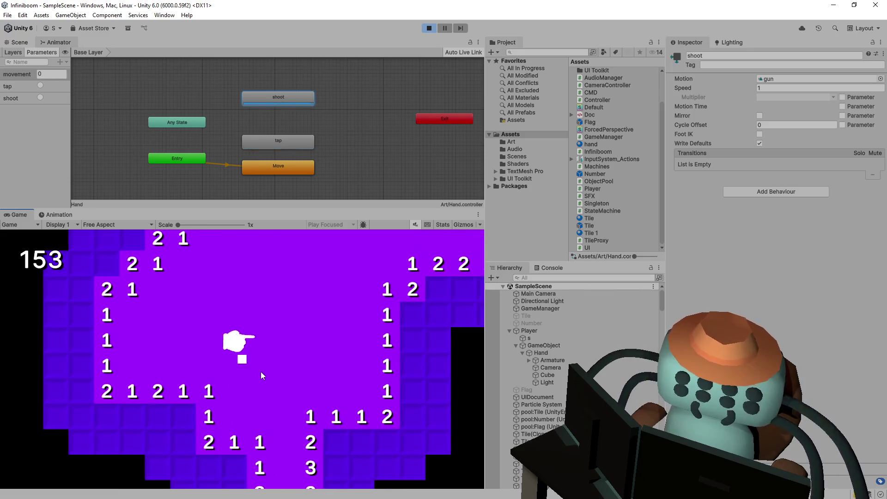
{"action": "left_click", "coordinate": [261, 371]}
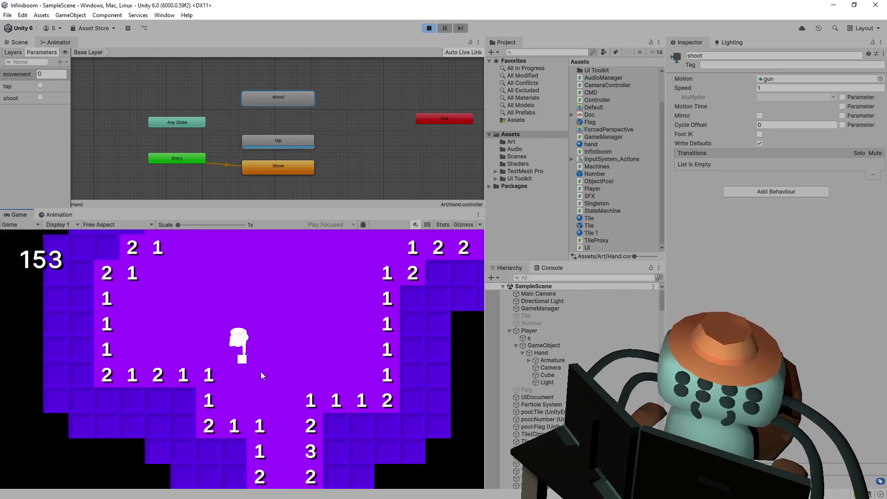
{"action": "left_click", "coordinate": [261, 371]}
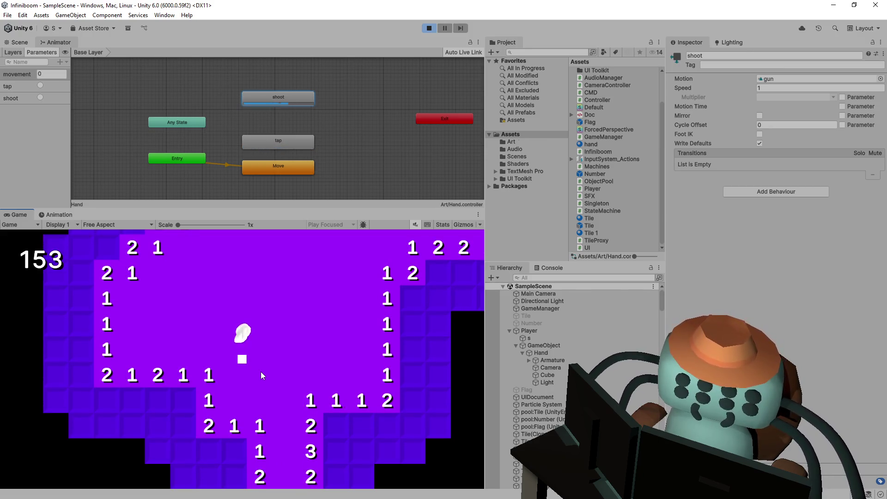
{"action": "key", "text": "d"}
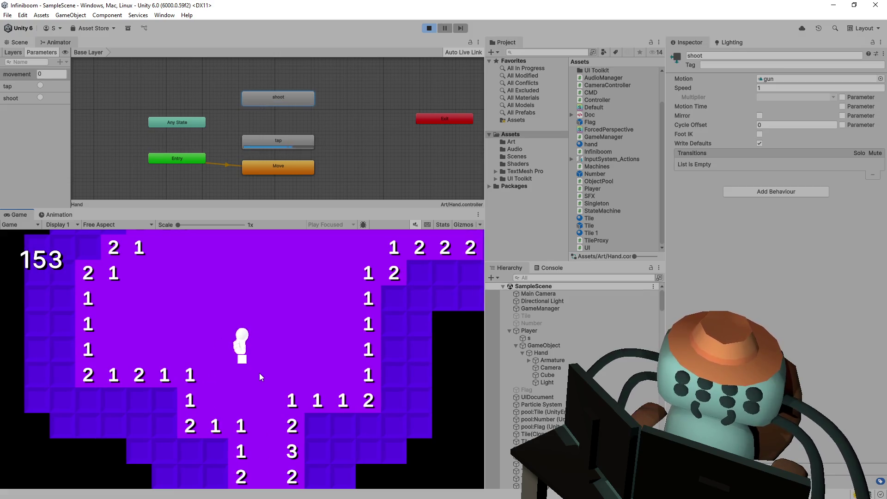
{"action": "left_click", "coordinate": [259, 373]}
{"action": "key", "text": "w"}
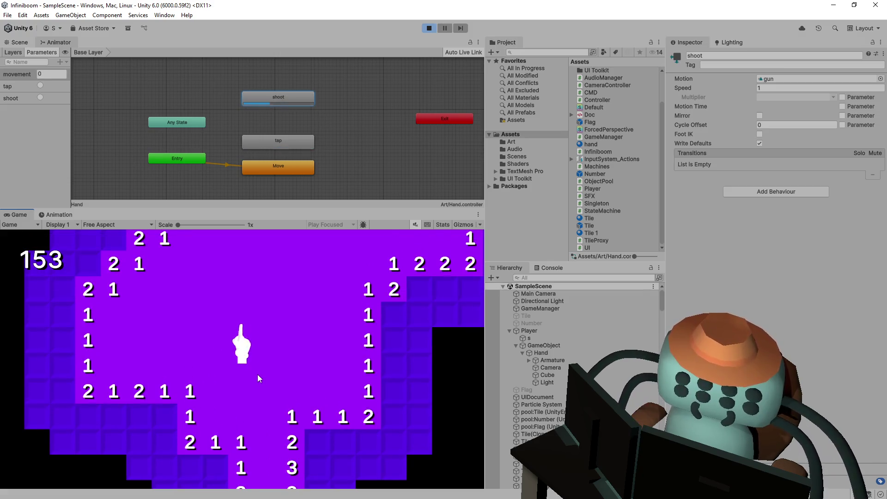
{"action": "key", "text": "a"}
{"action": "left_click", "coordinate": [257, 374]}
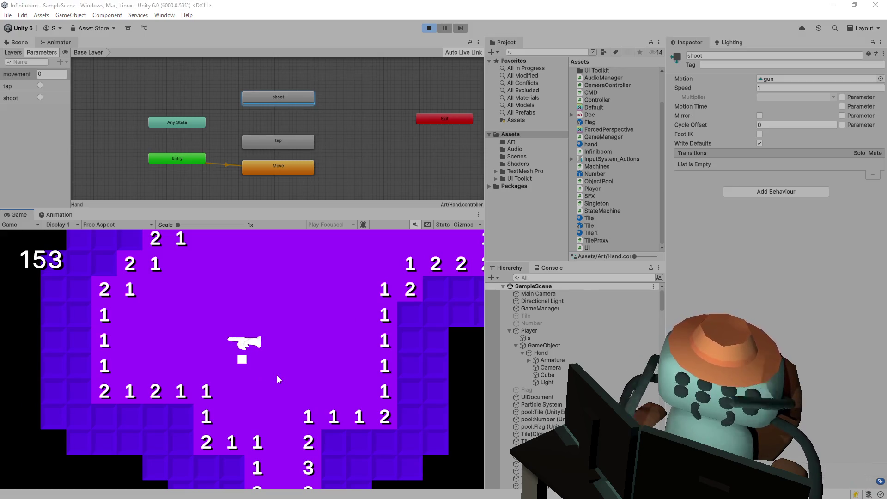
{"action": "key", "text": "alt+Tab"}
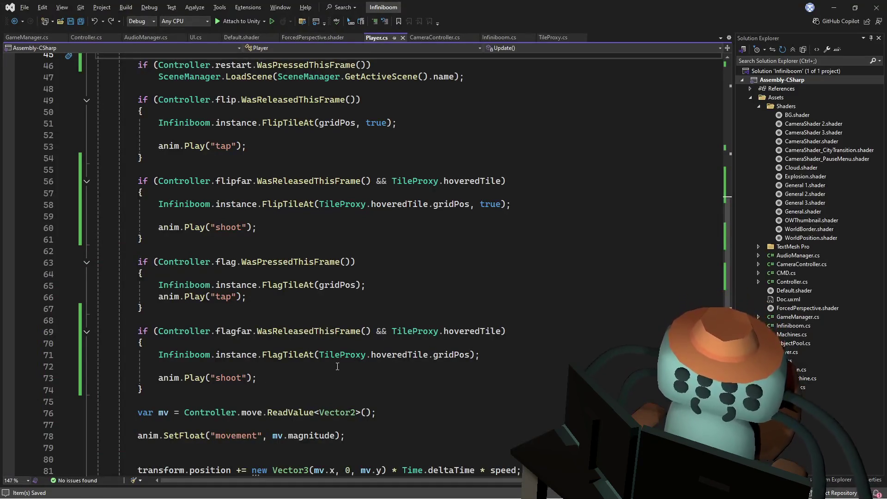
Review the flag block and the flipfar check on line 56 in Player.cs
{"action": "left_click", "coordinate": [307, 308]}
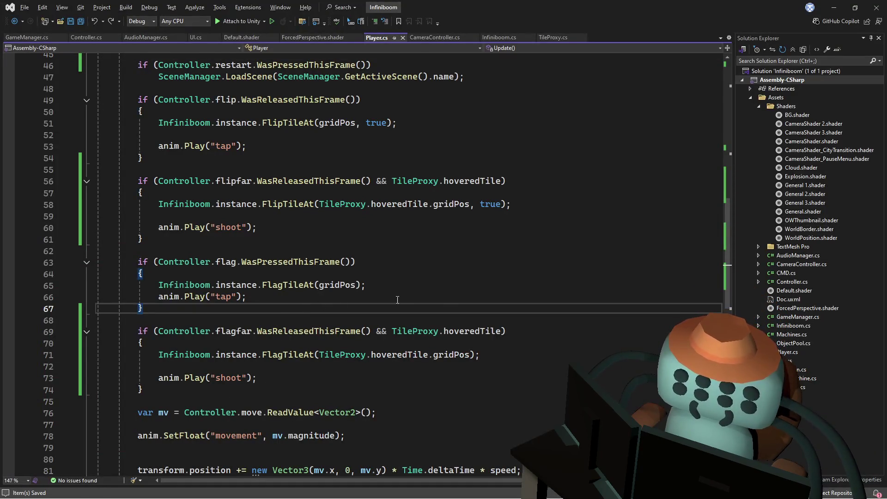
{"action": "scroll", "coordinate": [396, 298], "scroll_direction": "down", "scroll_amount": 2}
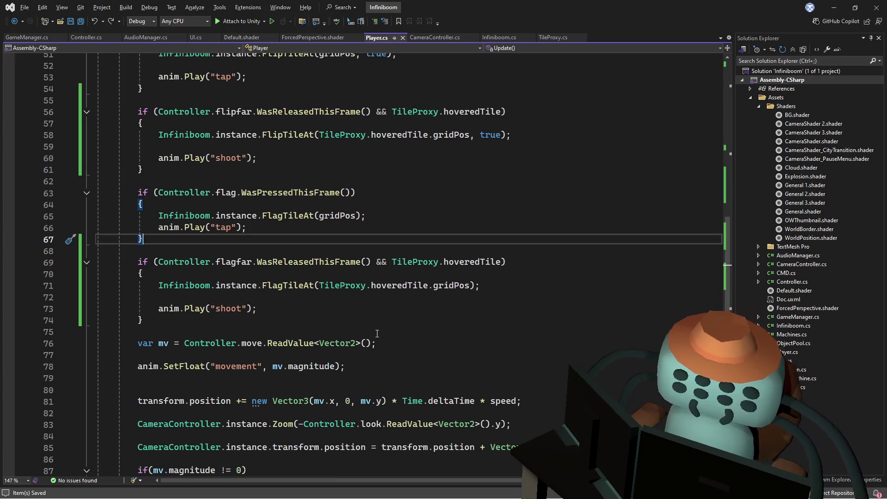
{"action": "scroll", "coordinate": [377, 333], "scroll_direction": "down", "scroll_amount": 2}
{"action": "scroll", "coordinate": [397, 342], "scroll_direction": "up", "scroll_amount": 5}
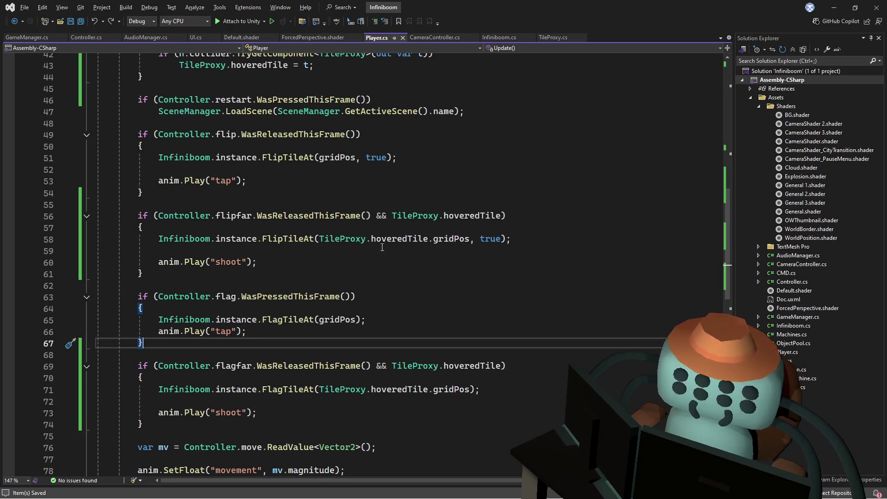
{"action": "left_click", "coordinate": [252, 201]}
{"action": "left_click_drag", "start_coordinate": [213, 215], "coordinate": [505, 215]}
Switch to Unity and stop the still-running game
{"action": "left_click", "coordinate": [260, 202]}
{"action": "left_click", "coordinate": [221, 126]}
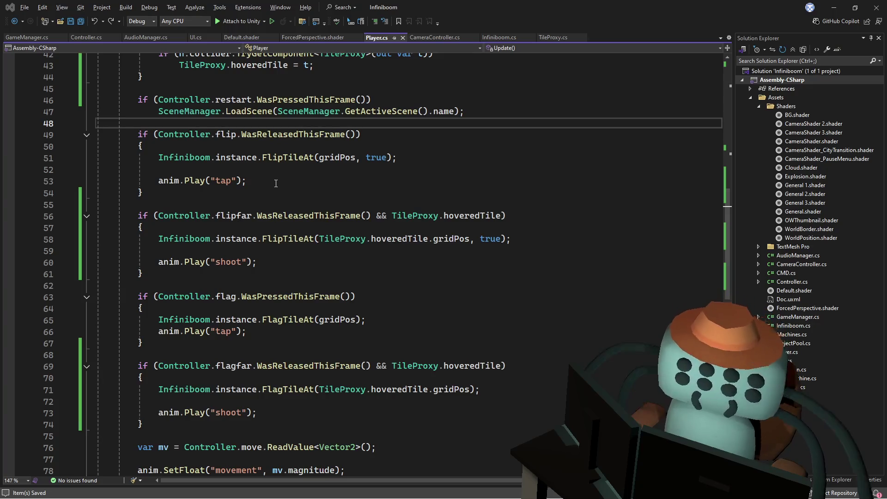
{"action": "key", "text": "alt+Tab"}
{"action": "left_click", "coordinate": [429, 30]}
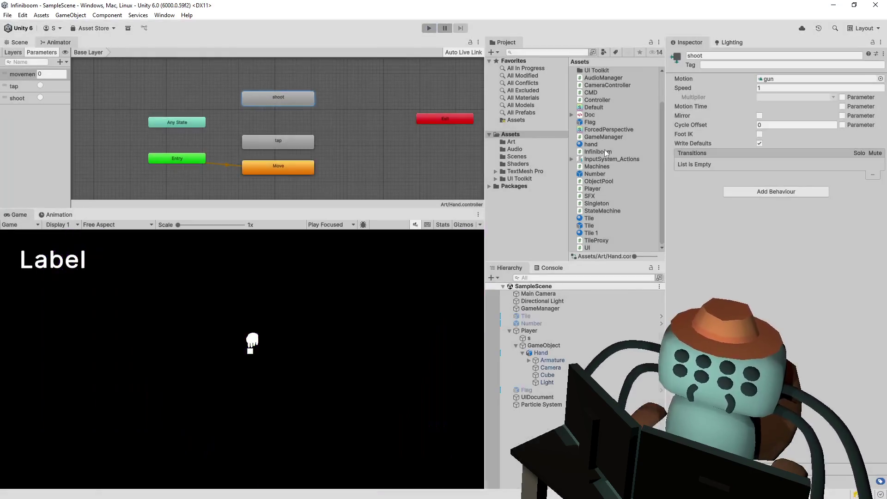
Open InputSystem_Actions and inspect the Flip, FlipFar, Flag and FlagFar actions and their bindings
{"action": "double_click", "coordinate": [622, 159]}
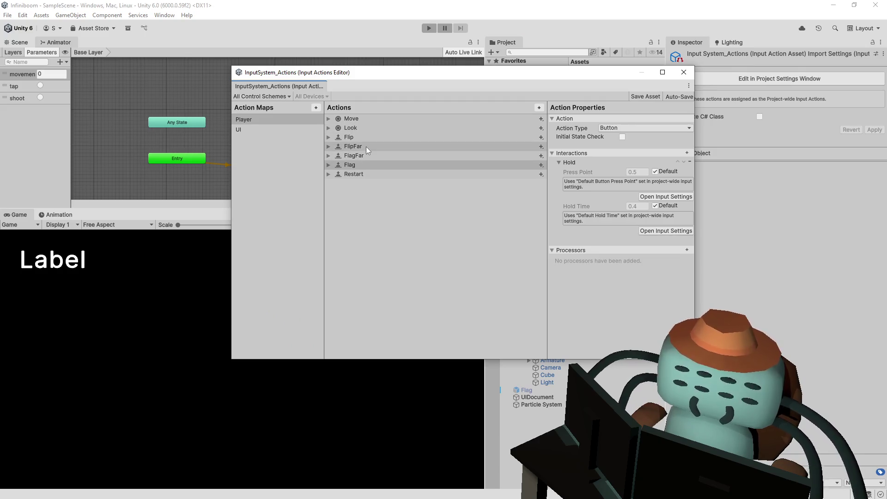
{"action": "left_click", "coordinate": [365, 146]}
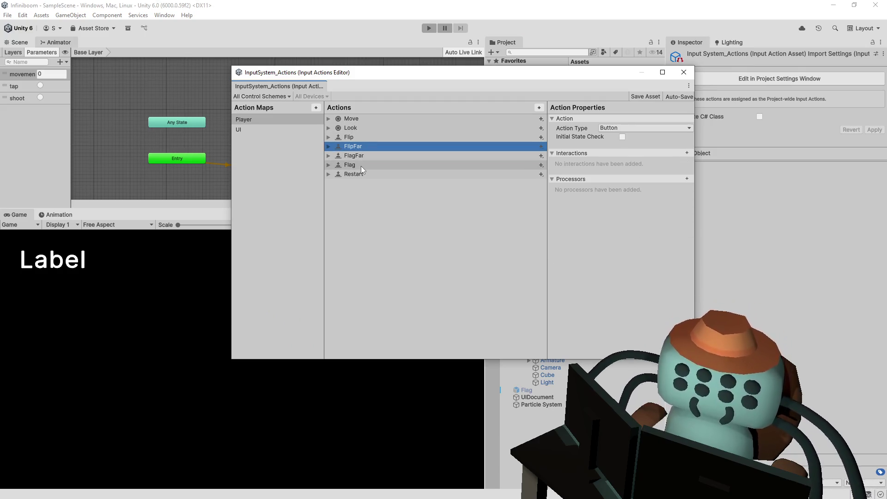
{"action": "left_click", "coordinate": [362, 166]}
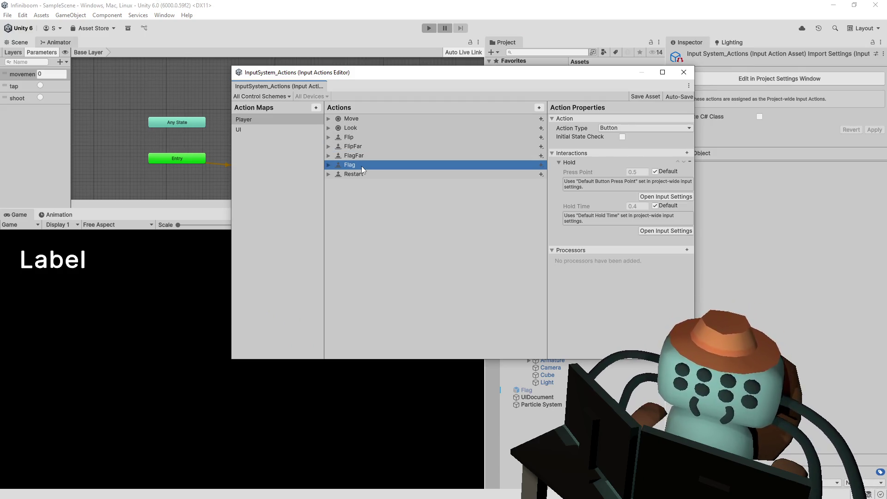
{"action": "left_click", "coordinate": [370, 138]}
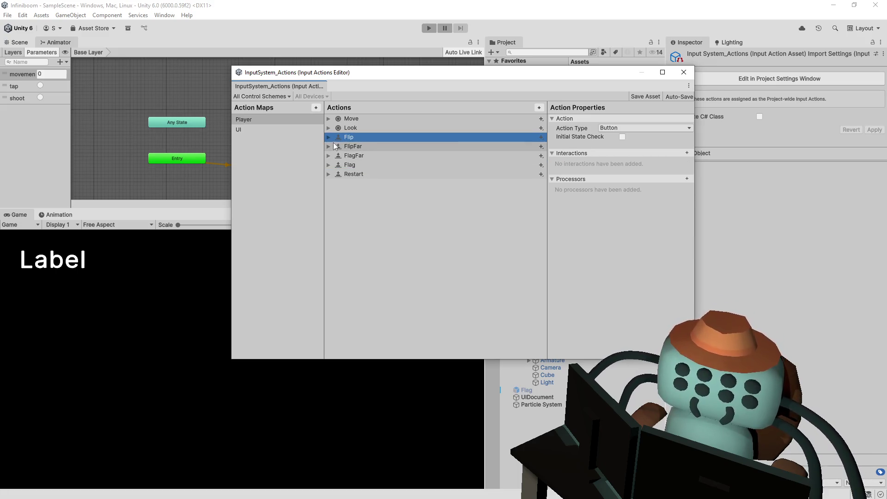
{"action": "left_click", "coordinate": [329, 137]}
{"action": "left_click", "coordinate": [327, 183]}
{"action": "left_click", "coordinate": [328, 174]}
{"action": "left_click", "coordinate": [351, 185]}
Delete Flip's Left Button [Mouse] binding, save the asset, close the editor and start the game
{"action": "left_click", "coordinate": [376, 156]}
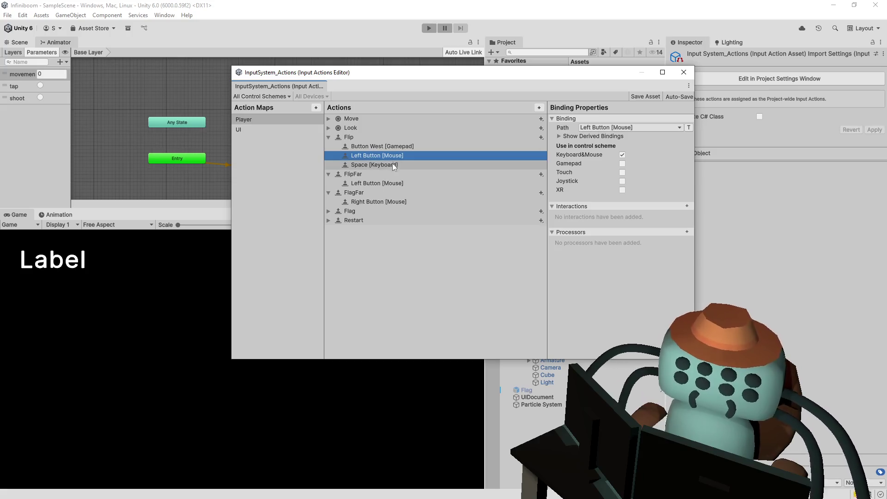
{"action": "key", "text": "Delete"}
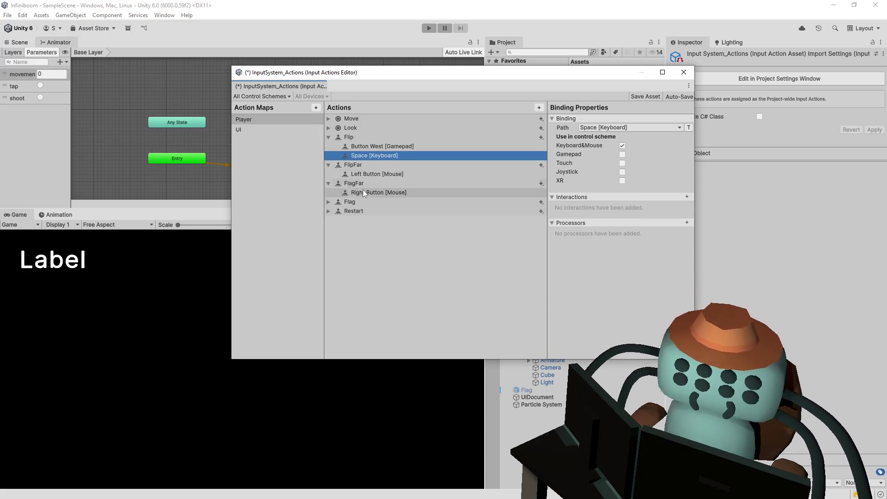
{"action": "left_click", "coordinate": [328, 201]}
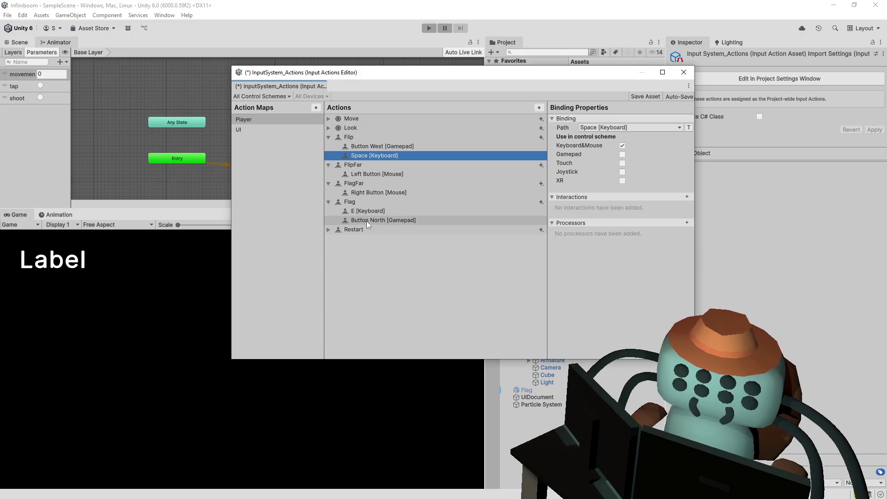
{"action": "left_click", "coordinate": [364, 269]}
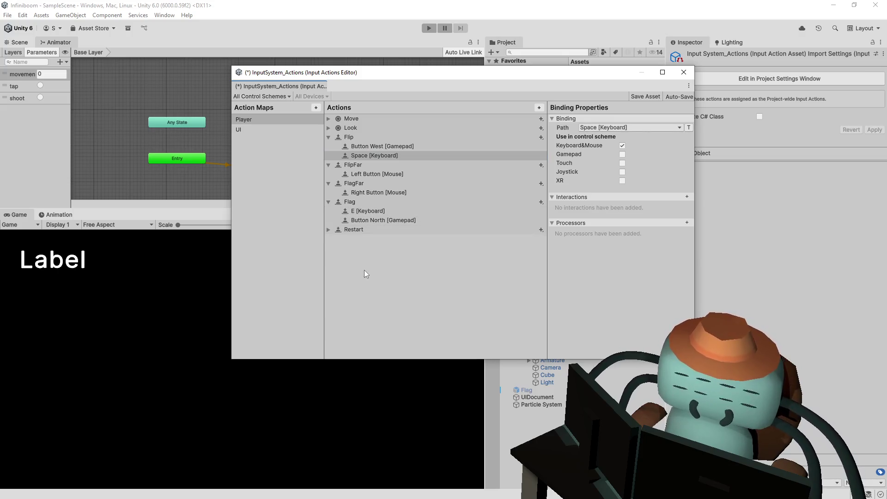
{"action": "key", "text": "ctrl+s"}
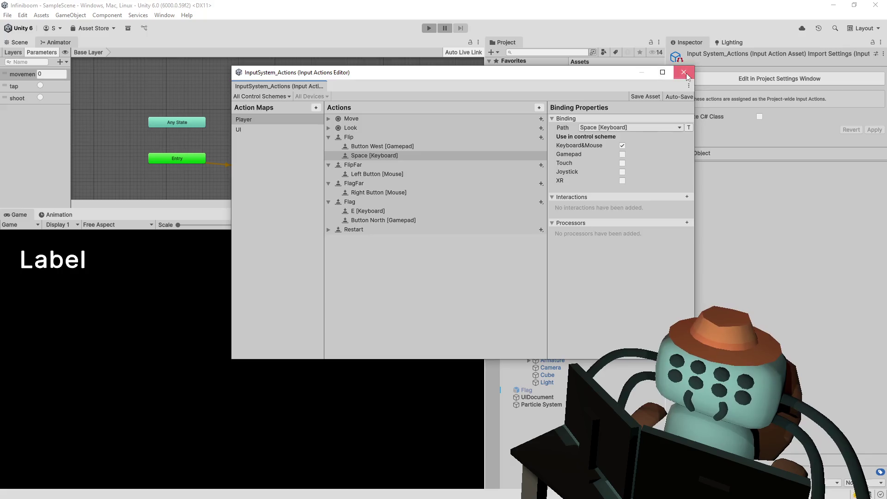
{"action": "left_click", "coordinate": [683, 72]}
{"action": "left_click", "coordinate": [429, 28]}
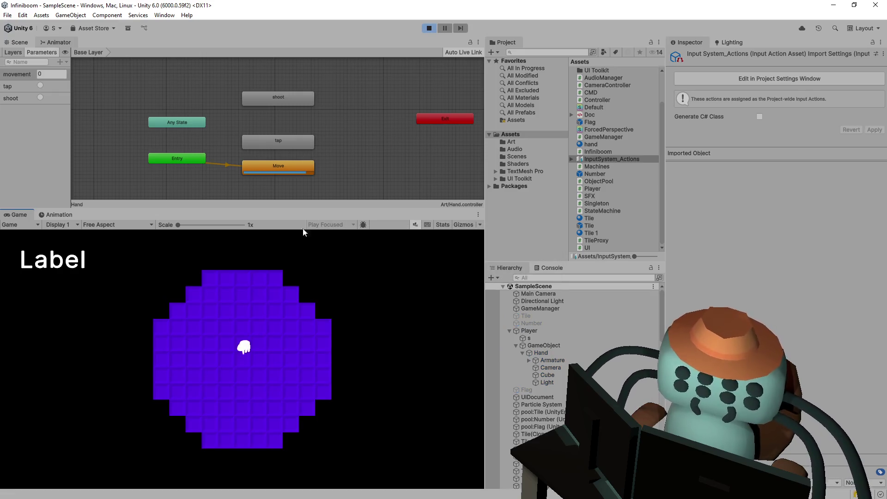
Enlarge the Game view, shoot and flip tiles near the hand, restore the Animator height, then stop
{"action": "left_click_drag", "start_coordinate": [315, 209], "coordinate": [314, 93]}
{"action": "left_click", "coordinate": [274, 279]}
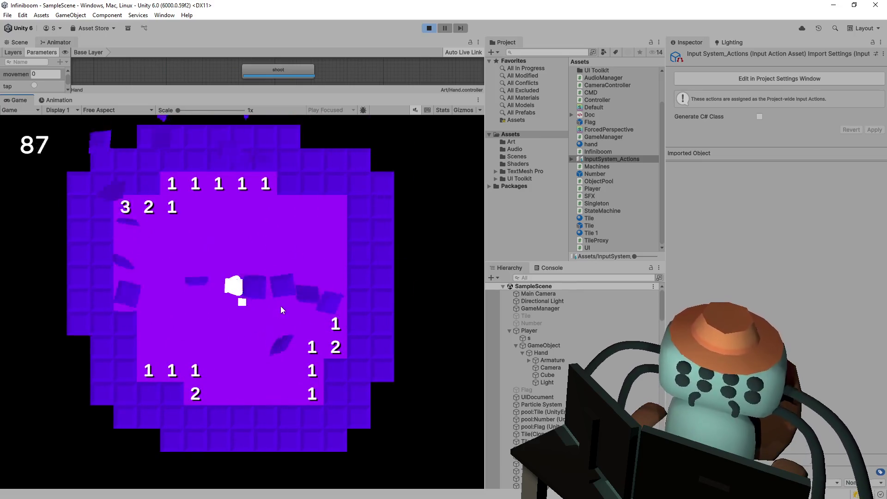
{"action": "key", "text": "w"}
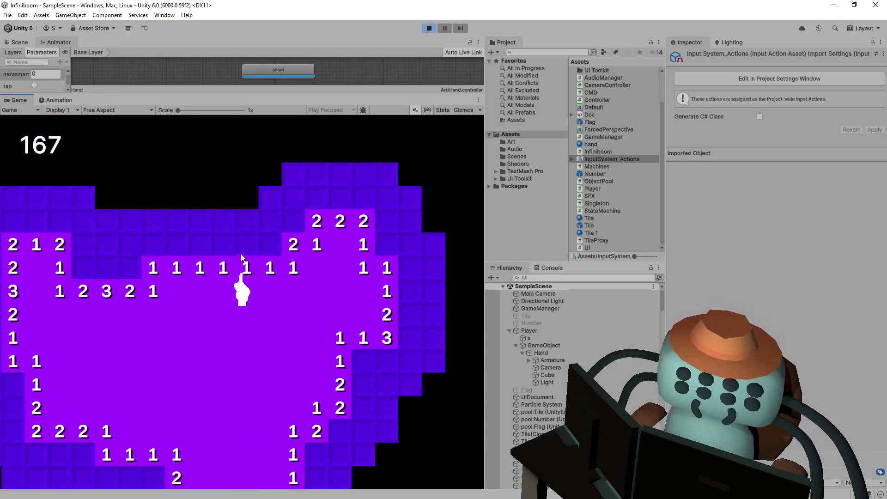
{"action": "left_click", "coordinate": [234, 249]}
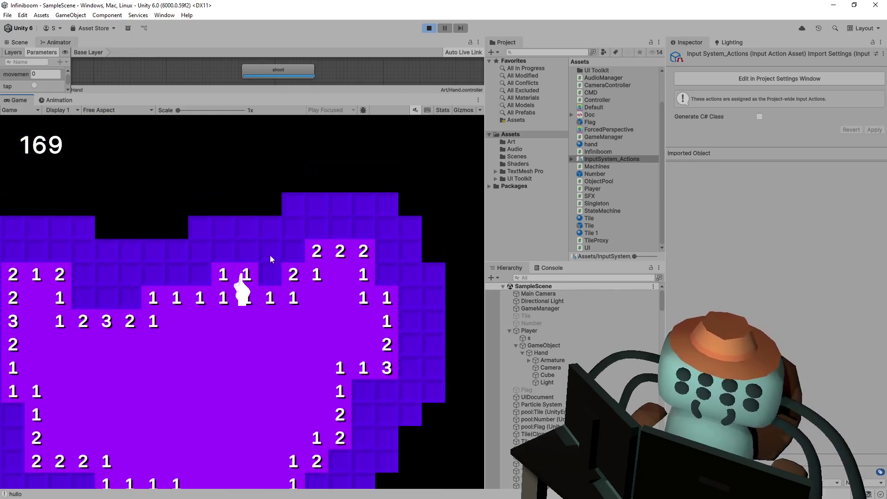
{"action": "left_click", "coordinate": [228, 253]}
{"action": "left_click", "coordinate": [311, 91]}
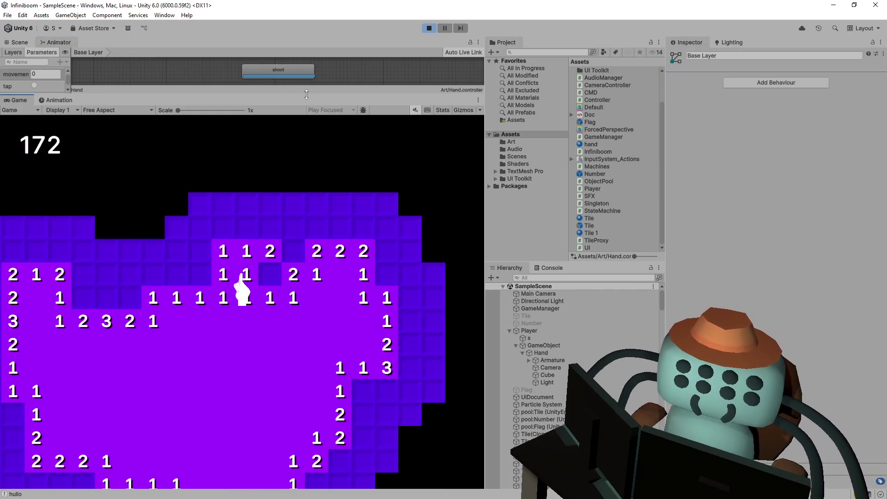
{"action": "left_click_drag", "start_coordinate": [311, 94], "coordinate": [326, 246]}
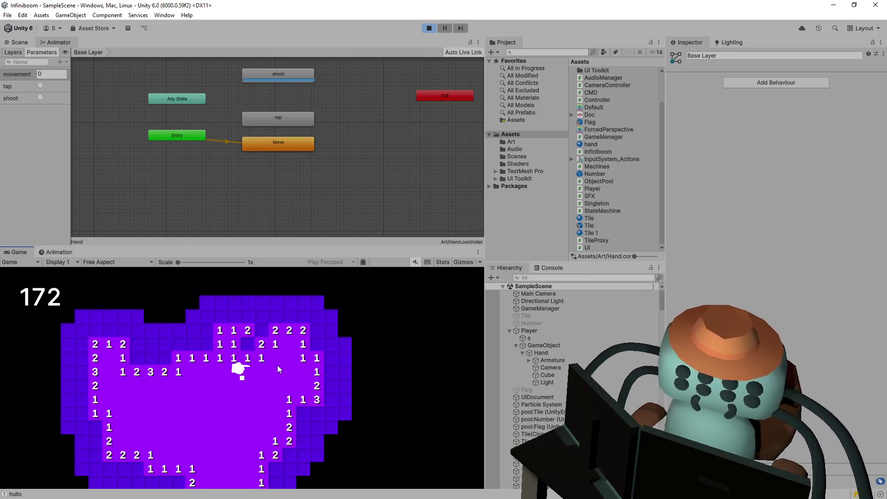
{"action": "left_click", "coordinate": [428, 29]}
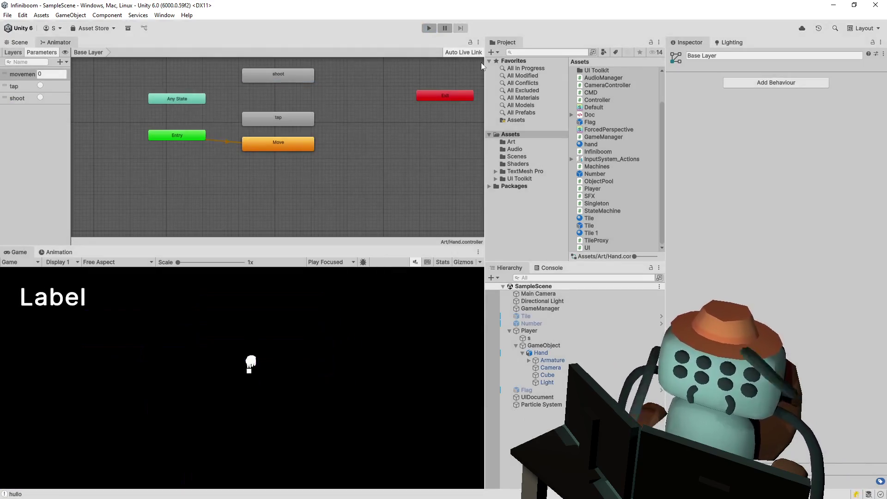
Add an anim.Rebind() call in the flip block just before the tap animation call
{"action": "key", "text": "alt+Tab"}
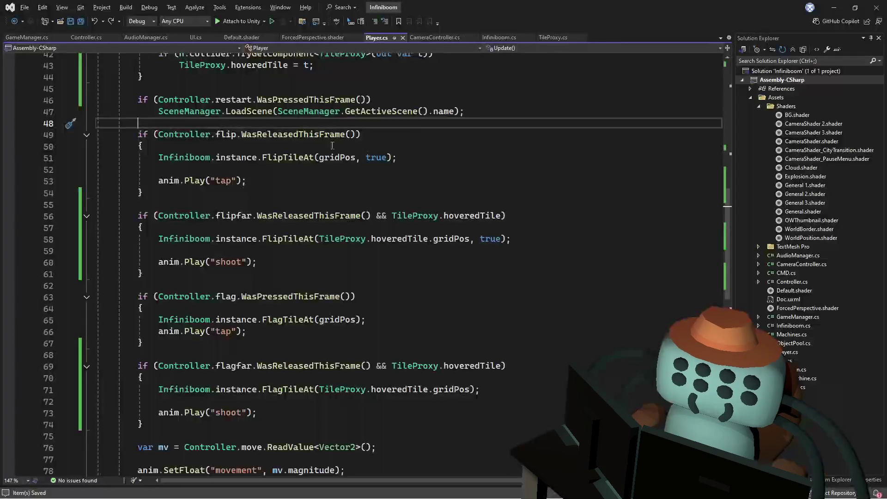
{"action": "scroll", "coordinate": [309, 207], "scroll_direction": "up", "scroll_amount": 4}
{"action": "scroll", "coordinate": [317, 187], "scroll_direction": "down", "scroll_amount": 2}
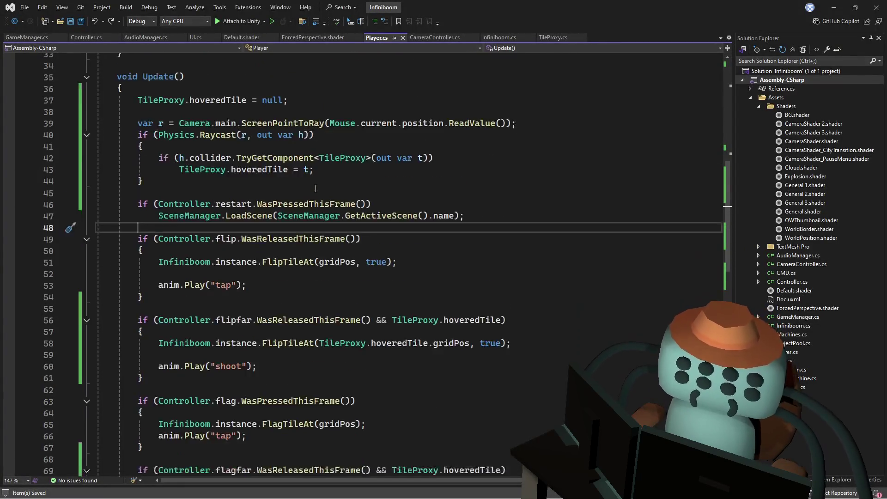
{"action": "scroll", "coordinate": [317, 186], "scroll_direction": "down", "scroll_amount": 1}
{"action": "left_click", "coordinate": [298, 206]}
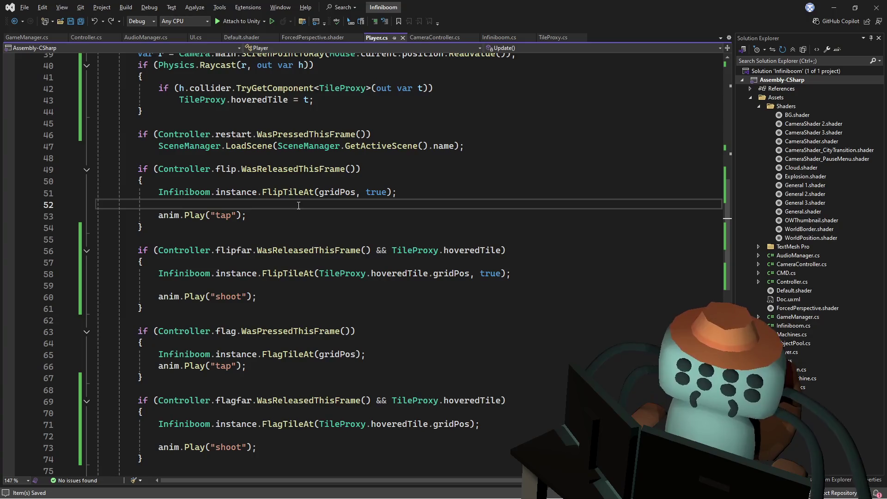
{"action": "key", "text": "Return"}
{"action": "type", "text": "anim."}
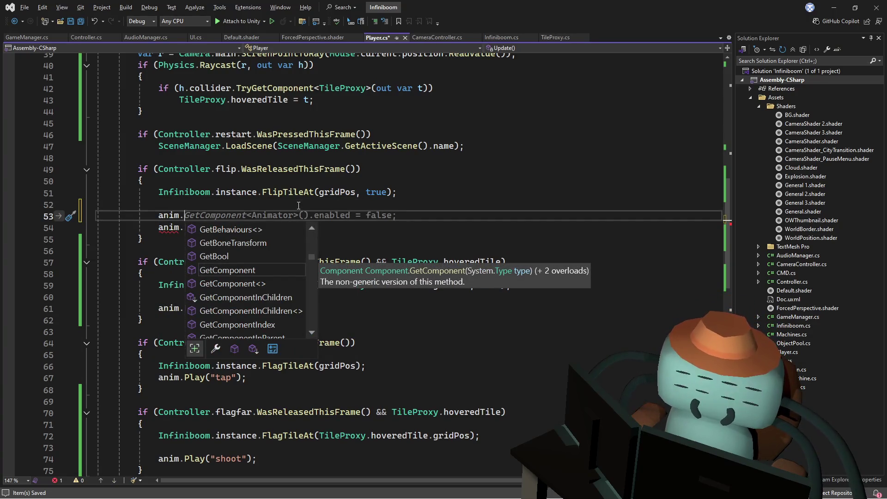
{"action": "type", "text": "re"}
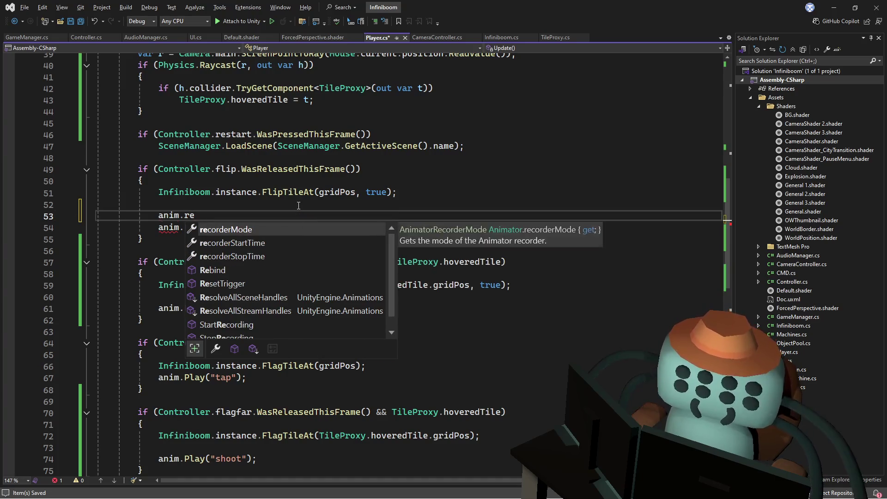
{"action": "key", "text": "BackSpace"}
{"action": "key", "text": "BackSpace"}
{"action": "type", "text": "bind"}
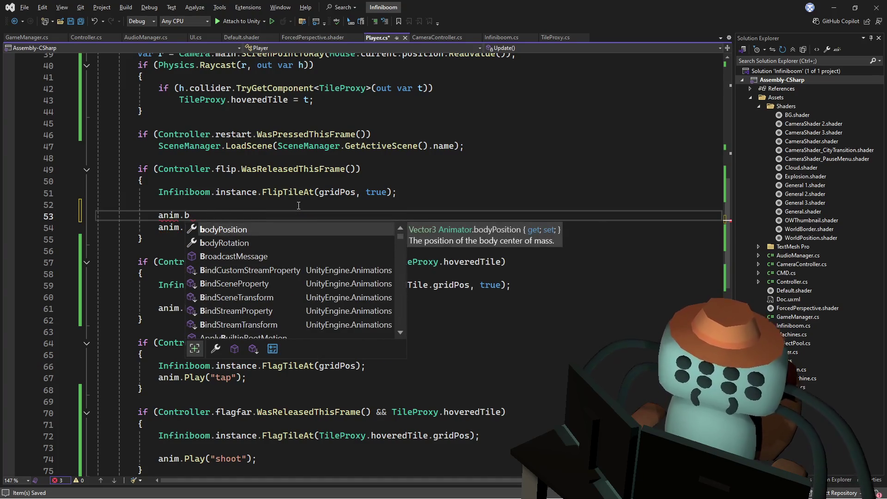
{"action": "key", "text": "Tab"}
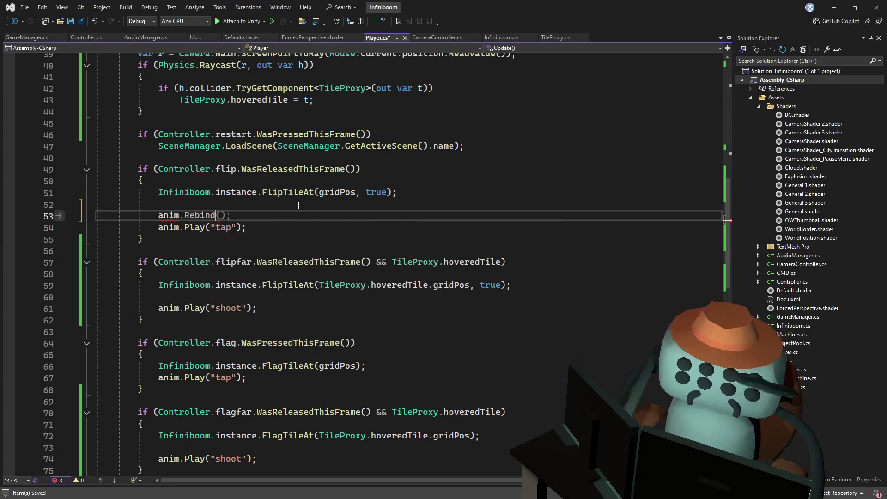
{"action": "type", "text": "("}
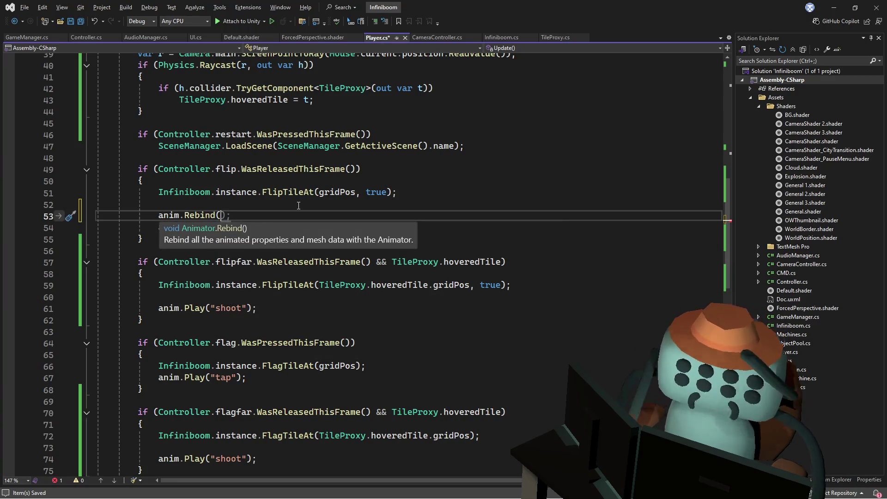
Insert anim.playbackTime = 0 above the Rebind call and save Player.cs
{"action": "key", "text": "Escape"}
{"action": "key", "text": "ctrl+Return"}
{"action": "type", "text": "an"}
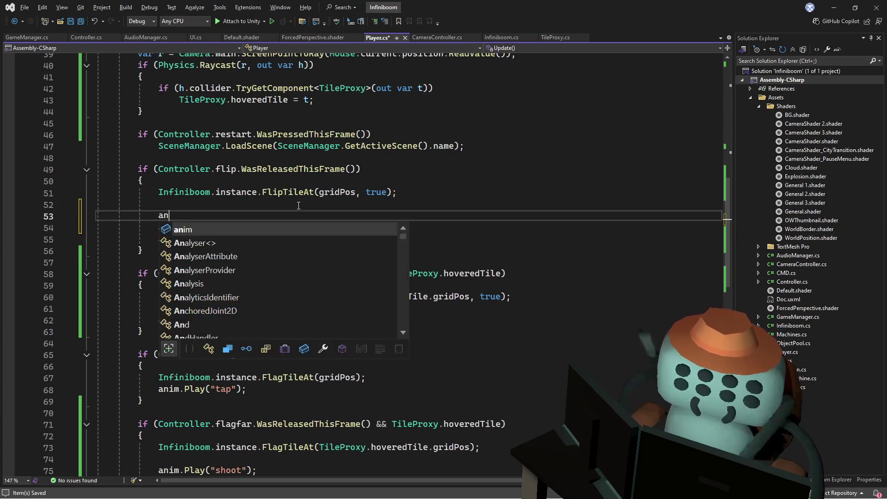
{"action": "type", "text": "im."}
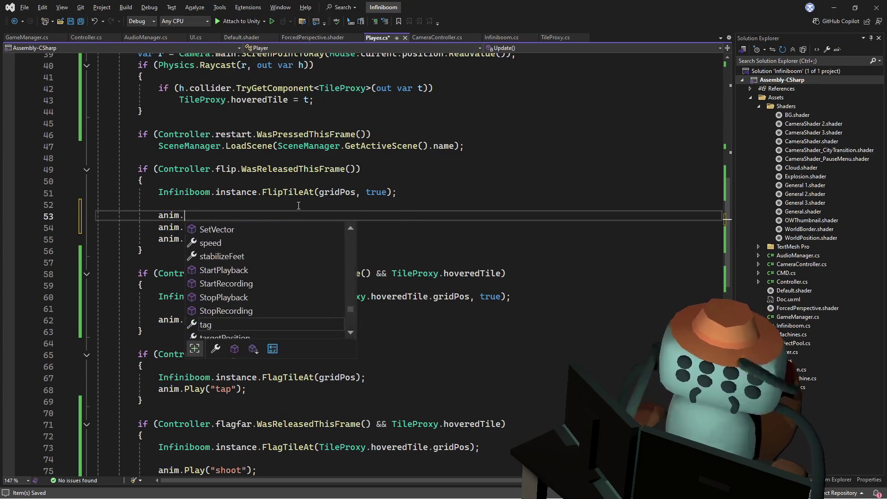
{"action": "type", "text": "play"}
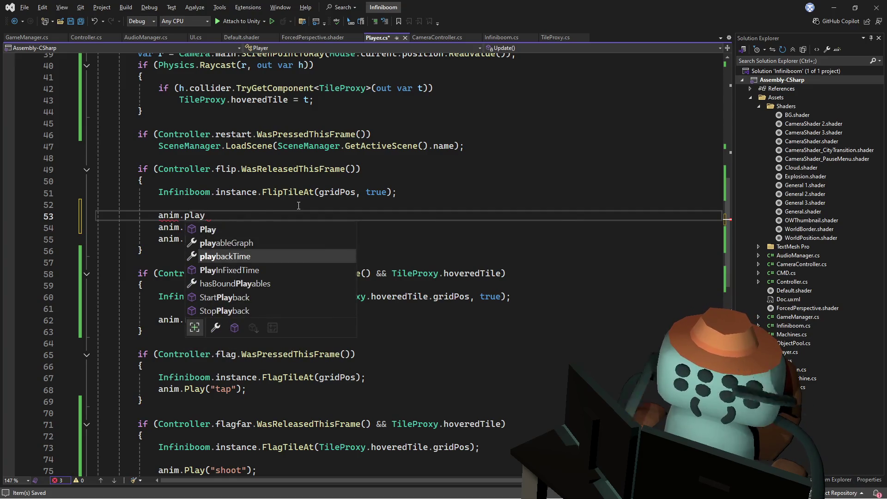
{"action": "key", "text": "Tab"}
{"action": "key", "text": "Tab"}
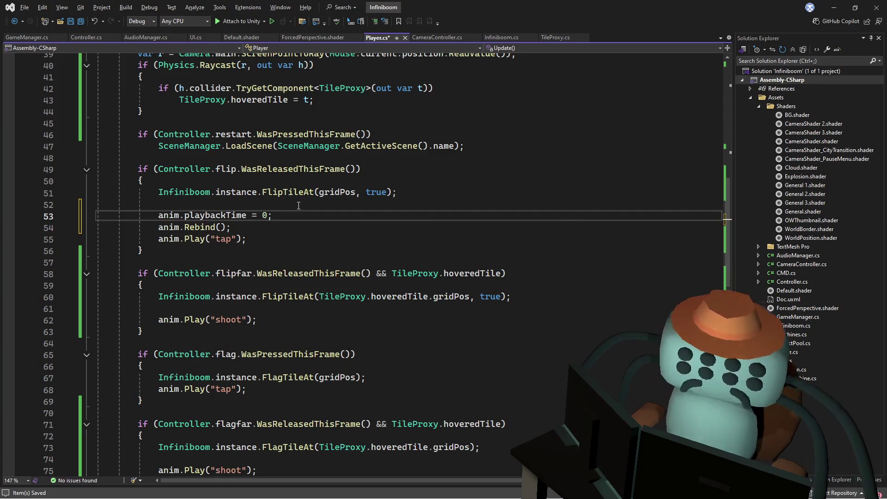
{"action": "key", "text": "ctrl+s"}
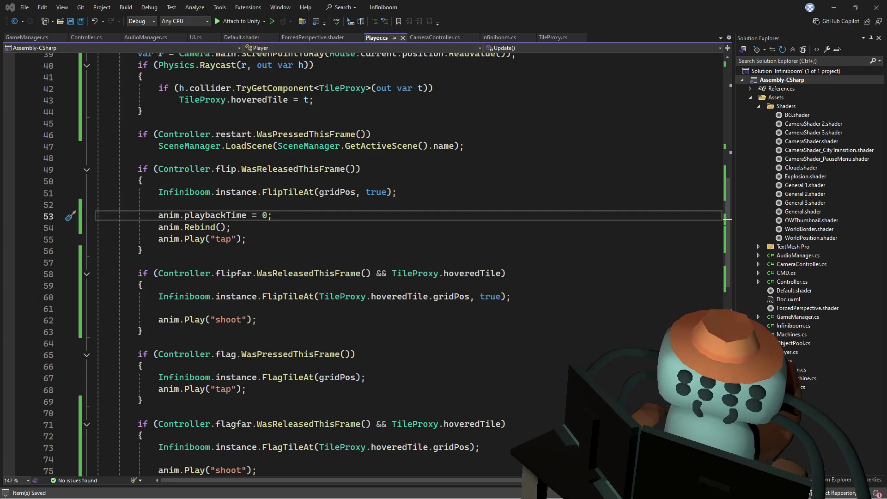
Paste the playbackTime and Rebind lines after FlipTileAt in the far-flip block, add a blank line, save
{"action": "left_click", "coordinate": [352, 281]}
{"action": "left_click_drag", "start_coordinate": [249, 227], "coordinate": [291, 210]}
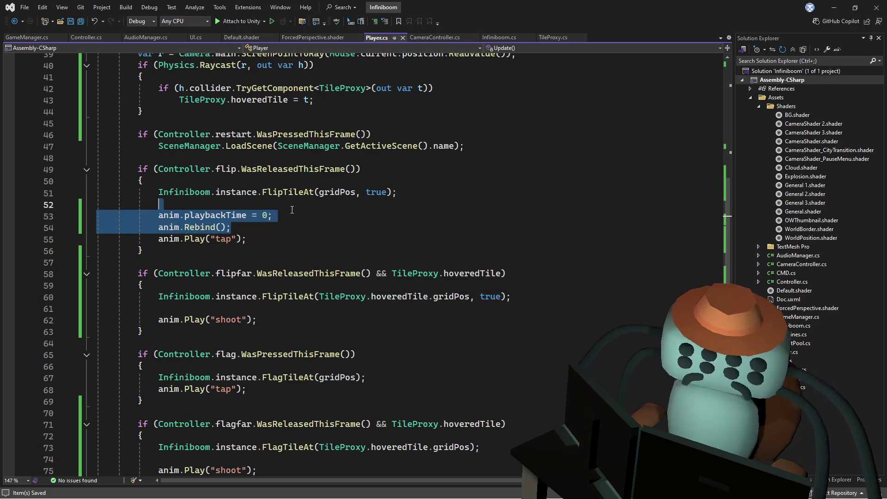
{"action": "left_click", "coordinate": [540, 299]}
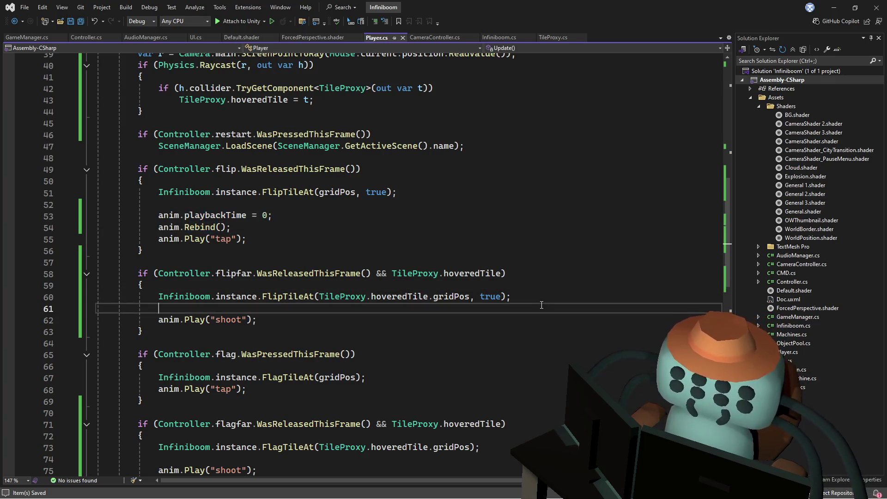
{"action": "key", "text": "Return"}
{"action": "type", "text": "anim.playbackTime = 0; anim.Rebind();"}
{"action": "key", "text": "Up"}
{"action": "key", "text": "Up"}
{"action": "left_click", "coordinate": [292, 230]}
{"action": "key", "text": "Return"}
{"action": "left_click", "coordinate": [369, 285]}
{"action": "key", "text": "ctrl+s"}
{"action": "scroll", "coordinate": [358, 279], "scroll_direction": "down", "scroll_amount": 4}
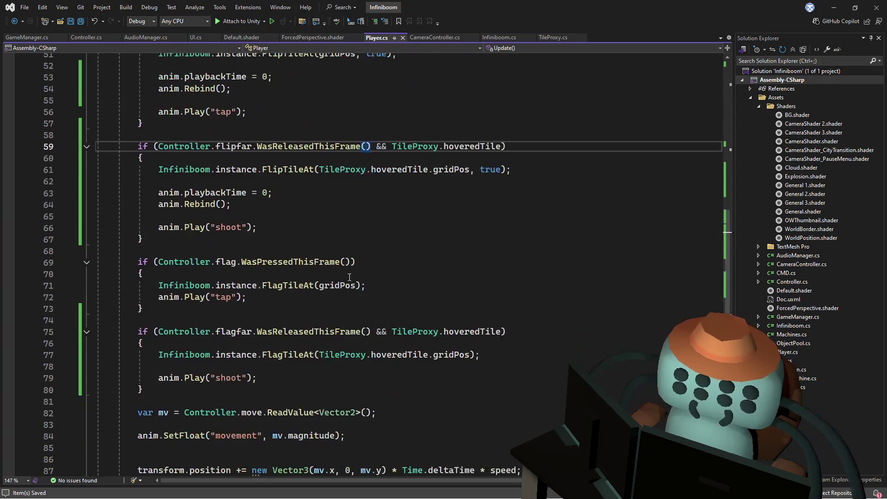
{"action": "key", "text": "alt+Tab"}
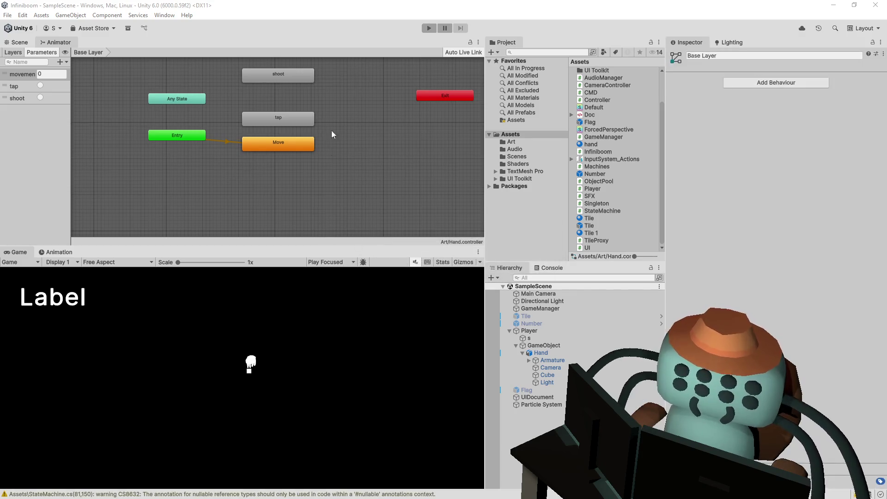
Enter Play mode, reveal a first tile to open the board, and walk the hand around
{"action": "left_click", "coordinate": [428, 28]}
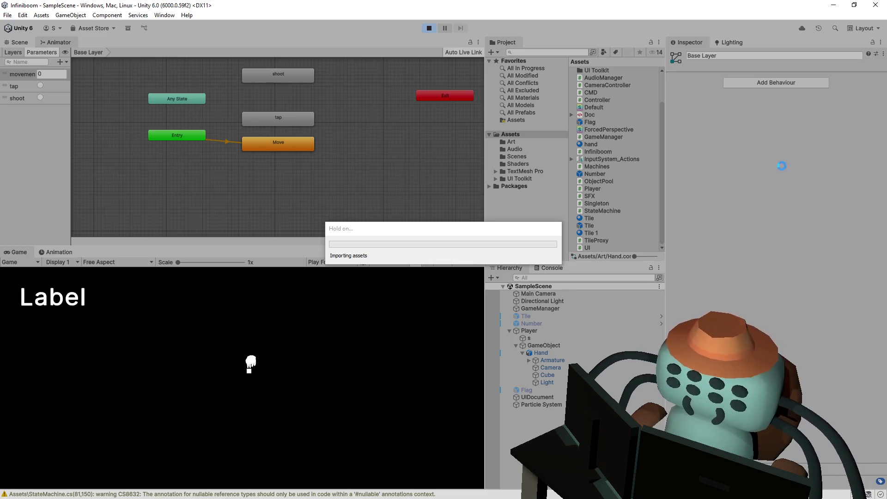
{"action": "left_click", "coordinate": [232, 371]}
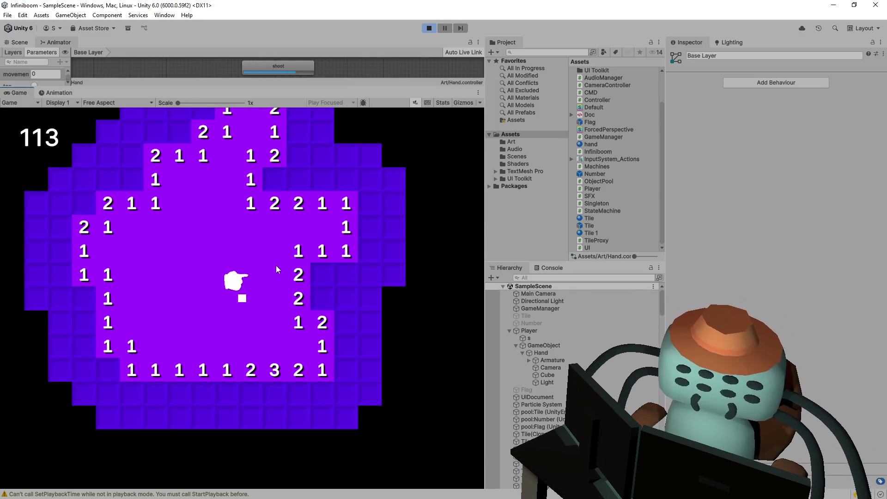
{"action": "key", "text": "s"}
{"action": "key", "text": "a"}
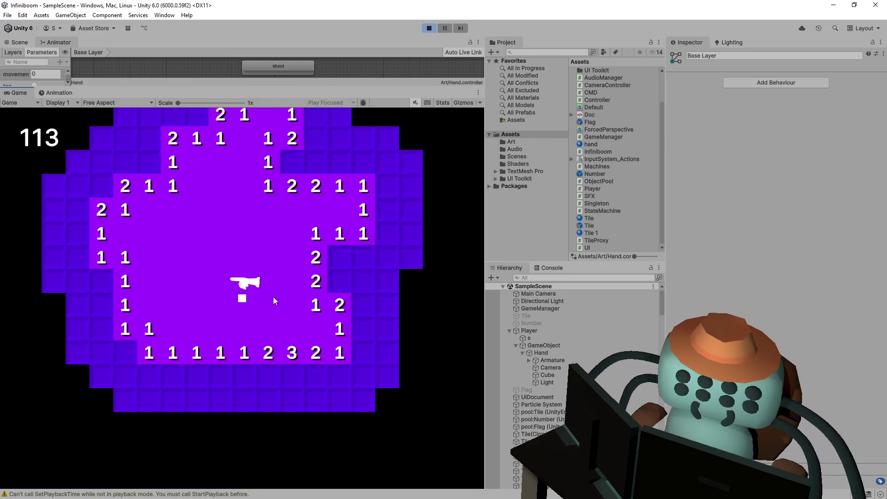
{"action": "key", "text": "w"}
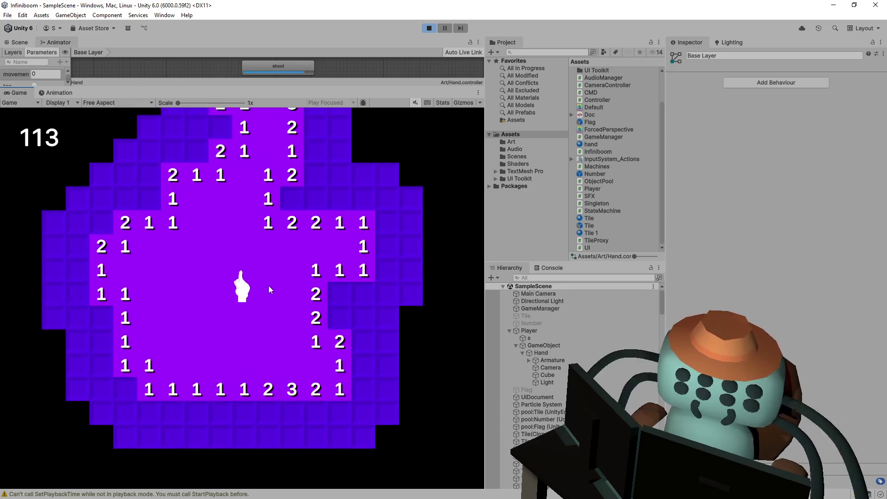
{"action": "key", "text": "a"}
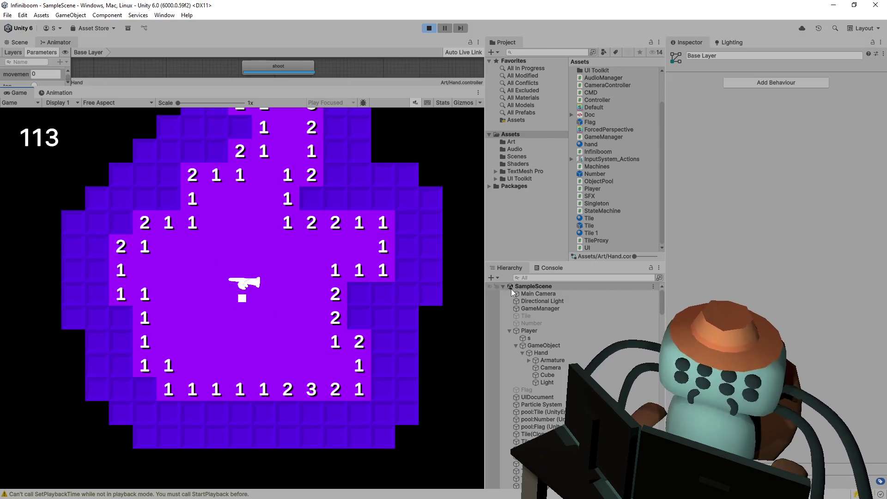
Flip two distant tiles to replay the shoot animation while moving the hand
{"action": "left_click", "coordinate": [320, 282]}
{"action": "left_click", "coordinate": [306, 291]}
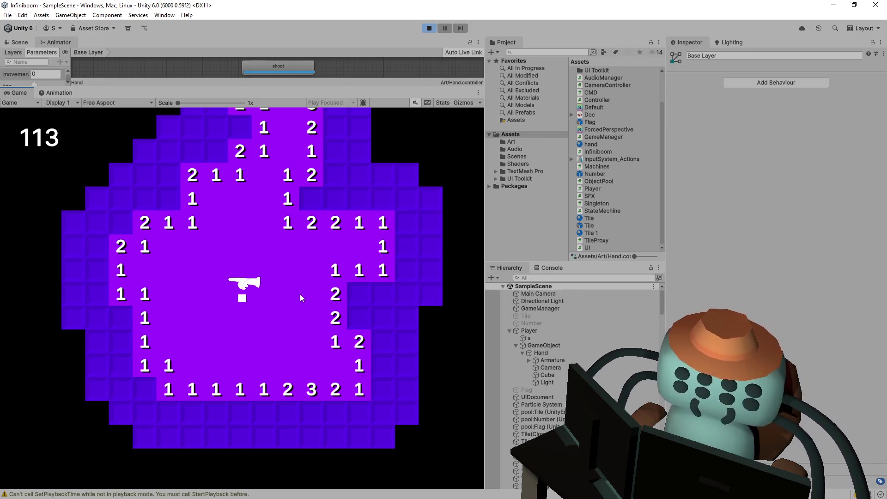
{"action": "key", "text": "d"}
{"action": "key", "text": "a"}
{"action": "key", "text": "w"}
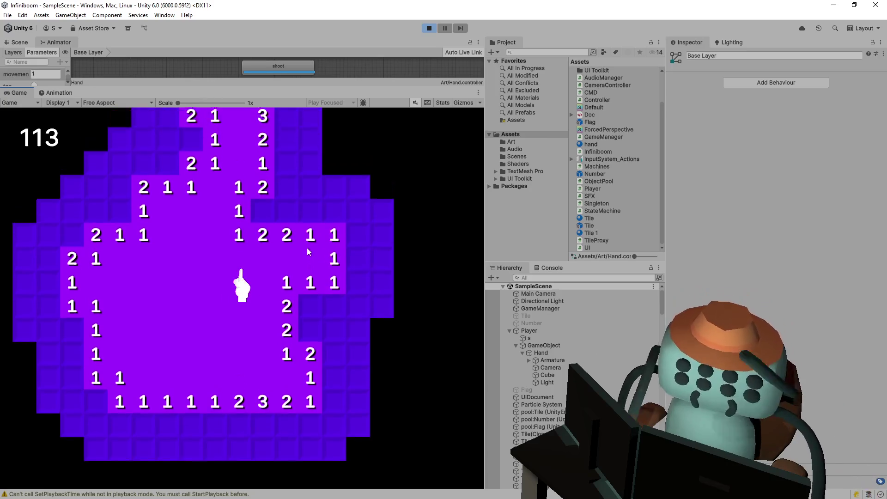
{"action": "key", "text": "d"}
{"action": "key", "text": "w"}
Flag suspected mines and reveal safe tiles around the center, opening a large area
{"action": "right_click", "coordinate": [257, 227]}
{"action": "right_click", "coordinate": [282, 225]}
{"action": "left_click", "coordinate": [274, 245]}
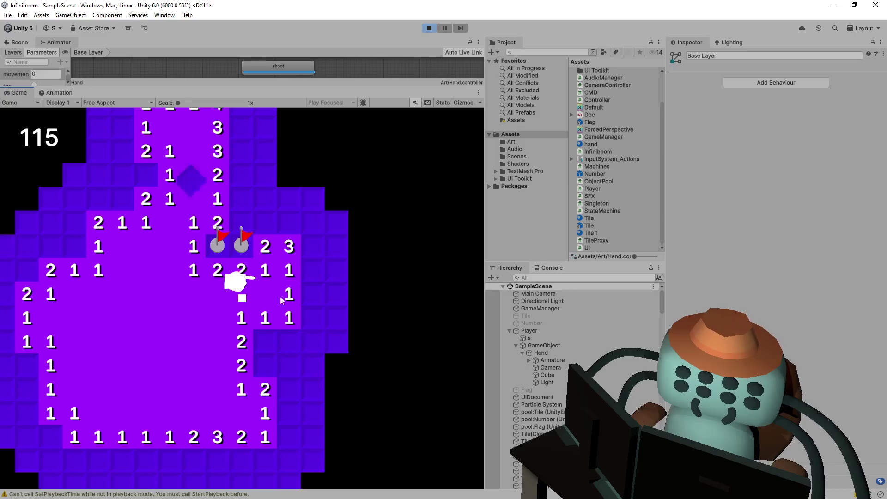
{"action": "key", "text": "s"}
{"action": "right_click", "coordinate": [277, 323]}
{"action": "left_click", "coordinate": [289, 320]}
{"action": "left_click", "coordinate": [305, 309]}
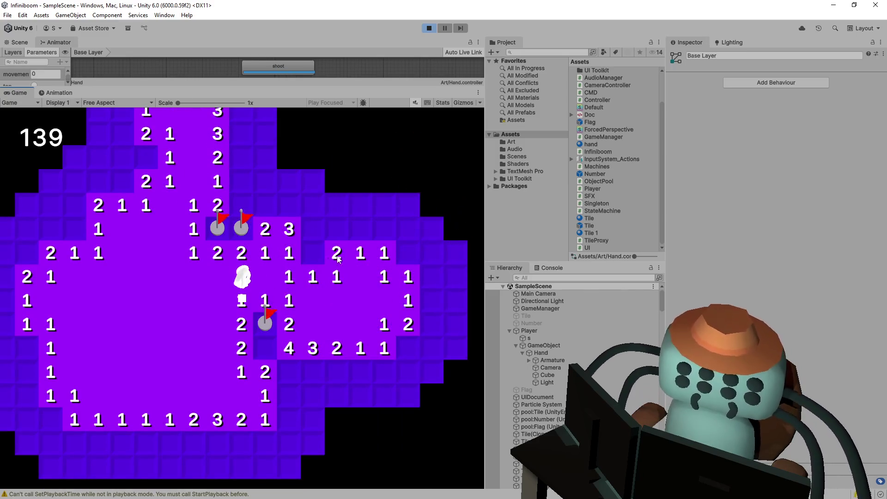
{"action": "key", "text": "d"}
{"action": "right_click", "coordinate": [302, 234]}
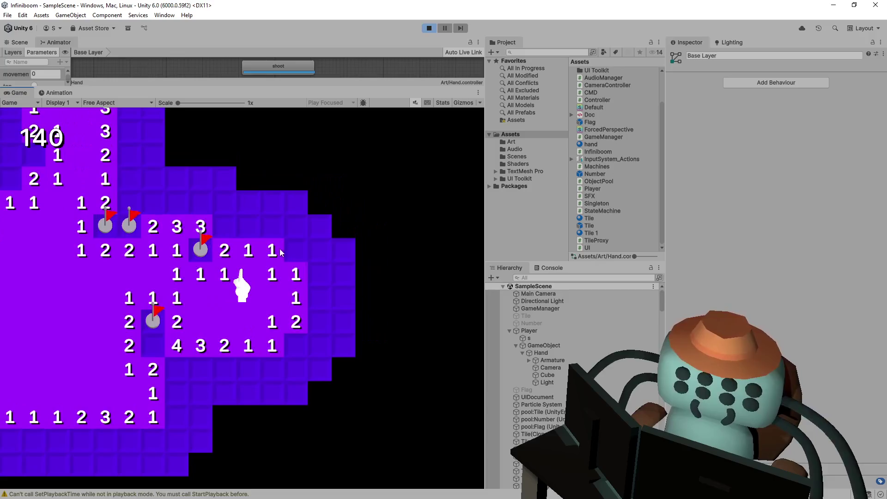
Clear top-row and right-edge tiles, flag two mines, and walk the hand down and back
{"action": "left_click", "coordinate": [296, 226]}
{"action": "left_click", "coordinate": [272, 227]}
{"action": "left_click", "coordinate": [249, 224]}
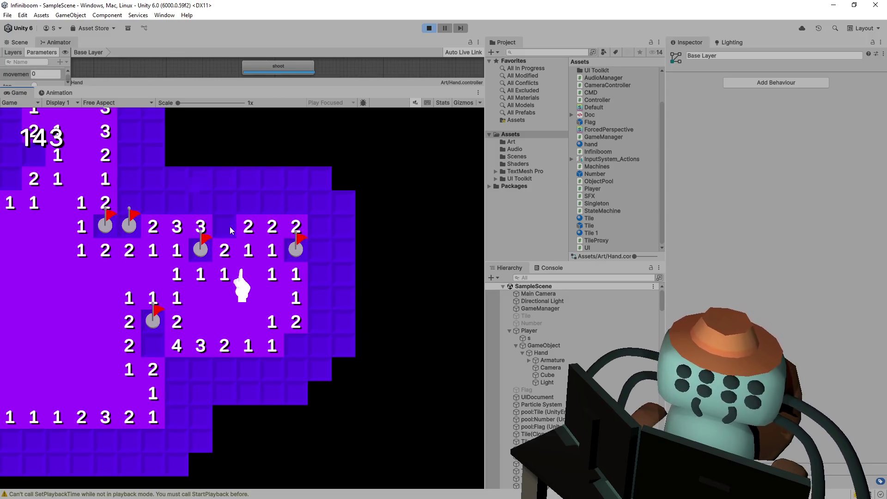
{"action": "left_click", "coordinate": [320, 250]}
{"action": "left_click", "coordinate": [319, 273]}
{"action": "right_click", "coordinate": [318, 321]}
{"action": "right_click", "coordinate": [296, 347]}
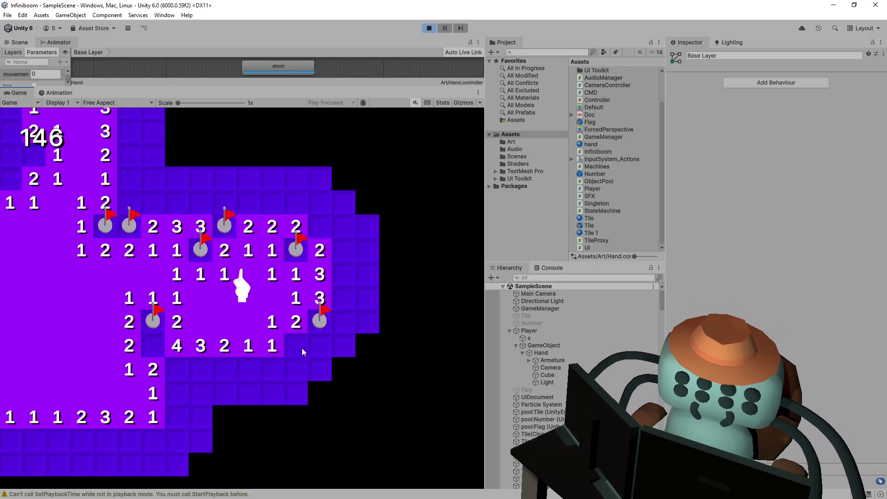
{"action": "left_click", "coordinate": [320, 345]}
{"action": "left_click", "coordinate": [296, 393]}
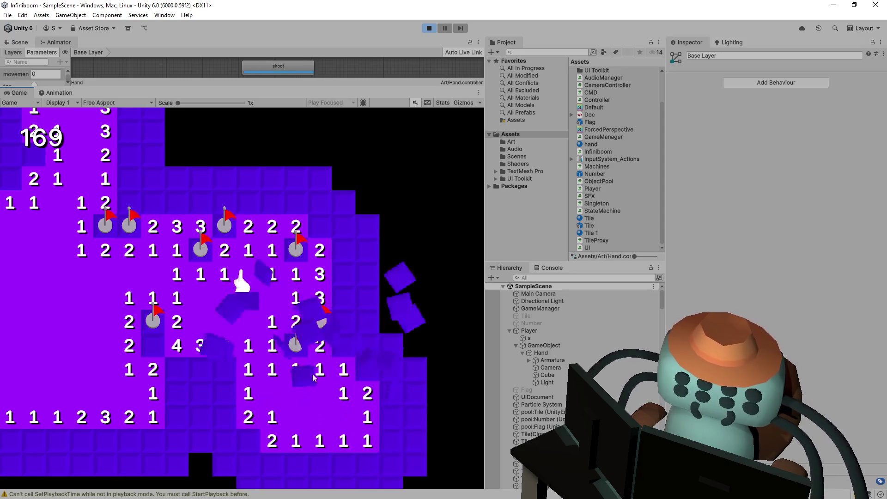
{"action": "key", "text": "s"}
{"action": "key", "text": "d"}
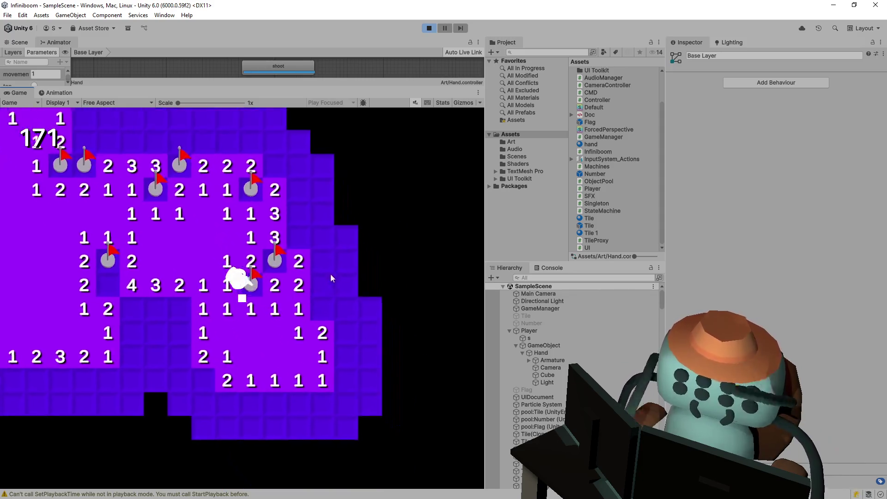
{"action": "key", "text": "w"}
{"action": "key", "text": "a"}
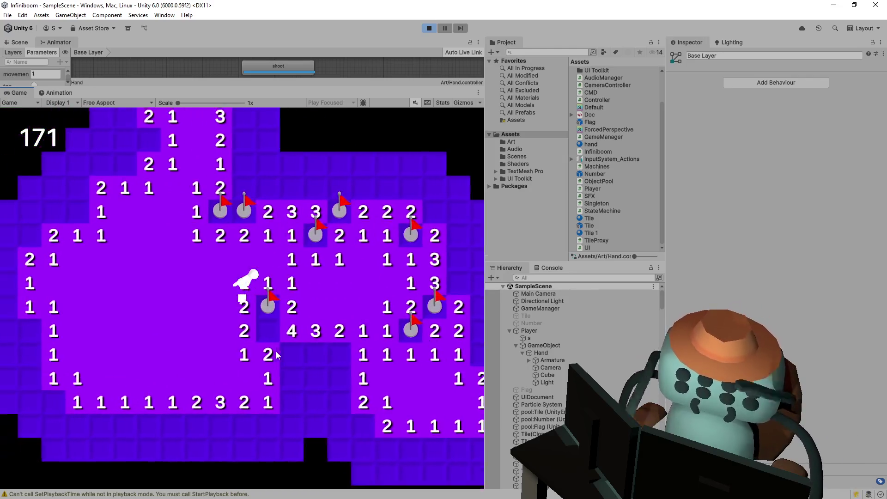
Flag a row of four mines and reveal the safe tiles beneath them
{"action": "right_click", "coordinate": [283, 310]}
{"action": "right_click", "coordinate": [320, 323]}
{"action": "right_click", "coordinate": [348, 323]}
{"action": "right_click", "coordinate": [295, 322]}
{"action": "left_click", "coordinate": [360, 363]}
{"action": "left_click", "coordinate": [328, 363]}
{"action": "left_click", "coordinate": [304, 363]}
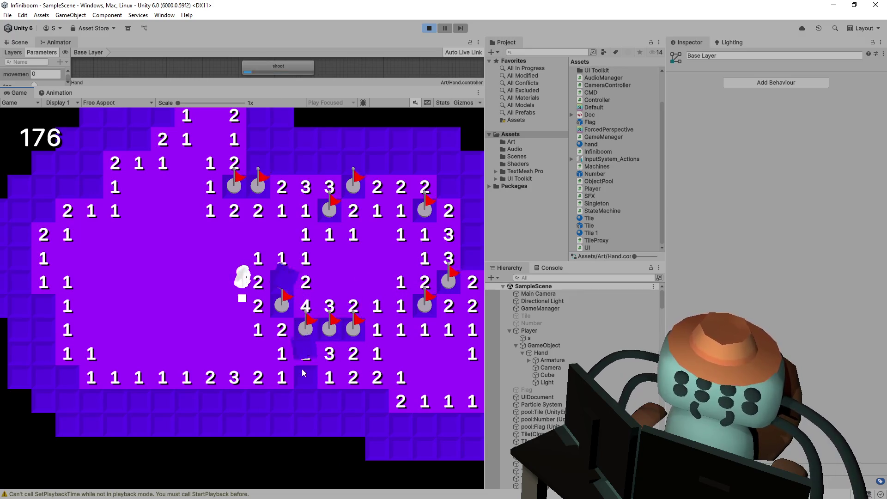
{"action": "left_click", "coordinate": [302, 367]}
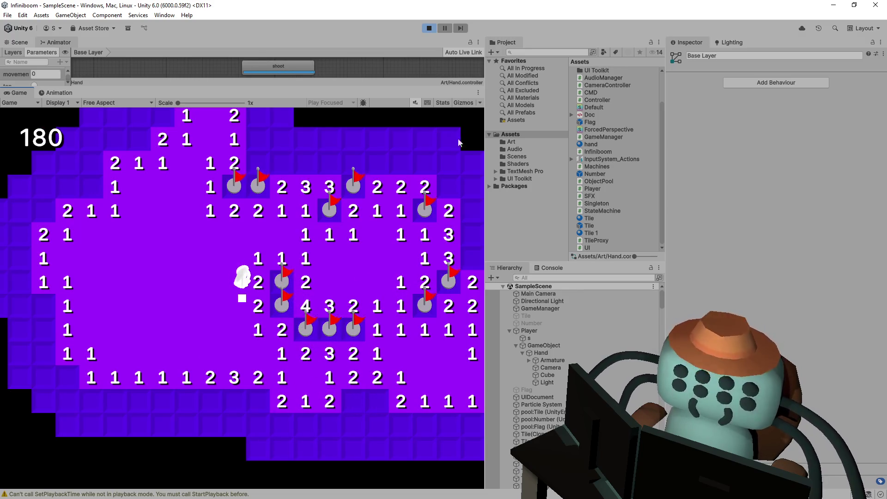
{"action": "right_click", "coordinate": [373, 403]}
{"action": "key", "text": "s"}
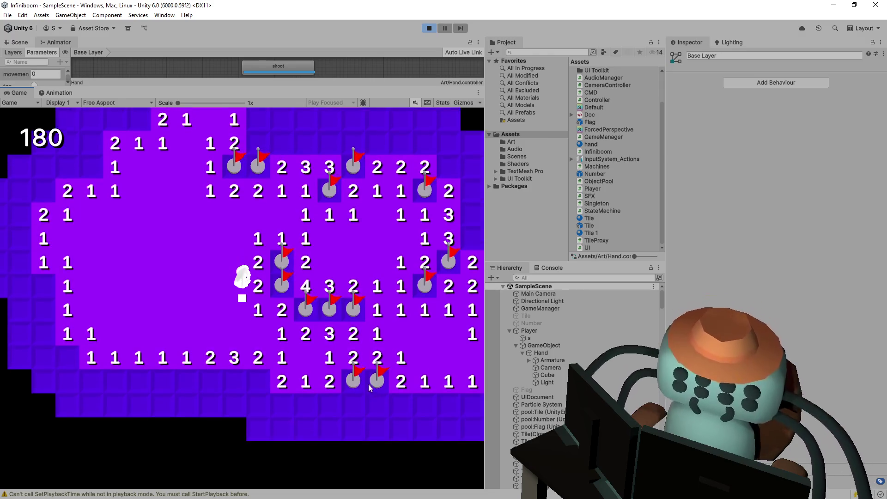
Flag three bottom-row mines and reveal the safe tile beside them
{"action": "right_click", "coordinate": [257, 379]}
{"action": "right_click", "coordinate": [235, 379]}
{"action": "right_click", "coordinate": [210, 380]}
{"action": "left_click", "coordinate": [184, 381]}
{"action": "key", "text": "a"}
{"action": "key", "text": "s"}
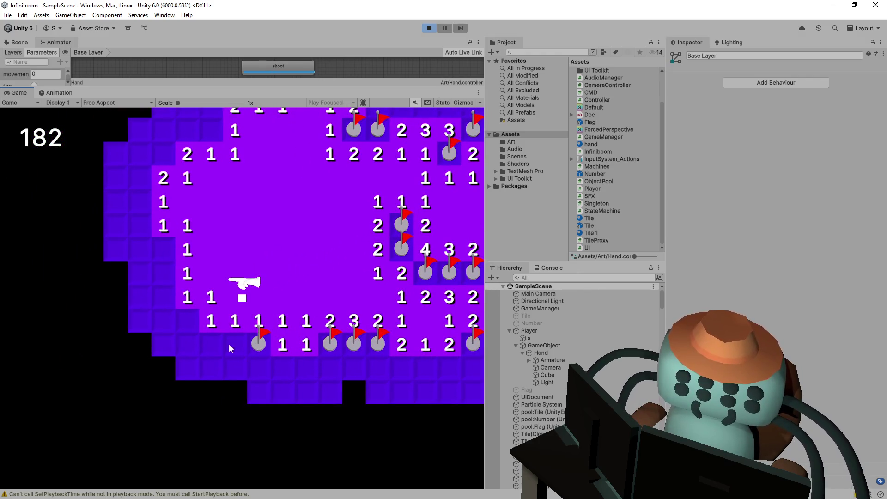
Clear the bottom-left and left-edge tiles, flagging one mine
{"action": "left_click", "coordinate": [228, 344]}
{"action": "left_click", "coordinate": [210, 344]}
{"action": "right_click", "coordinate": [188, 324]}
{"action": "left_click", "coordinate": [187, 344]}
{"action": "left_click", "coordinate": [163, 321]}
{"action": "left_click", "coordinate": [163, 297]}
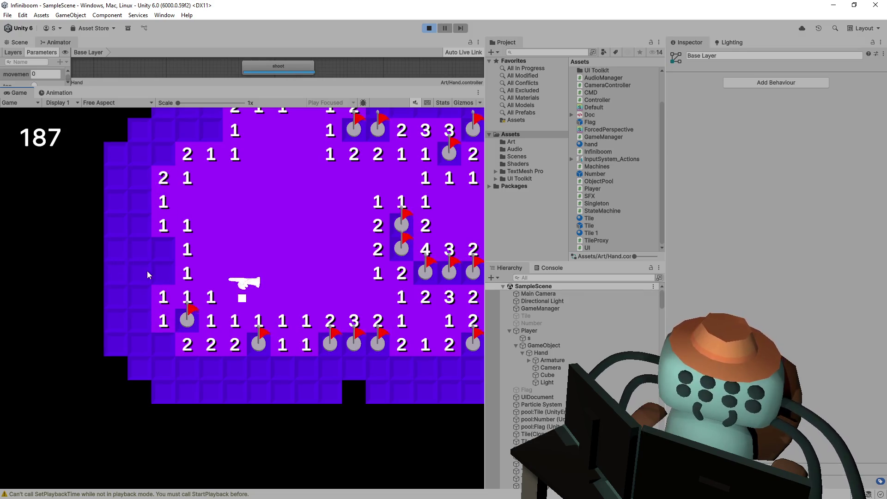
{"action": "left_click", "coordinate": [148, 271]}
{"action": "left_click", "coordinate": [158, 277]}
{"action": "left_click", "coordinate": [149, 323]}
{"action": "key", "text": "a"}
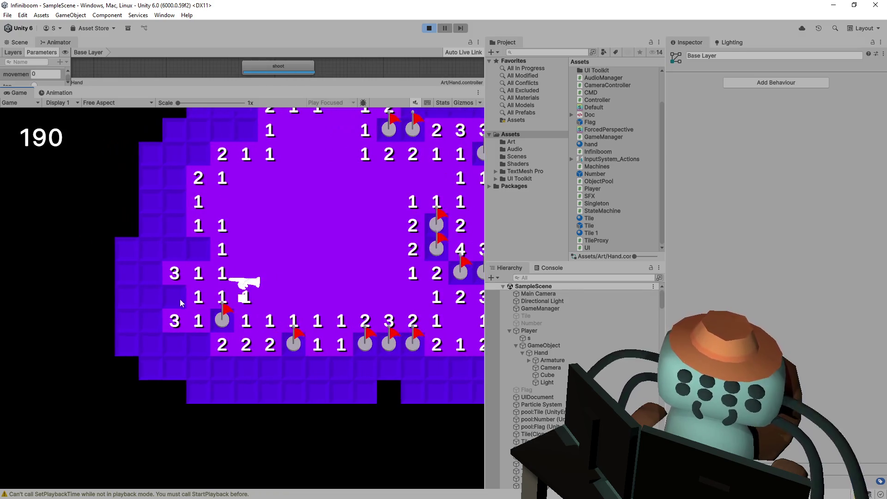
{"action": "key", "text": "w"}
Flag mines and clear tiles up the left column and left edge
{"action": "right_click", "coordinate": [198, 272]}
{"action": "left_click", "coordinate": [175, 249]}
{"action": "left_click", "coordinate": [178, 268]}
{"action": "left_click", "coordinate": [175, 227]}
{"action": "key", "text": "w"}
{"action": "right_click", "coordinate": [174, 232]}
{"action": "right_click", "coordinate": [198, 208]}
{"action": "left_click", "coordinate": [174, 208]}
{"action": "left_click", "coordinate": [198, 184]}
{"action": "left_click", "coordinate": [222, 184]}
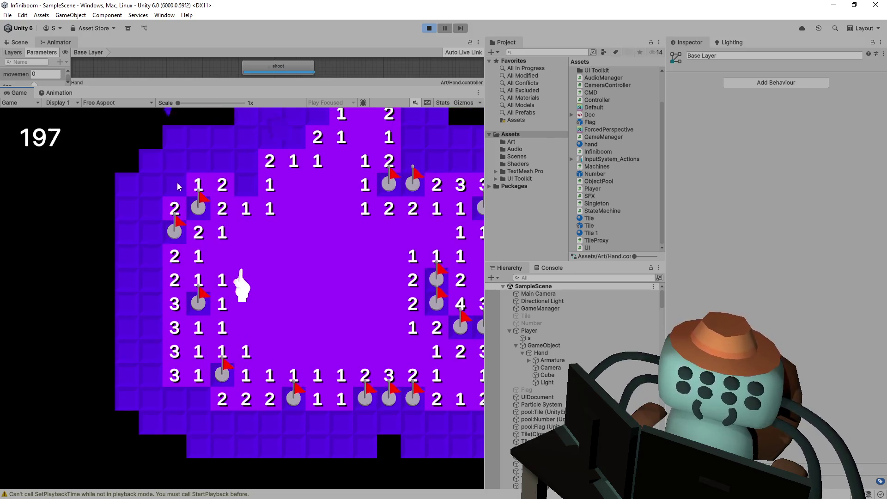
{"action": "left_click", "coordinate": [179, 186]}
{"action": "left_click", "coordinate": [150, 184]}
{"action": "left_click", "coordinate": [150, 208]}
Clear the tiles along the top edge and flag a mine above
{"action": "left_click", "coordinate": [150, 231]}
{"action": "left_click", "coordinate": [174, 160]}
{"action": "left_click", "coordinate": [222, 160]}
{"action": "left_click", "coordinate": [198, 160]}
{"action": "left_click", "coordinate": [246, 161]}
{"action": "left_click", "coordinate": [270, 136]}
{"action": "right_click", "coordinate": [293, 137]}
{"action": "key", "text": "w"}
{"action": "key", "text": "d"}
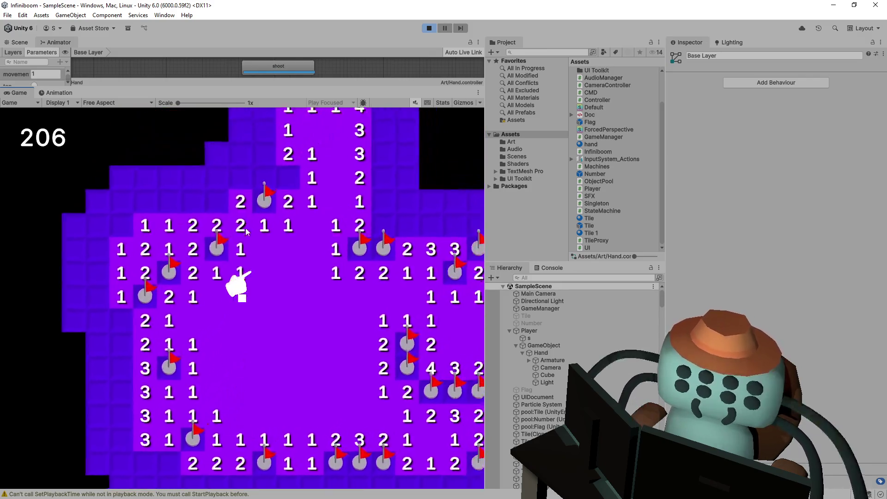
Flag the mine beside the 4 and clear the upper-left and lower-left rows
{"action": "left_click", "coordinate": [210, 227]}
{"action": "left_click", "coordinate": [258, 203]}
{"action": "right_click", "coordinate": [282, 202]}
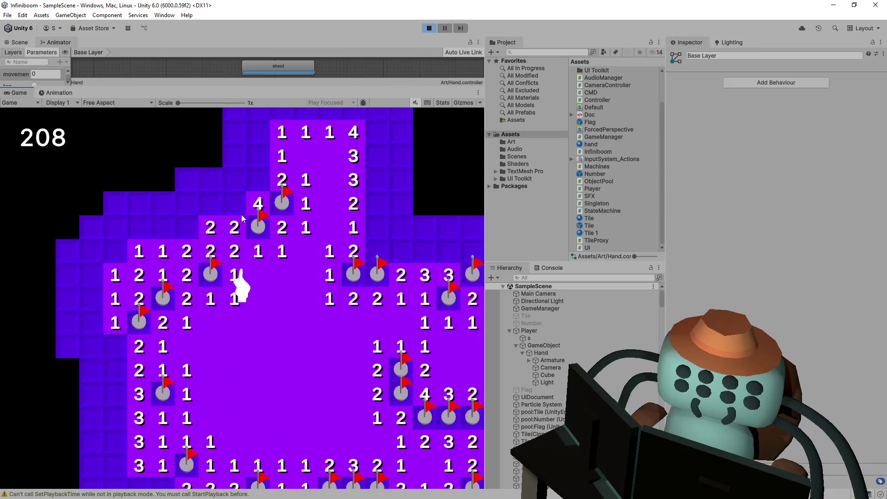
{"action": "right_click", "coordinate": [186, 227]}
{"action": "left_click", "coordinate": [163, 227]}
{"action": "left_click", "coordinate": [139, 228]}
{"action": "left_click", "coordinate": [115, 227]}
{"action": "right_click", "coordinate": [115, 251]}
{"action": "left_click", "coordinate": [92, 251]}
{"action": "left_click", "coordinate": [92, 298]}
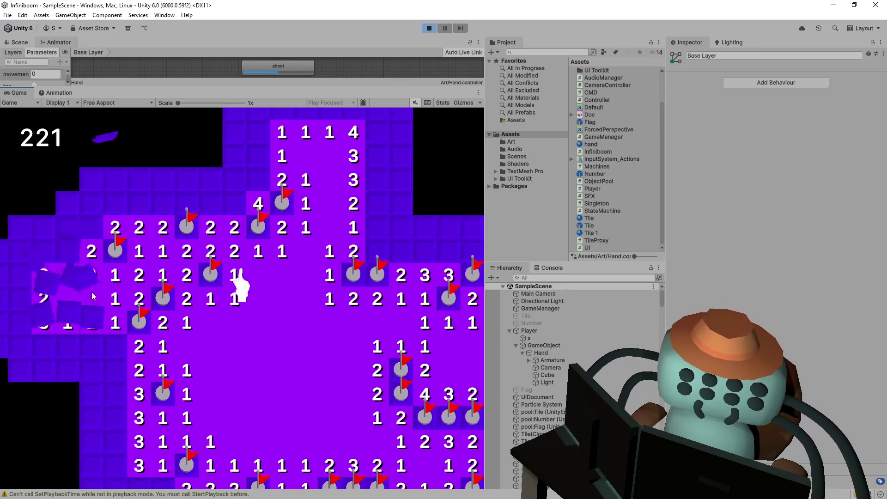
{"action": "left_click", "coordinate": [91, 346]}
{"action": "left_click", "coordinate": [115, 346]}
Flag and reveal the far-left tiles until the counter reaches 229
{"action": "right_click", "coordinate": [67, 345]}
{"action": "left_click", "coordinate": [44, 346]}
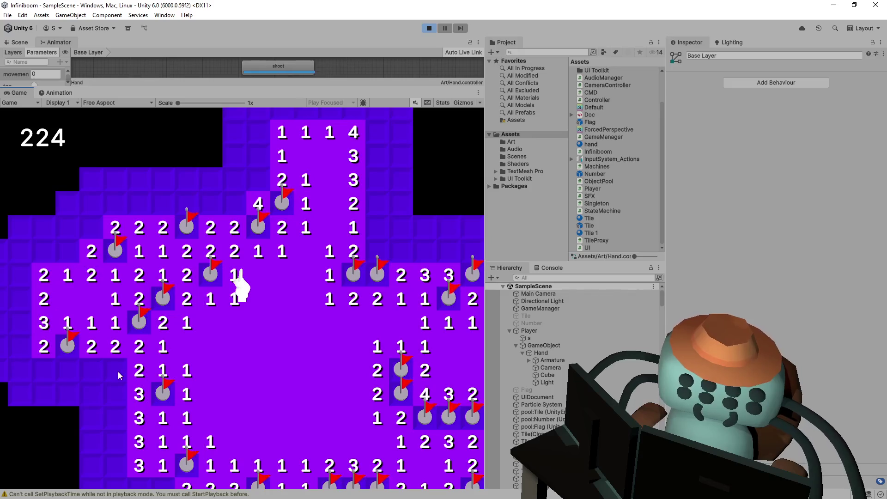
{"action": "right_click", "coordinate": [118, 371]}
{"action": "left_click", "coordinate": [67, 371]}
{"action": "left_click", "coordinate": [91, 370]}
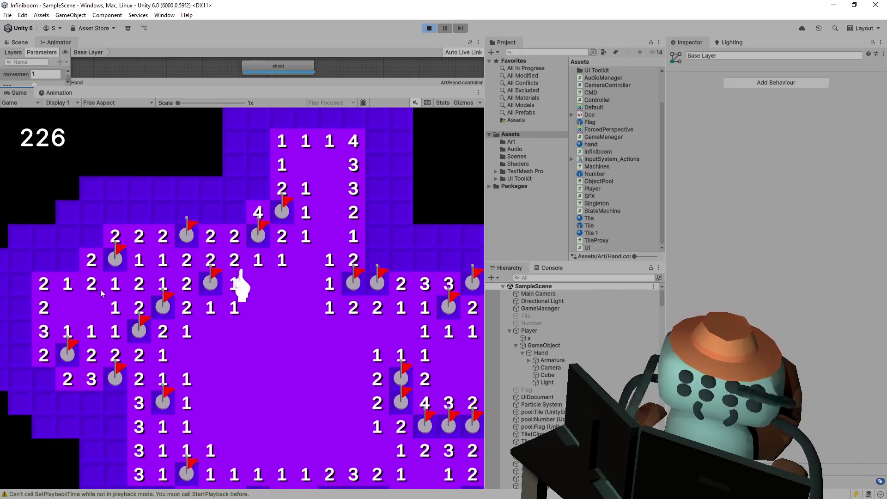
{"action": "right_click", "coordinate": [67, 273]}
{"action": "left_click", "coordinate": [44, 273]}
{"action": "left_click", "coordinate": [67, 249]}
{"action": "left_click", "coordinate": [92, 249]}
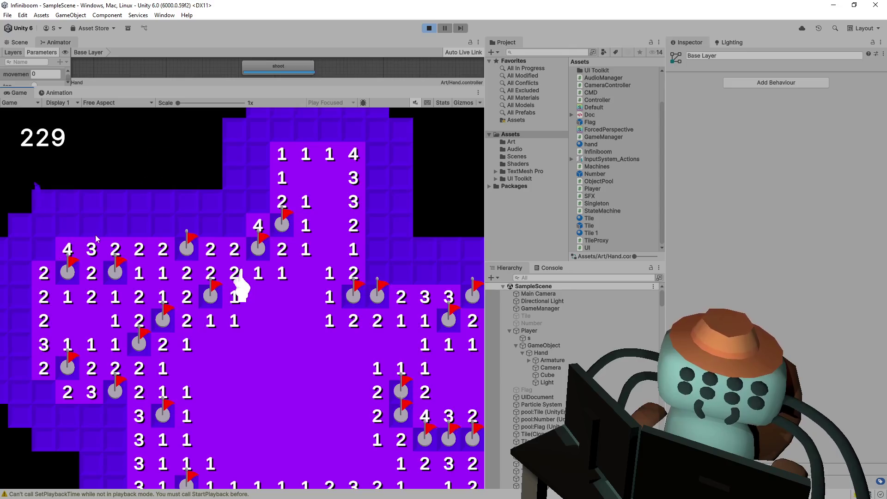
Walk the hand diagonally across the board and zoom the Game view to 3x
{"action": "key", "text": "s"}
{"action": "key", "text": "d"}
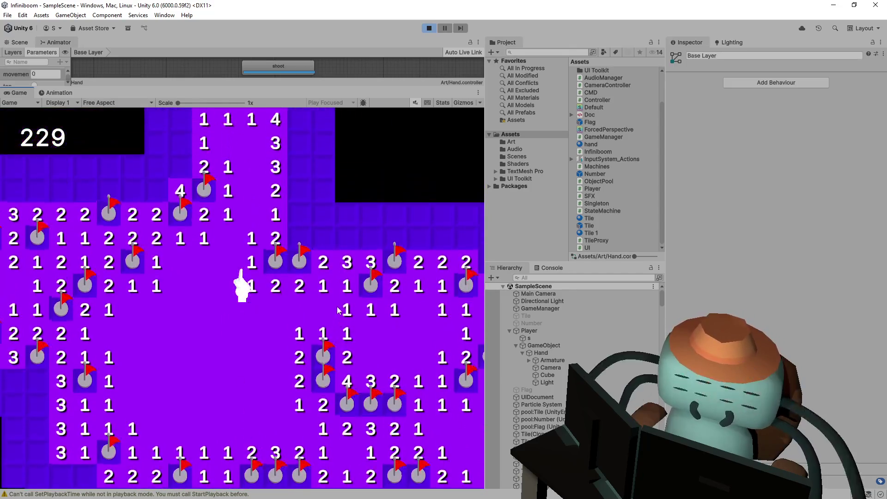
{"action": "key", "text": "s"}
{"action": "key", "text": "a"}
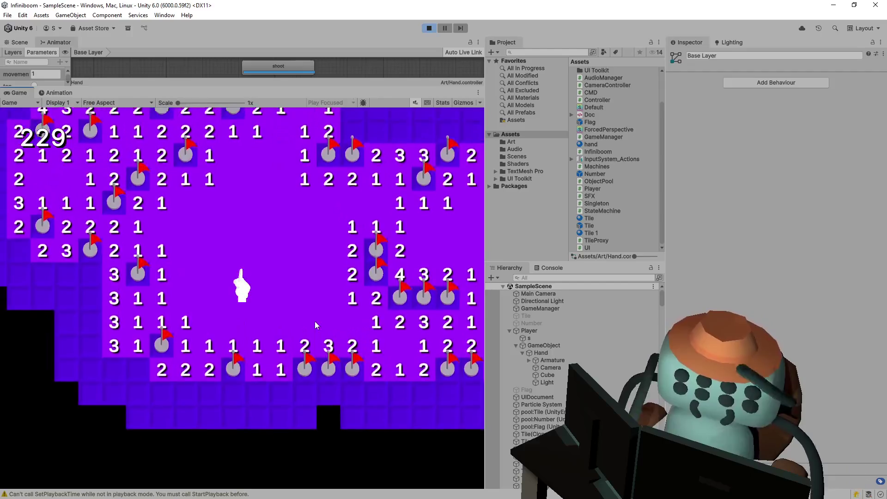
{"action": "key", "text": "s"}
{"action": "key", "text": "d"}
{"action": "key", "text": "w"}
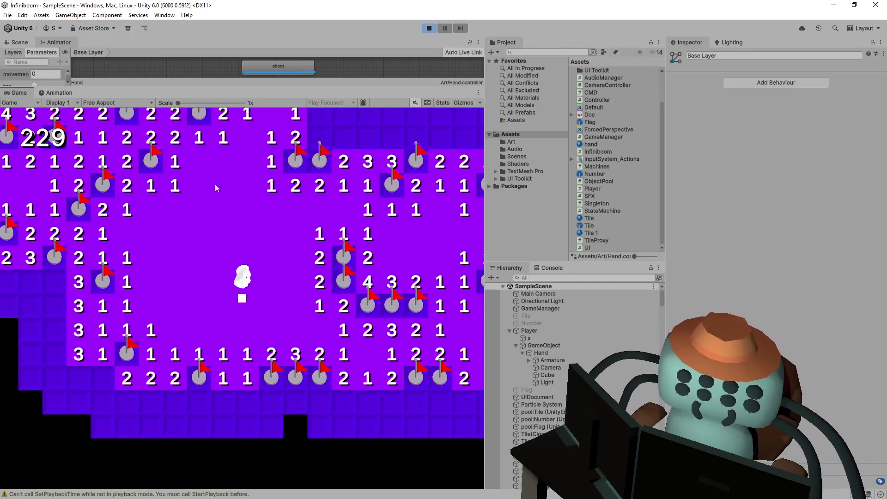
{"action": "left_click_drag", "start_coordinate": [178, 102], "coordinate": [222, 103]}
Move the hand around the zoomed board to watch it rotate
{"action": "key", "text": "s"}
{"action": "key", "text": "w"}
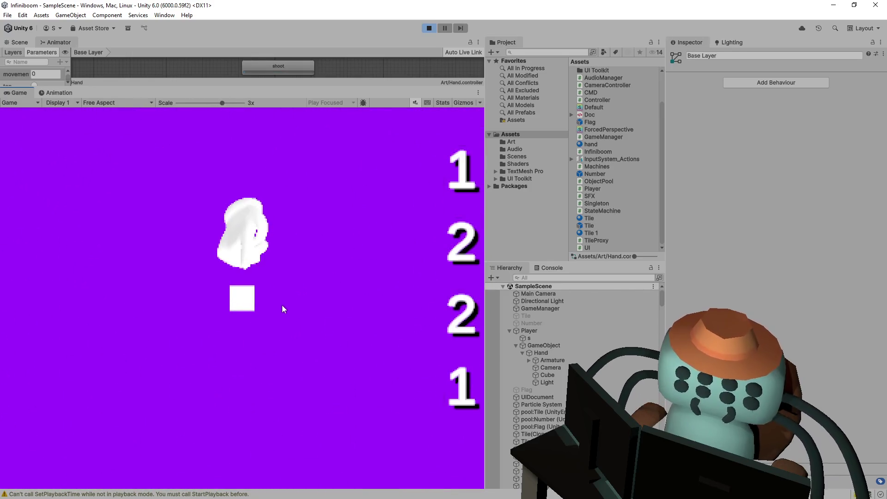
{"action": "key", "text": "s"}
{"action": "key", "text": "d"}
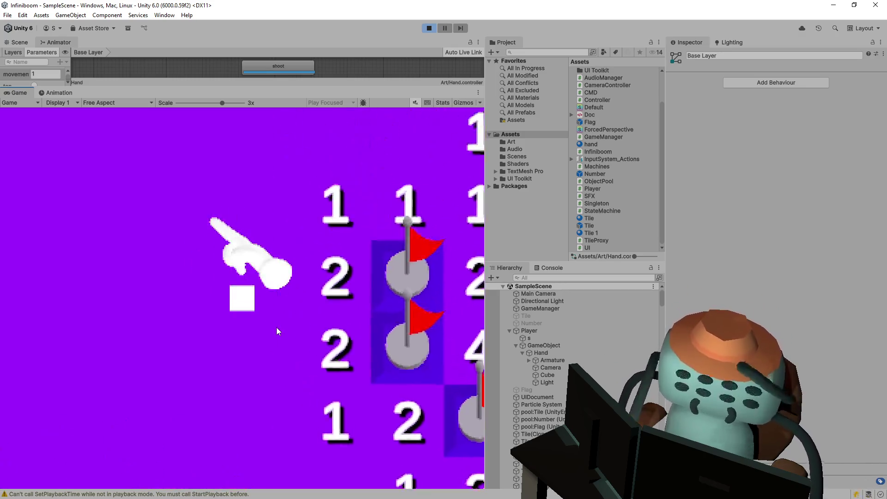
{"action": "key", "text": "s"}
{"action": "key", "text": "d"}
{"action": "key", "text": "s"}
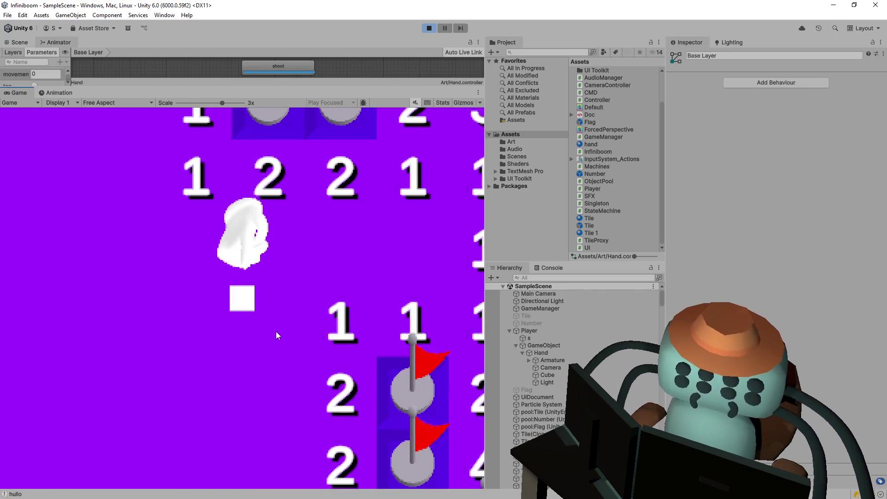
{"action": "key", "text": "a"}
{"action": "key", "text": "s"}
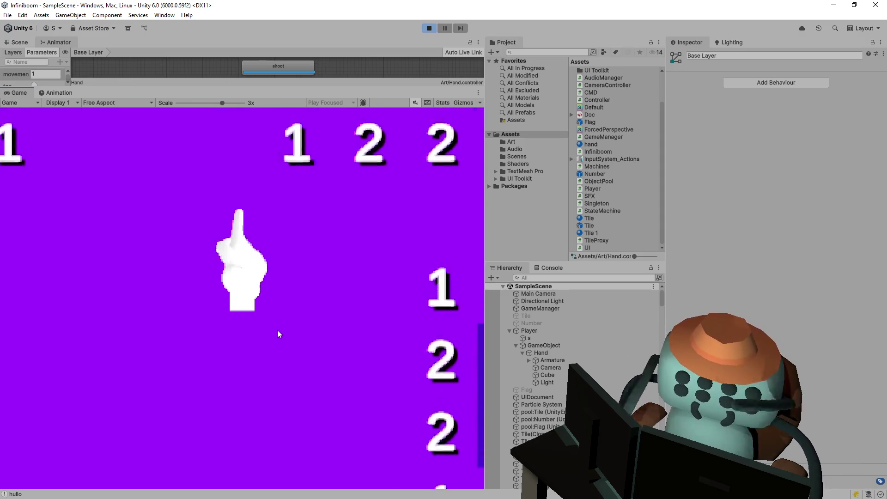
Bring the hand back near its start pointing right, then exit Play mode
{"action": "key", "text": "a"}
{"action": "key", "text": "w"}
{"action": "key", "text": "d"}
{"action": "key", "text": "s"}
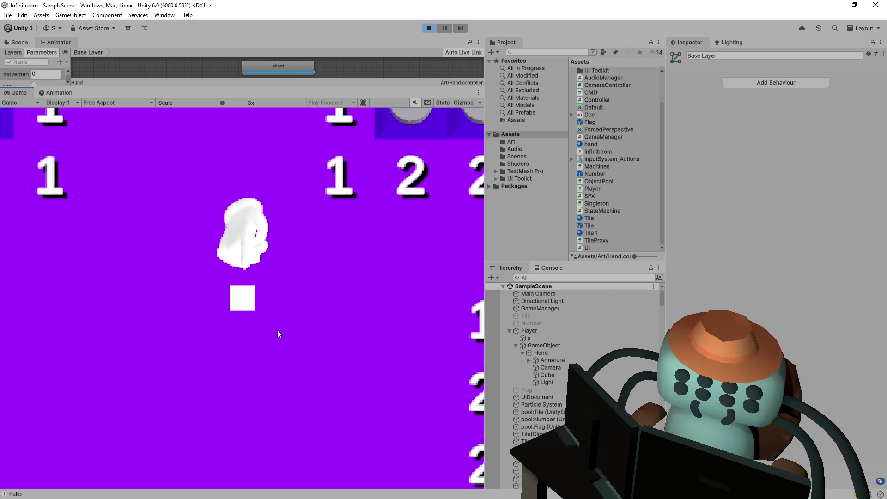
{"action": "key", "text": "d"}
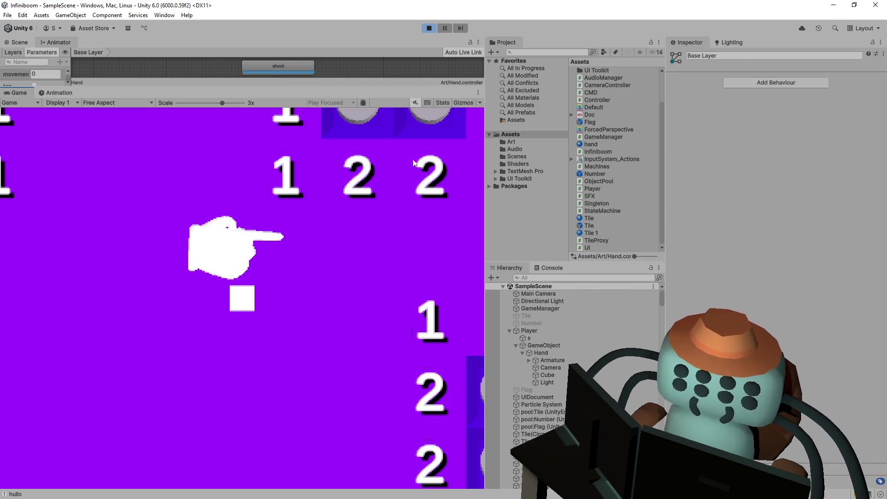
{"action": "left_click", "coordinate": [432, 29]}
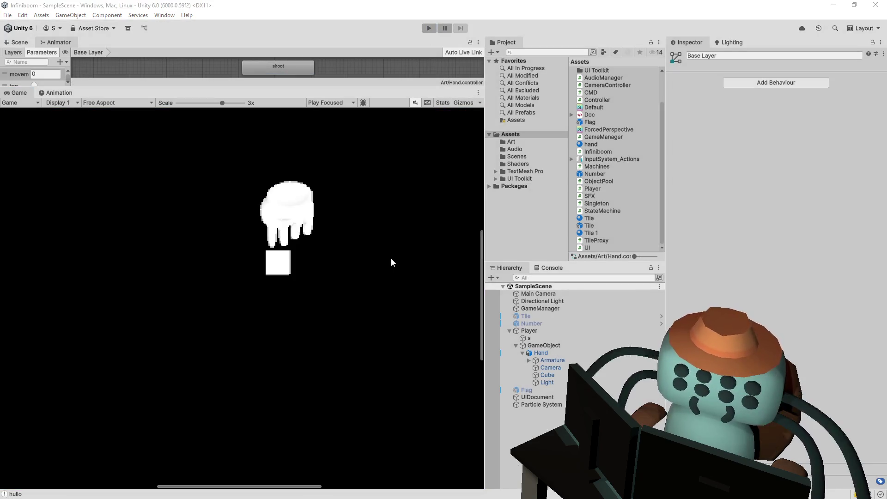
Copy the anim.playbackTime = 0 and anim.Rebind lines in Player.cs
{"action": "key", "text": "alt+Tab"}
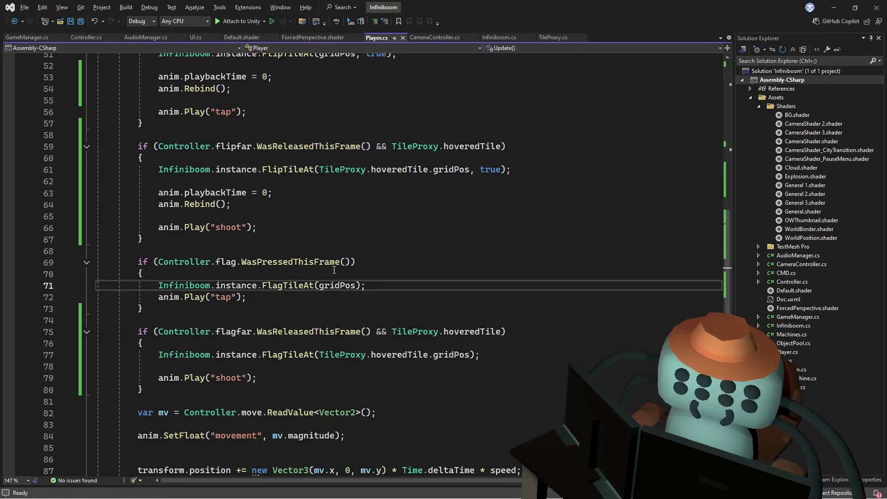
{"action": "scroll", "coordinate": [378, 218], "scroll_direction": "down", "scroll_amount": 1}
{"action": "scroll", "coordinate": [378, 217], "scroll_direction": "down", "scroll_amount": 4}
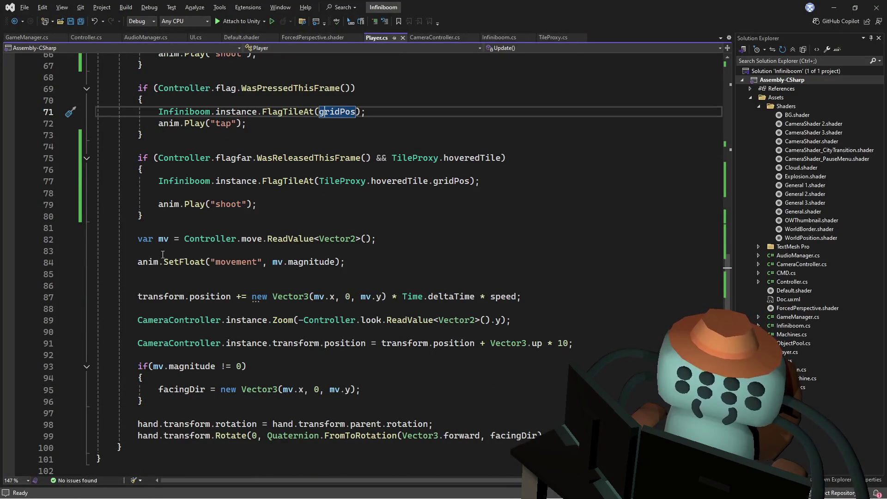
{"action": "scroll", "coordinate": [268, 185], "scroll_direction": "up", "scroll_amount": 4}
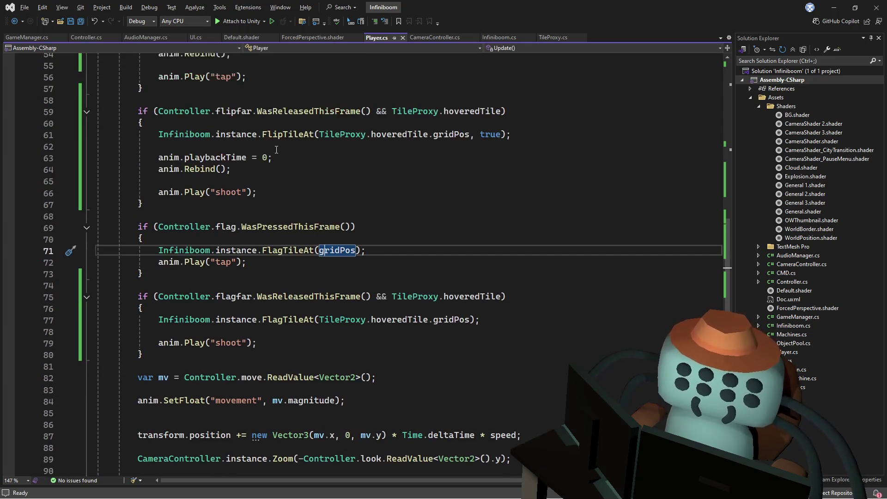
{"action": "left_click_drag", "start_coordinate": [245, 169], "coordinate": [280, 153]}
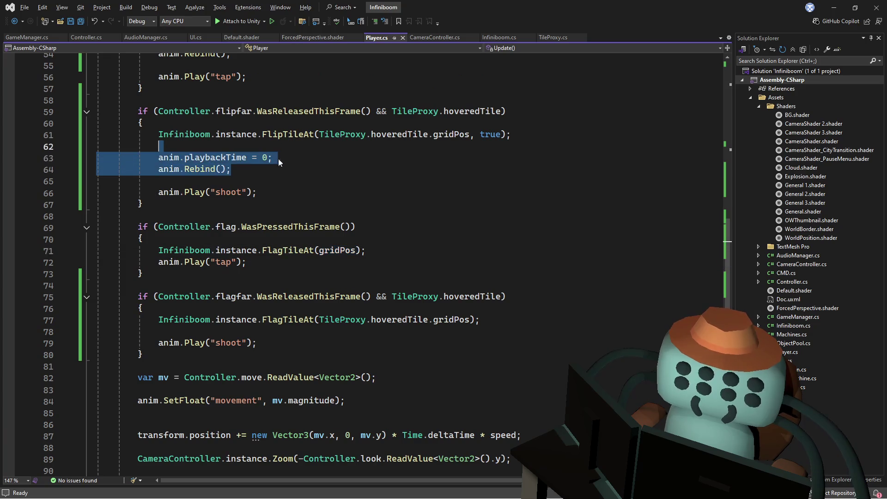
{"action": "key", "text": "ctrl+c"}
Paste the animation reset lines under the FlagTileAt call in the flag branch
{"action": "left_click", "coordinate": [369, 250]}
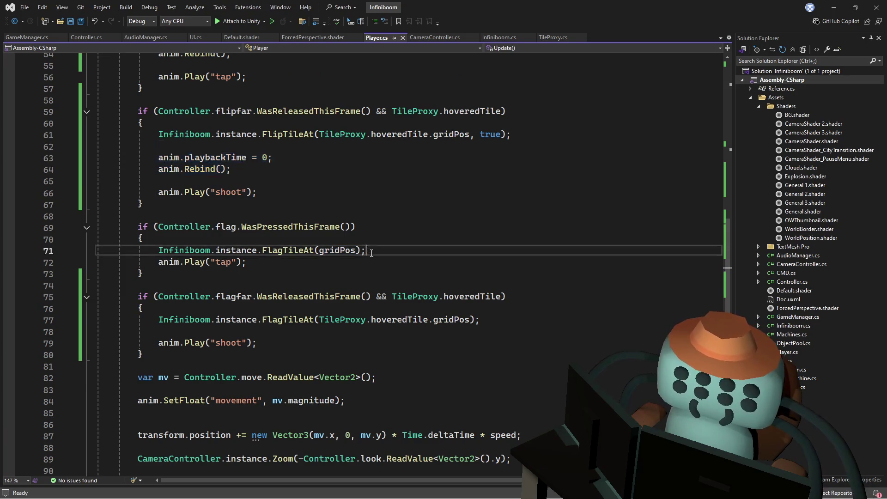
{"action": "key", "text": "ctrl+v"}
{"action": "left_click", "coordinate": [370, 250]}
{"action": "key", "text": "Return"}
{"action": "left_click", "coordinate": [340, 284]}
{"action": "key", "text": "Return"}
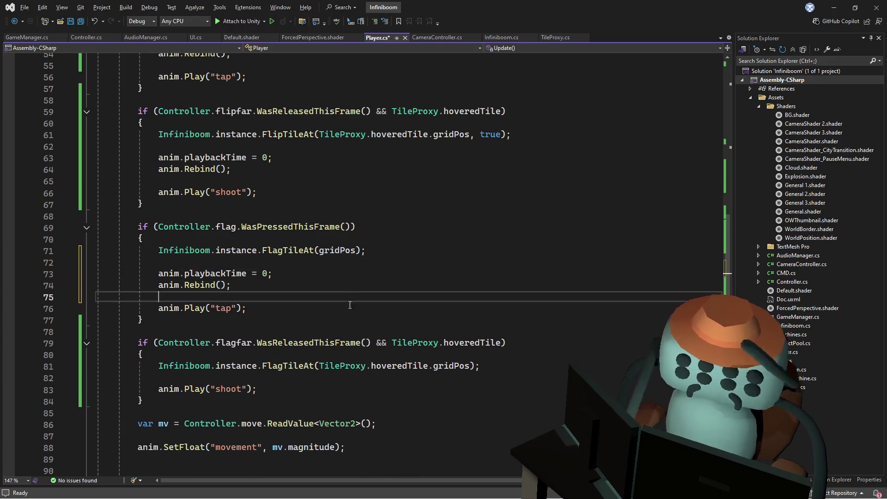
Paste the same reset lines into the flagfar branch, then return to Unity
{"action": "left_click", "coordinate": [477, 384]}
{"action": "key", "text": "ctrl+v"}
{"action": "key", "text": "Return"}
{"action": "scroll", "coordinate": [389, 316], "scroll_direction": "down", "scroll_amount": 3}
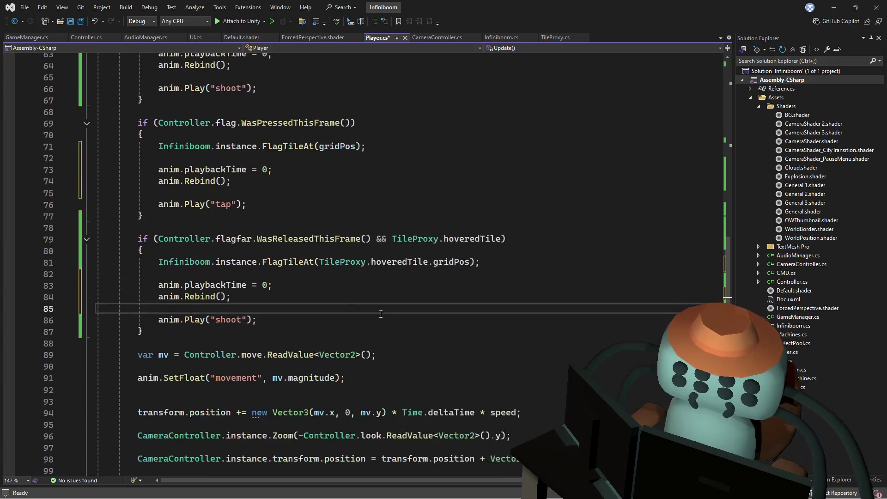
{"action": "left_click", "coordinate": [213, 333]}
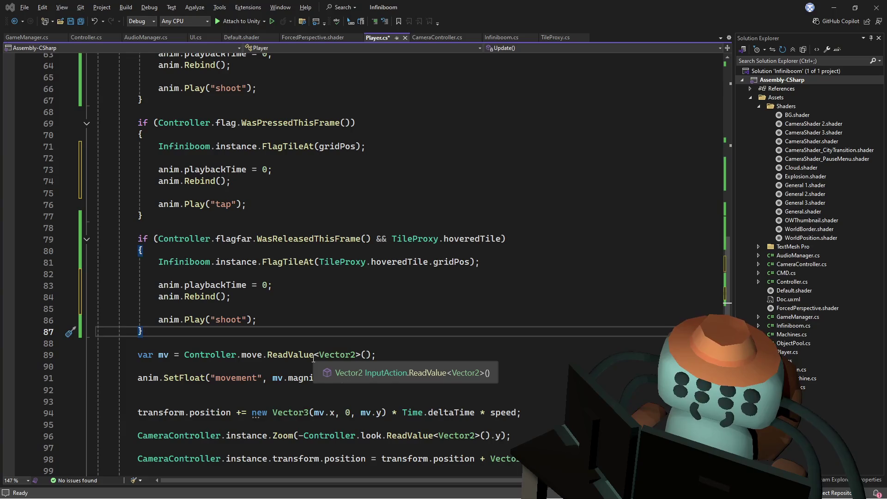
{"action": "key", "text": "alt+Tab"}
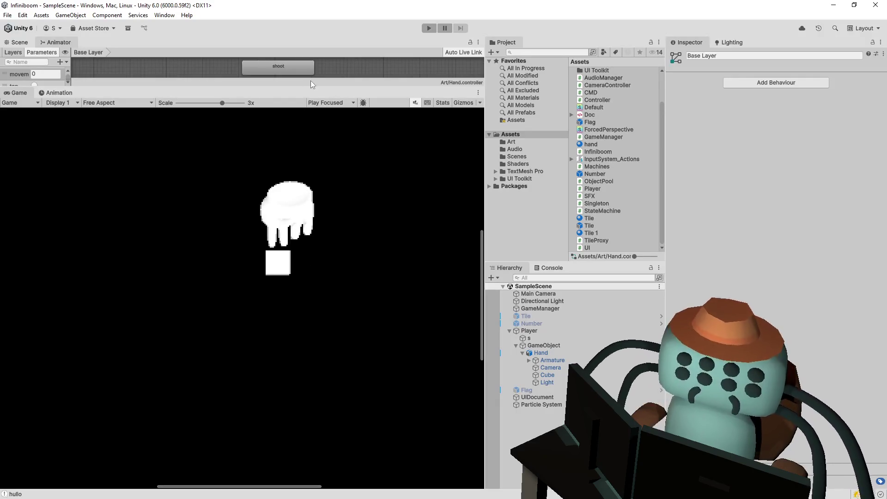
Rename the hand animator's Move blend-tree state to lowercase 'move', then return to Visual Studio
{"action": "mouse_move", "coordinate": [310, 86]}
{"action": "left_mouse_down"}
{"action": "mouse_move", "coordinate": [310, 257]}
{"action": "mouse_move", "coordinate": [314, 215]}
{"action": "left_mouse_up"}
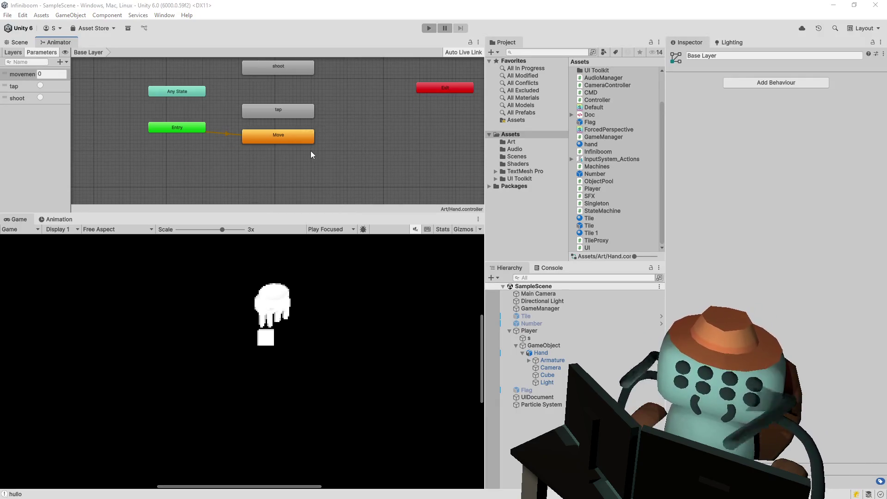
{"action": "left_click", "coordinate": [288, 139]}
{"action": "left_click", "coordinate": [697, 56]}
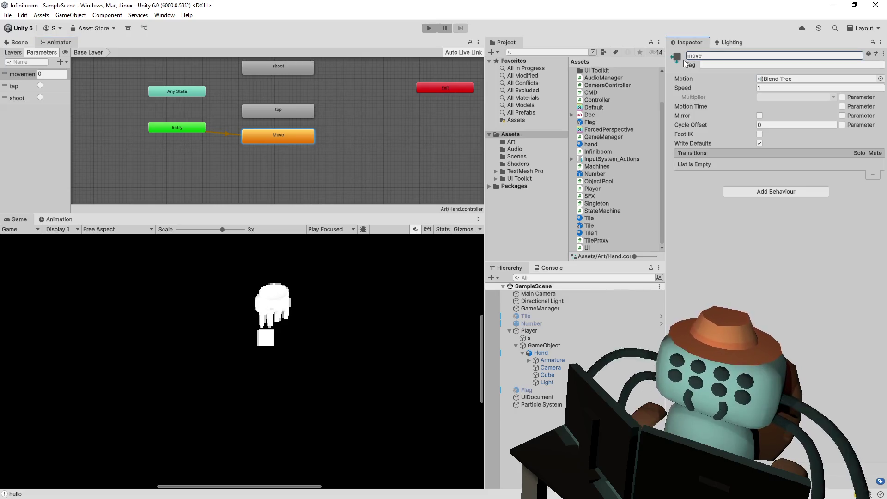
{"action": "key", "text": "Return"}
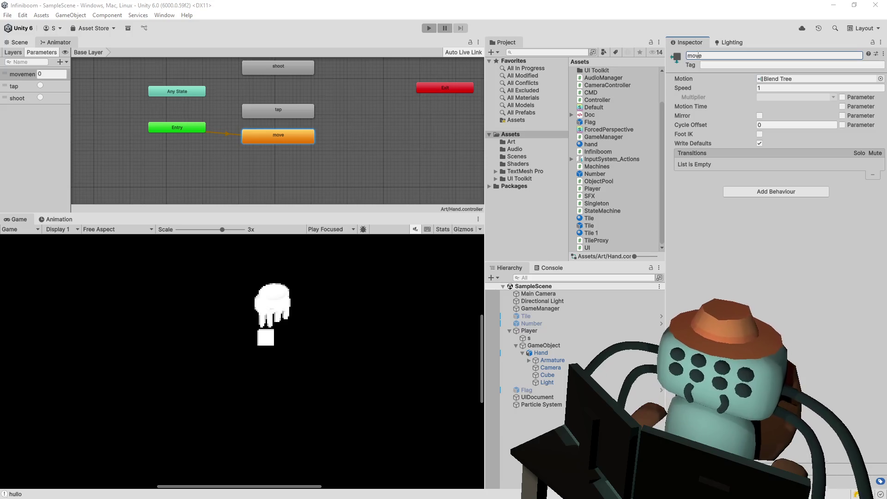
{"action": "key", "text": "alt+Tab"}
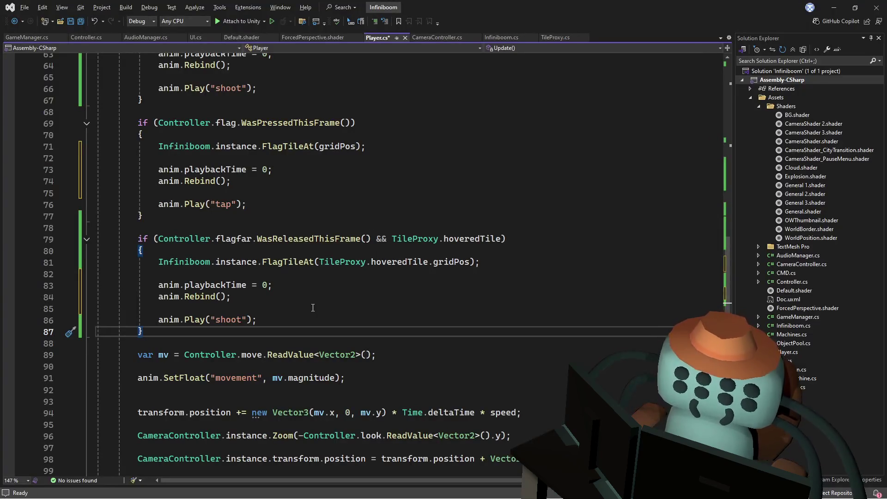
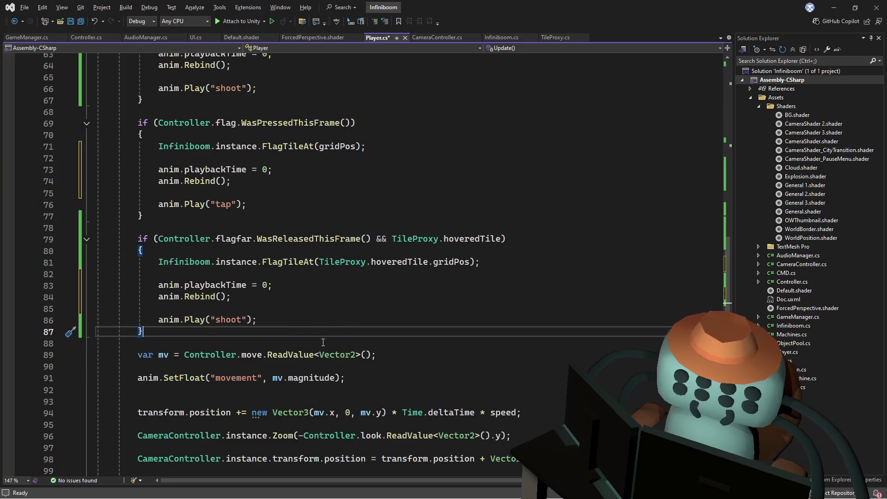
Declare a 'StateMachine machine;' field above Start in Player.cs
{"action": "scroll", "coordinate": [323, 342], "scroll_direction": "down", "scroll_amount": 6}
{"action": "scroll", "coordinate": [345, 345], "scroll_direction": "up", "scroll_amount": 11}
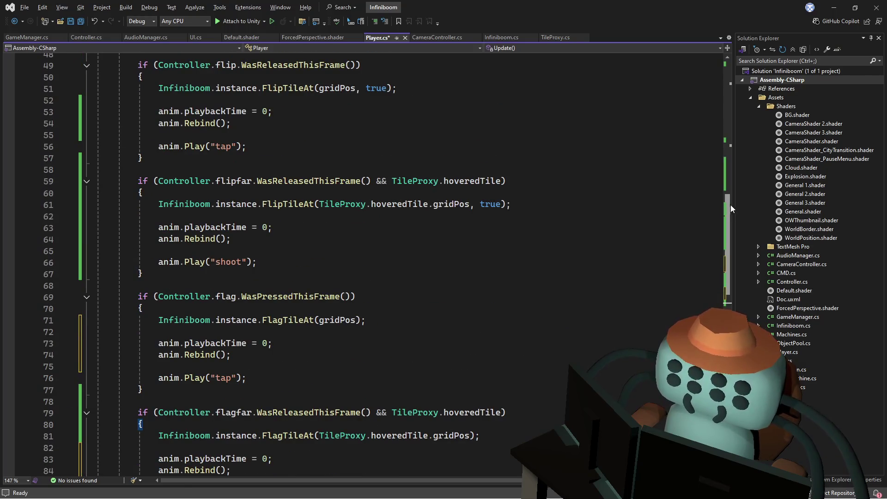
{"action": "scroll", "coordinate": [730, 204], "scroll_direction": "up", "scroll_amount": 4}
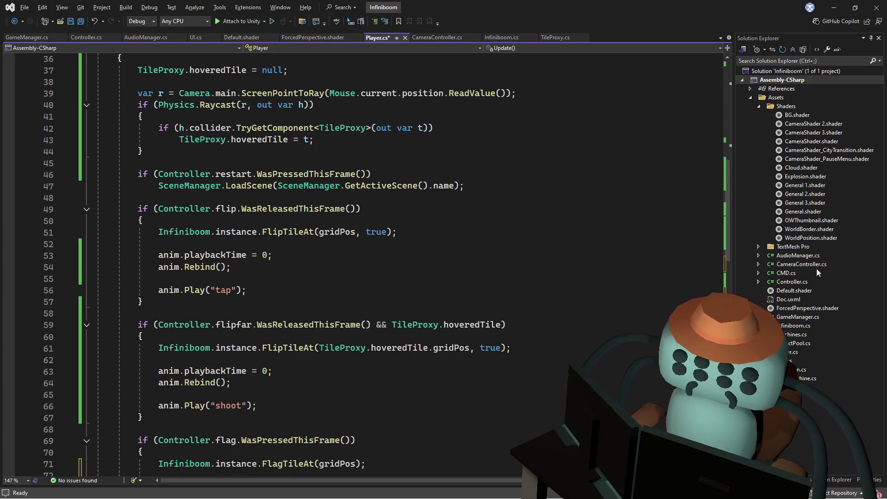
{"action": "key", "text": "alt+Tab"}
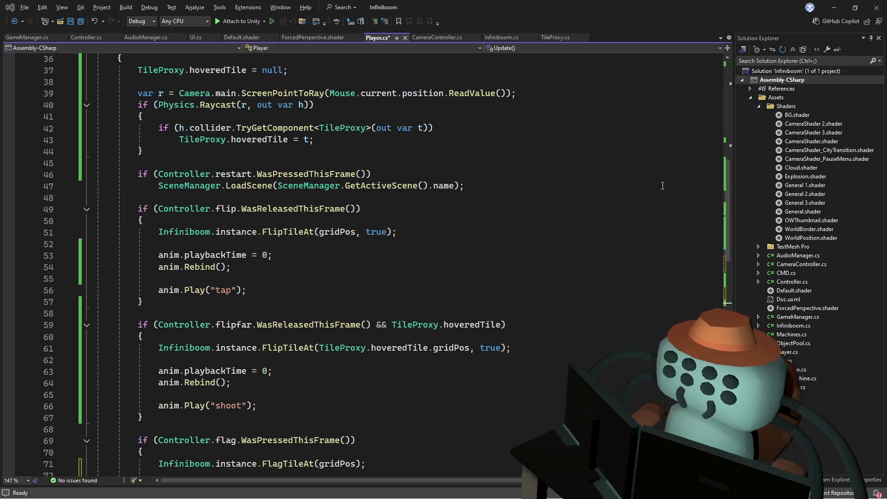
{"action": "left_click", "coordinate": [568, 184]}
{"action": "scroll", "coordinate": [431, 150], "scroll_direction": "up", "scroll_amount": 5}
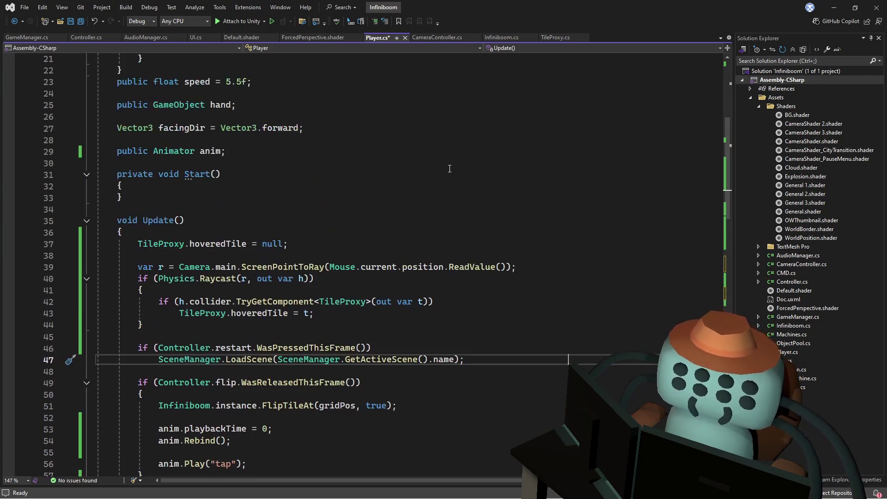
{"action": "scroll", "coordinate": [229, 134], "scroll_direction": "up", "scroll_amount": 2}
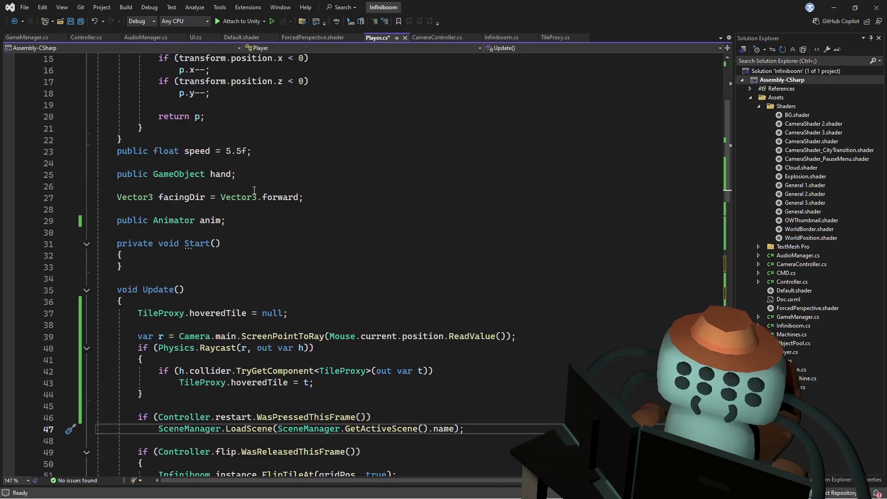
{"action": "left_click", "coordinate": [286, 233]}
{"action": "key", "text": "Return"}
{"action": "key", "text": "Return"}
{"action": "key", "text": "Up"}
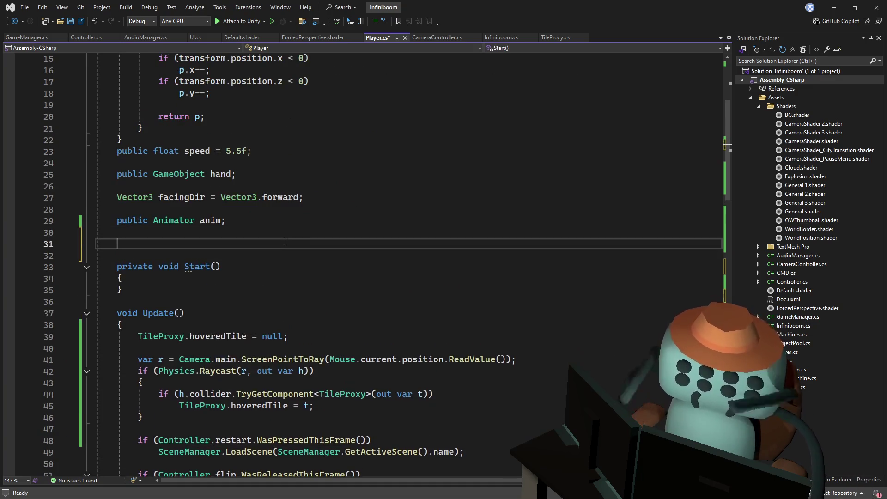
{"action": "type", "text": "StateMachine "}
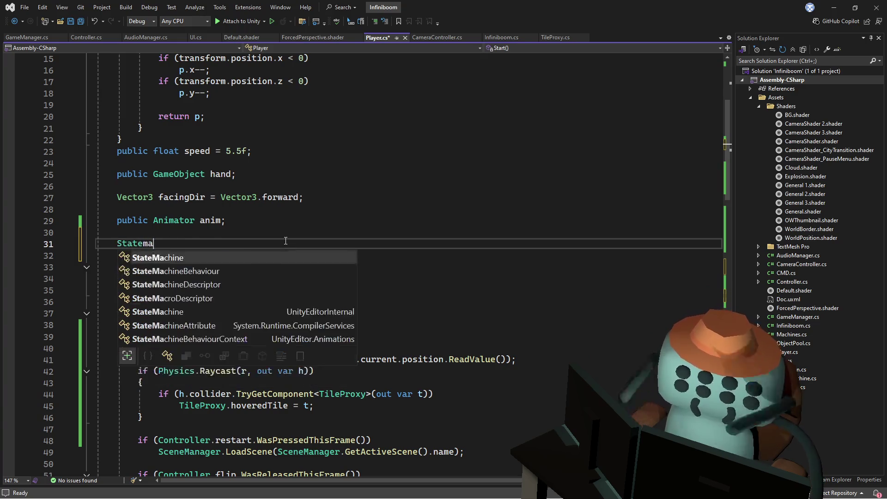
{"action": "type", "text": "machine;"}
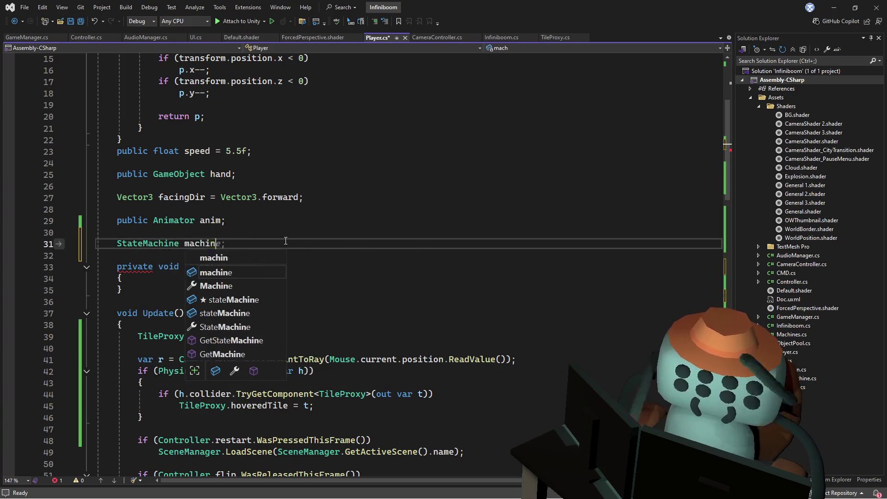
{"action": "key", "text": "Down"}
{"action": "key", "text": "Down"}
{"action": "key", "text": "Down"}
In Start, assign machine = gameObject.AddComponent<StateMachine>();
{"action": "type", "text": "achi"}
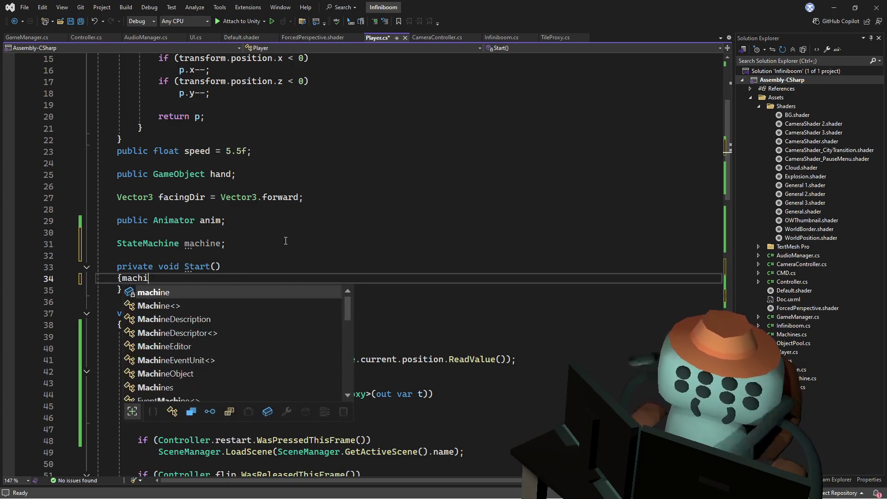
{"action": "type", "text": "ne = gameObject.addc"}
{"action": "key", "text": "Tab"}
{"action": "type", "text": "();"}
{"action": "key", "text": "Up"}
{"action": "key", "text": "Down"}
{"action": "key", "text": "End"}
{"action": "key", "text": "Left"}
{"action": "key", "text": "Left"}
{"action": "key", "text": "Left"}
{"action": "type", "text": ">"}
{"action": "key", "text": "BackSpace"}
{"action": "type", "text": "<"}
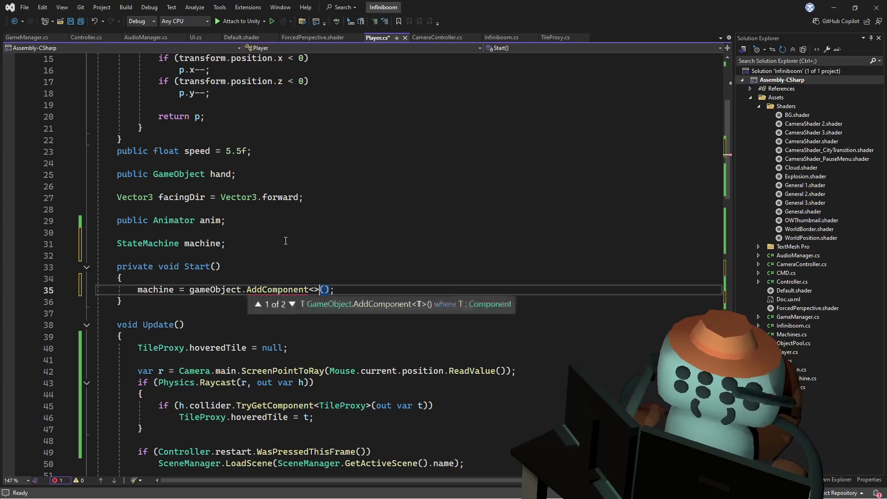
{"action": "type", "text": "statem"}
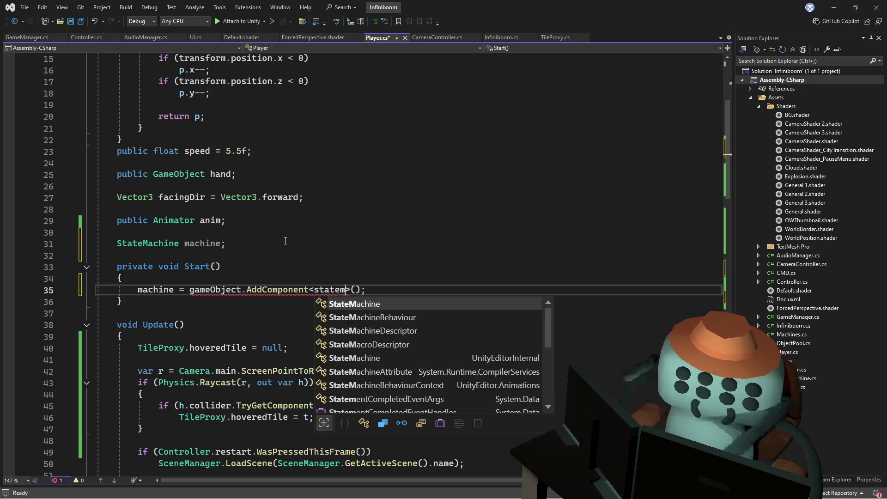
{"action": "key", "text": "Tab"}
{"action": "scroll", "coordinate": [206, 206], "scroll_direction": "down", "scroll_amount": 3}
{"action": "left_click", "coordinate": [206, 206]}
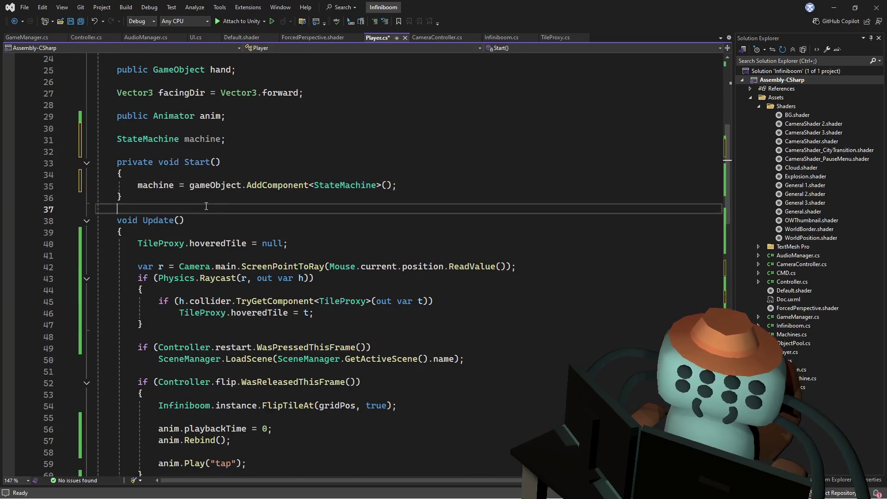
Add an empty void Normal() method below Start
{"action": "key", "text": "Return"}
{"action": "type", "text": "void"}
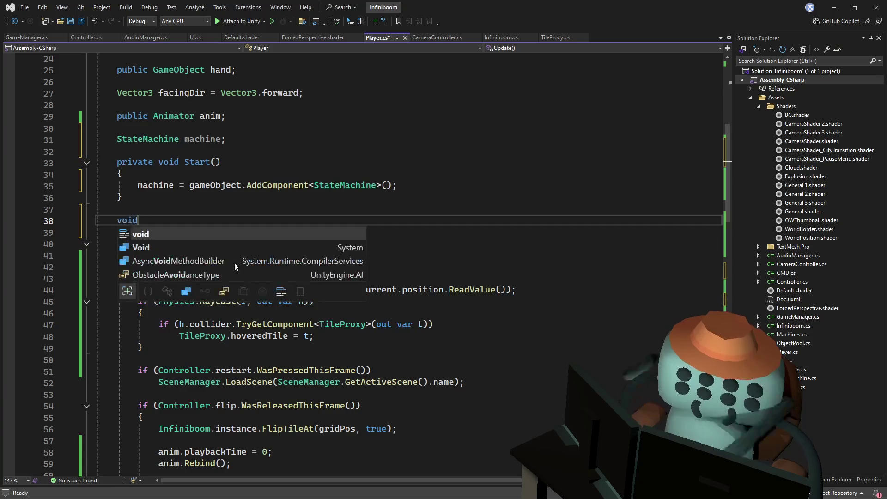
{"action": "type", "text": " normal()"}
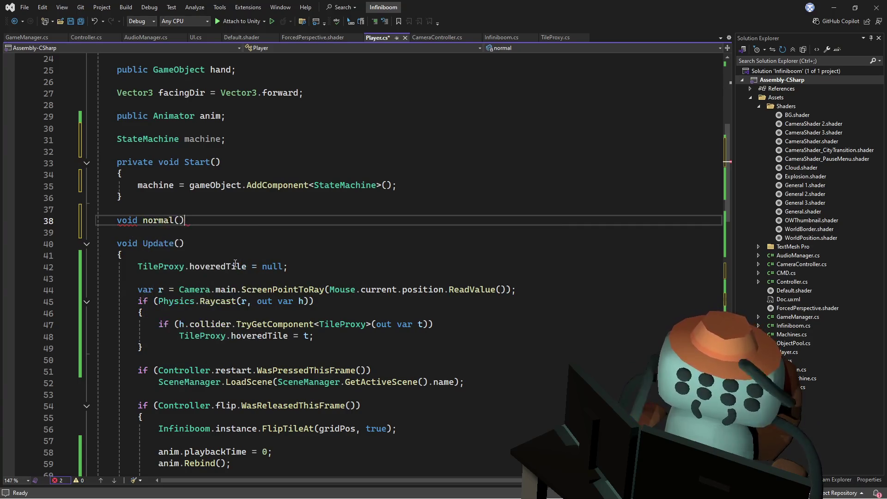
{"action": "type", "text": "{"}
{"action": "key", "text": "Return"}
{"action": "double_click", "coordinate": [153, 220]}
{"action": "type", "text": "Normal"}
{"action": "key", "text": "End"}
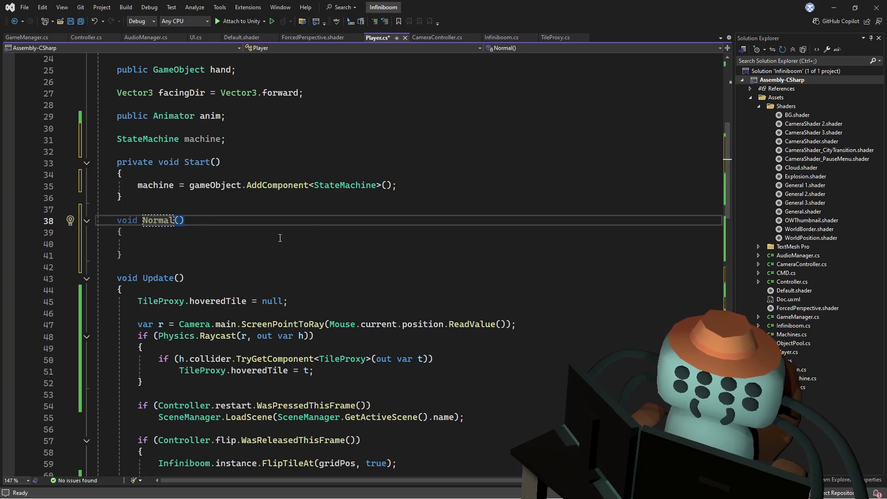
Add a Normal(); call at the end of Start
{"action": "key", "text": "Up"}
{"action": "key", "text": "Up"}
{"action": "key", "text": "Up"}
{"action": "key", "text": "End"}
{"action": "key", "text": "Return"}
{"action": "key", "text": "Return"}
{"action": "type", "text": "Nor"}
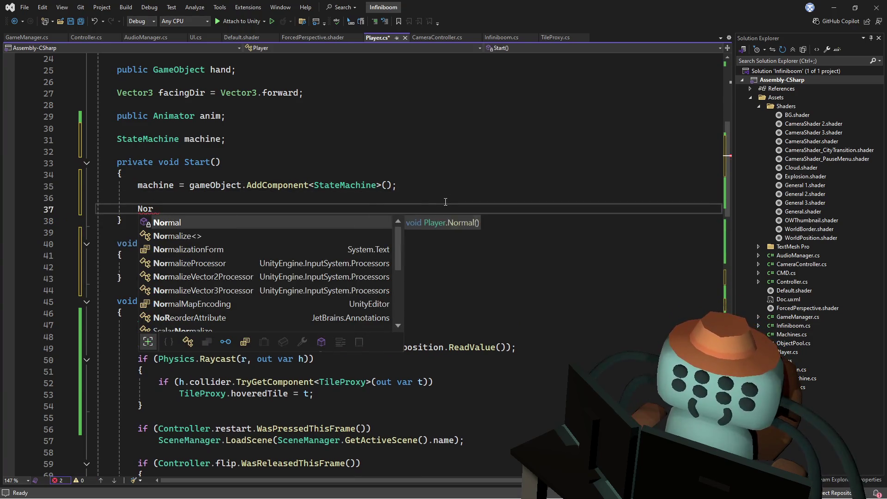
{"action": "key", "text": "Escape"}
{"action": "key", "text": "BackSpace"}
{"action": "type", "text": "rmal();"}
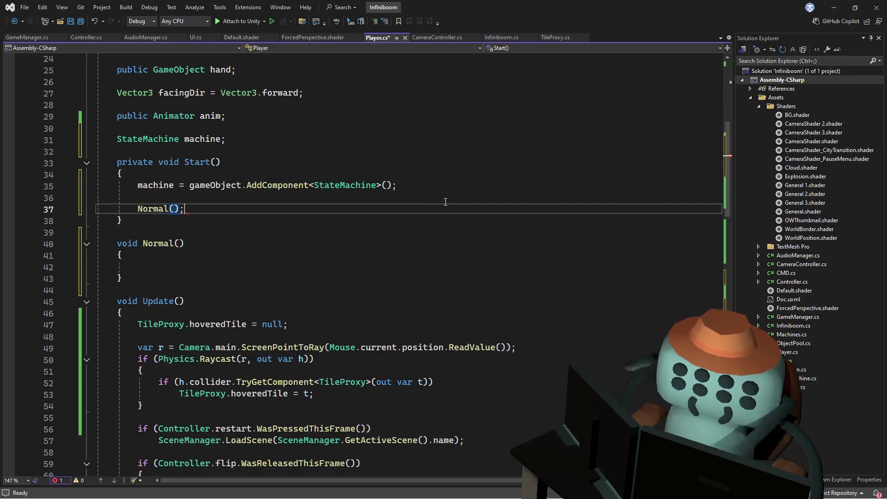
Begin typing 'mach' in Normal's body, then select that stray line
{"action": "key", "text": "Down"}
{"action": "key", "text": "Down"}
{"action": "key", "text": "Down"}
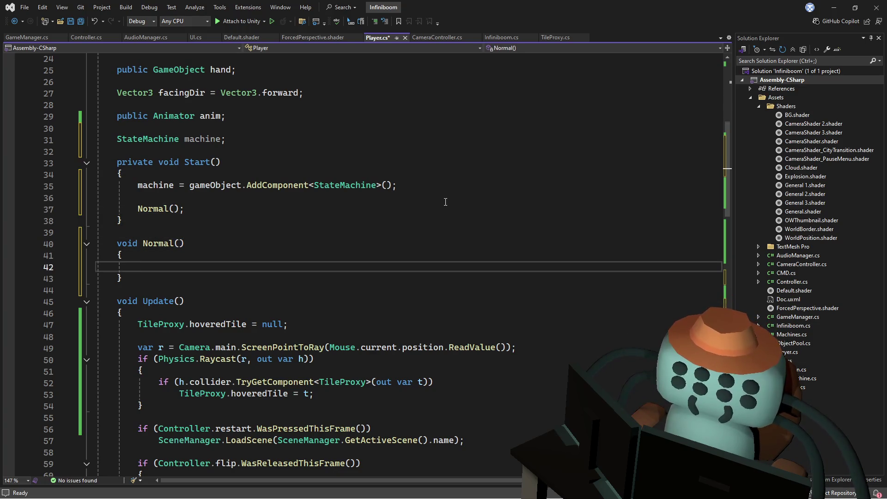
{"action": "type", "text": "mach"}
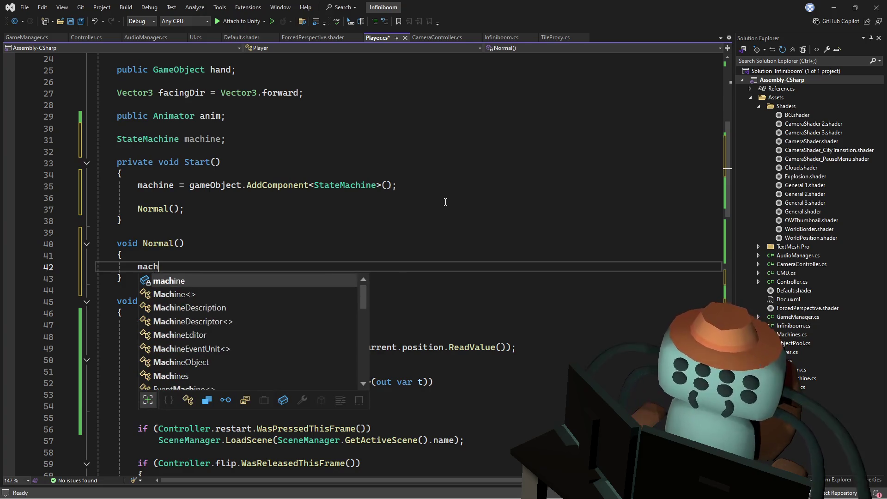
{"action": "left_click", "coordinate": [295, 152]}
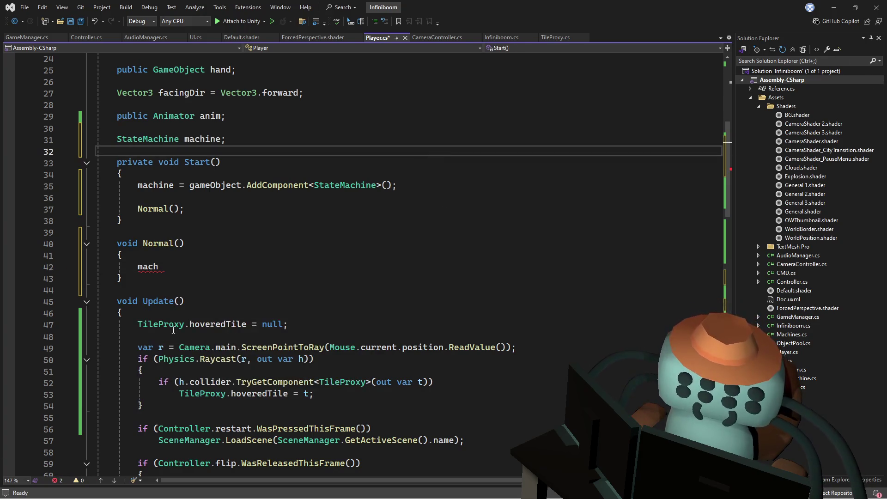
{"action": "scroll", "coordinate": [151, 309], "scroll_direction": "down", "scroll_amount": 3}
{"action": "left_click_drag", "start_coordinate": [124, 203], "coordinate": [148, 229]}
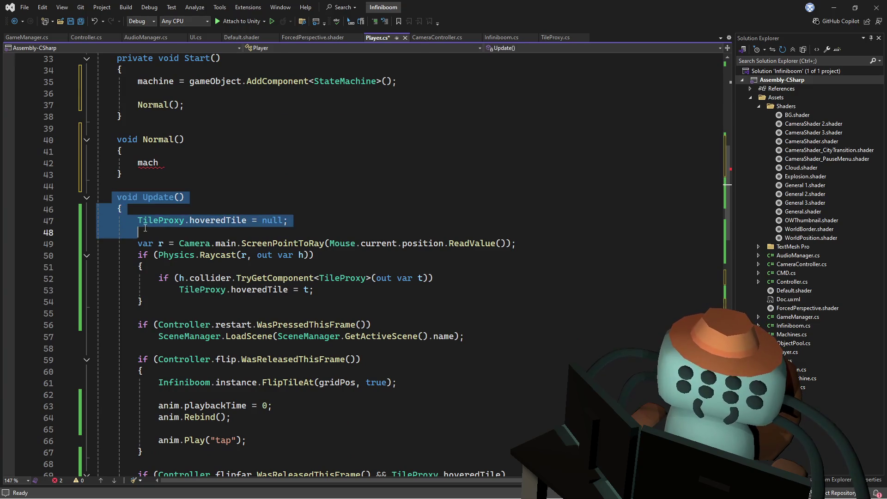
{"action": "left_click", "coordinate": [154, 183]}
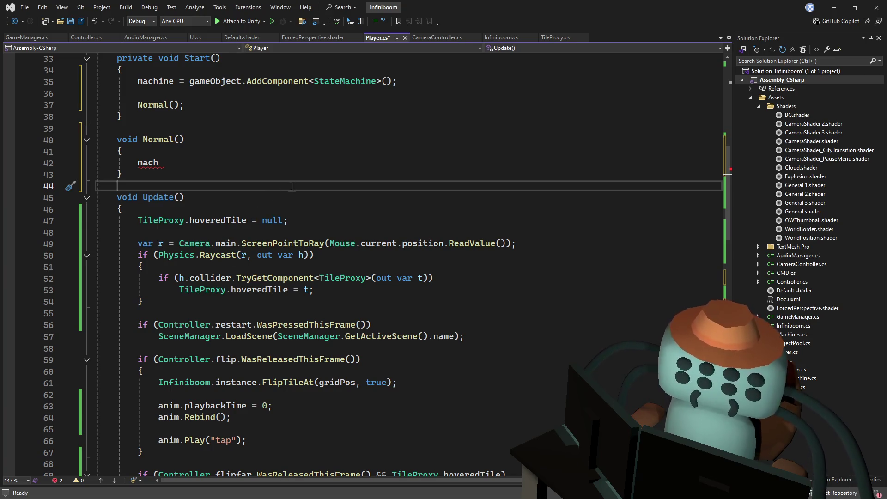
{"action": "left_click", "coordinate": [285, 166]}
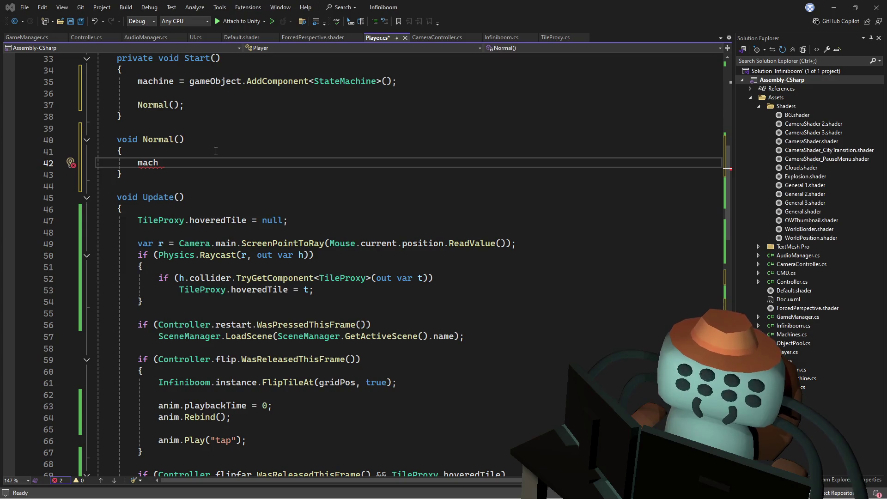
{"action": "left_click", "coordinate": [324, 196]}
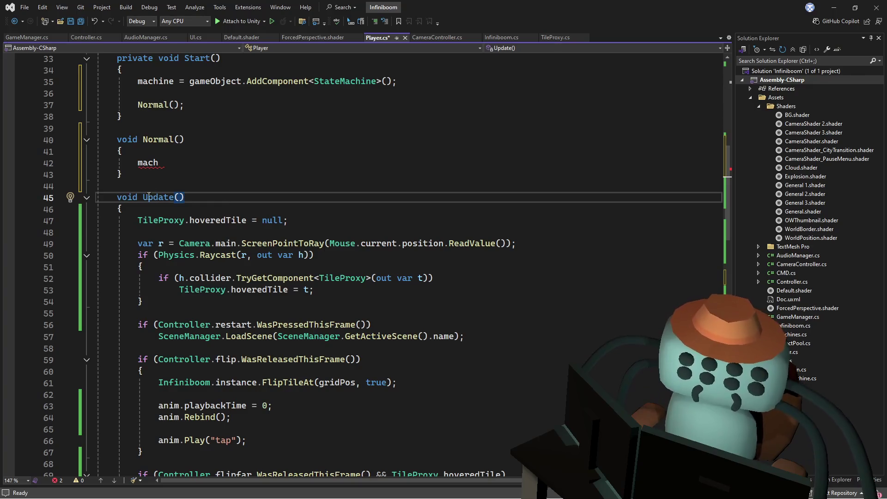
{"action": "triple_click", "coordinate": [148, 163]}
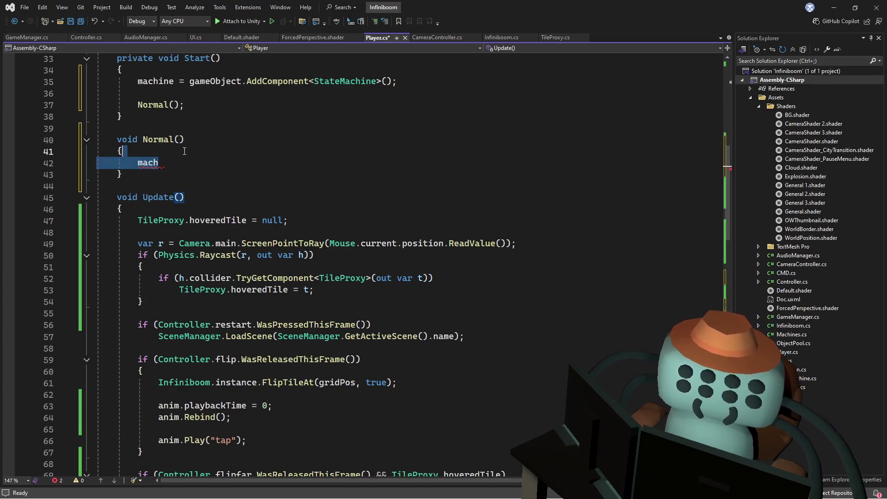
Delete the stray line, close Normal with a brace, and duplicate the Update header below
{"action": "key", "text": "Delete"}
{"action": "left_click", "coordinate": [183, 185]}
{"action": "left_click", "coordinate": [148, 292]}
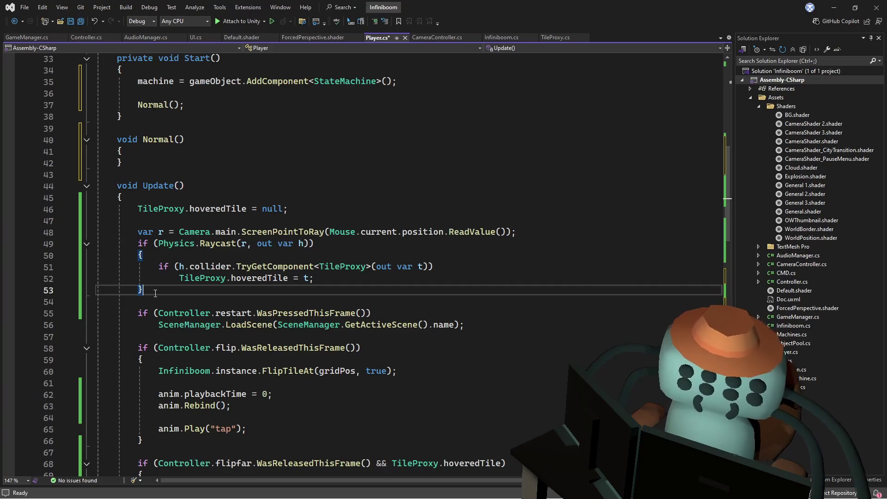
{"action": "key", "text": "Return"}
{"action": "key", "text": "Return"}
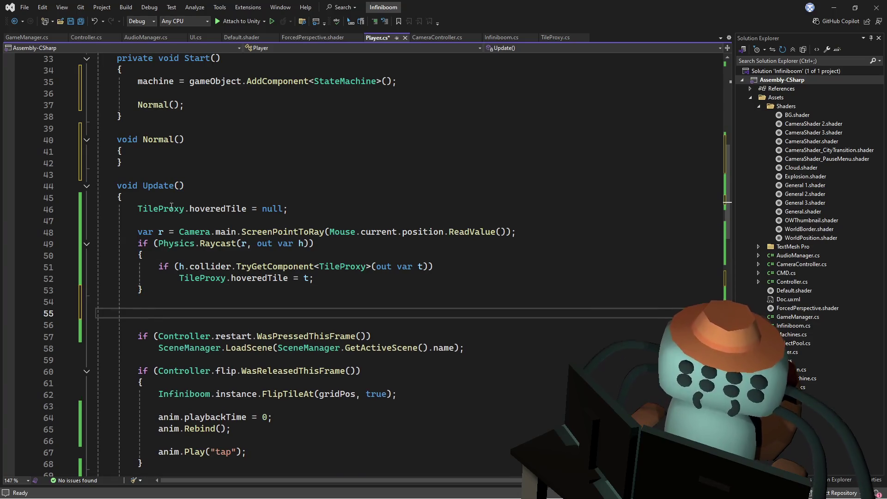
{"action": "type", "text": "}"}
{"action": "left_click_drag", "start_coordinate": [139, 199], "coordinate": [119, 174]}
{"action": "key", "text": "ctrl+c"}
{"action": "left_click", "coordinate": [139, 324]}
{"action": "key", "text": "ctrl+v"}
Move the input-handling code out of Update and into Normal
{"action": "scroll", "coordinate": [142, 133], "scroll_direction": "down", "scroll_amount": 7}
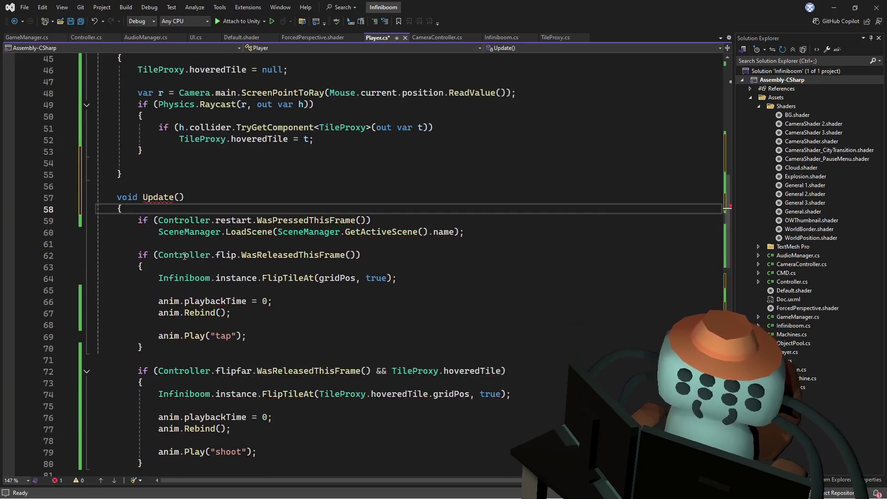
{"action": "mouse_move", "coordinate": [116, 93]}
{"action": "left_mouse_down"}
{"action": "mouse_move", "coordinate": [361, 150]}
{"action": "mouse_move", "coordinate": [231, 106]}
{"action": "left_mouse_up"}
{"action": "scroll", "coordinate": [171, 141], "scroll_direction": "down", "scroll_amount": 10}
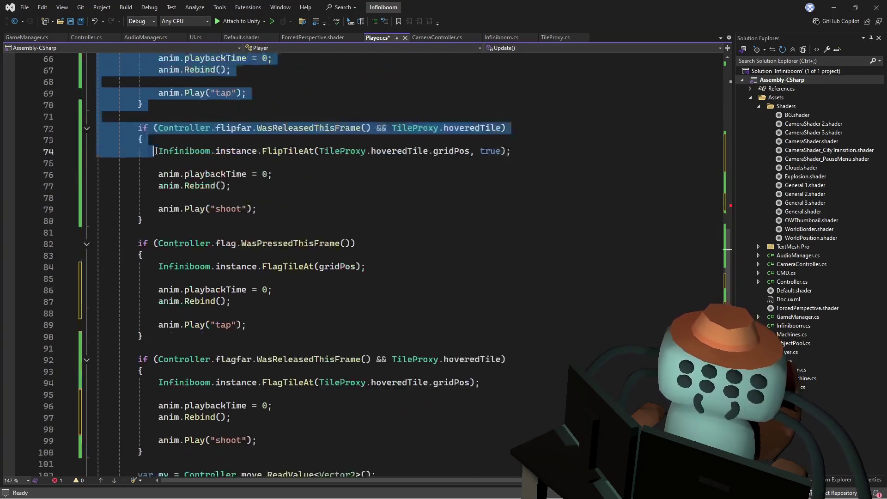
{"action": "left_click_drag", "start_coordinate": [171, 141], "coordinate": [165, 370]}
{"action": "key", "text": "Delete"}
{"action": "scroll", "coordinate": [181, 202], "scroll_direction": "up", "scroll_amount": 8}
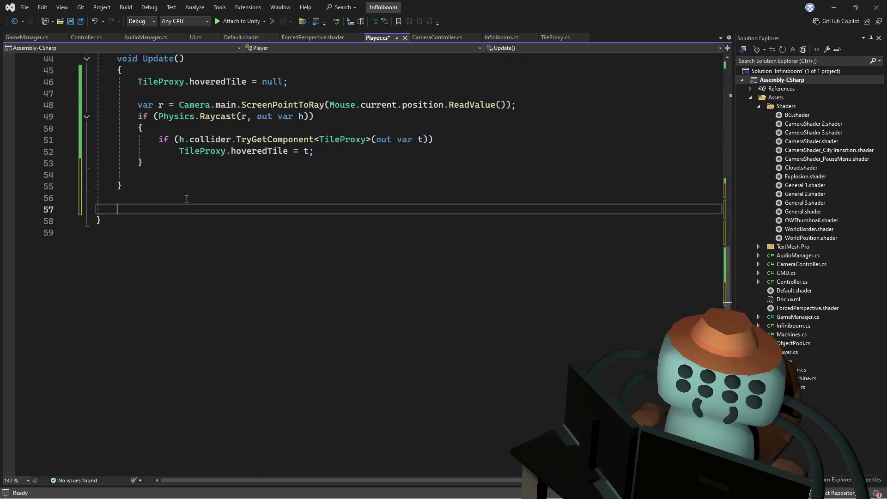
{"action": "scroll", "coordinate": [180, 202], "scroll_direction": "up", "scroll_amount": 3}
{"action": "left_click", "coordinate": [177, 278]}
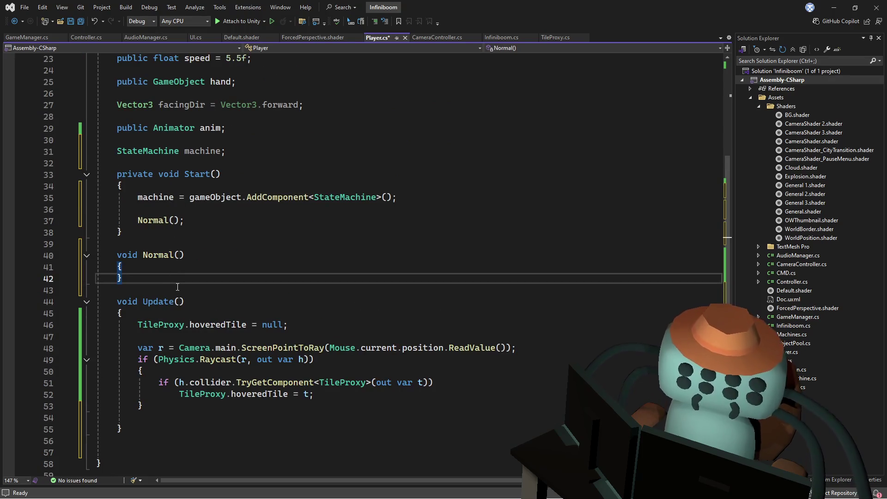
{"action": "scroll", "coordinate": [177, 286], "scroll_direction": "down", "scroll_amount": 1}
{"action": "key", "text": "Return"}
{"action": "key", "text": "ctrl+v"}
{"action": "scroll", "coordinate": [201, 226], "scroll_direction": "up", "scroll_amount": 7}
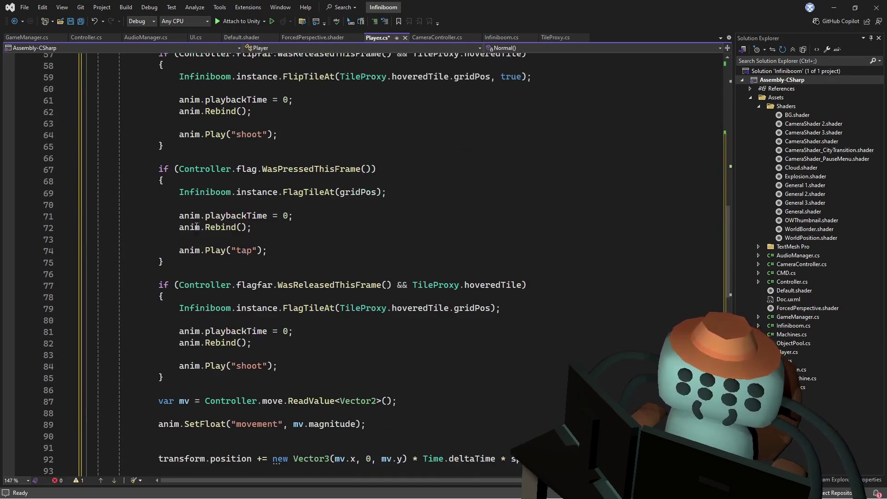
{"action": "scroll", "coordinate": [202, 227], "scroll_direction": "up", "scroll_amount": 7}
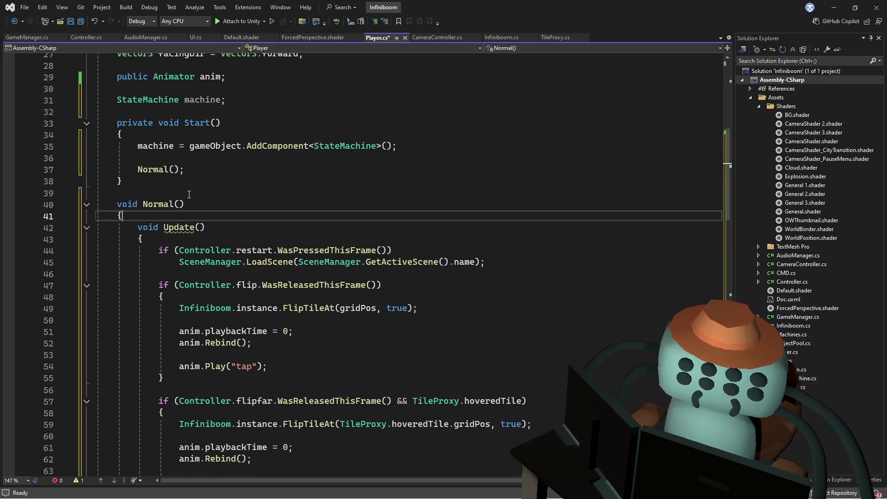
Add machine.Run(udpate: Update); at the top of Normal and save Player.cs
{"action": "key", "text": "Return"}
{"action": "key", "text": "Return"}
{"action": "key", "text": "Up"}
{"action": "type", "text": "machine.run"}
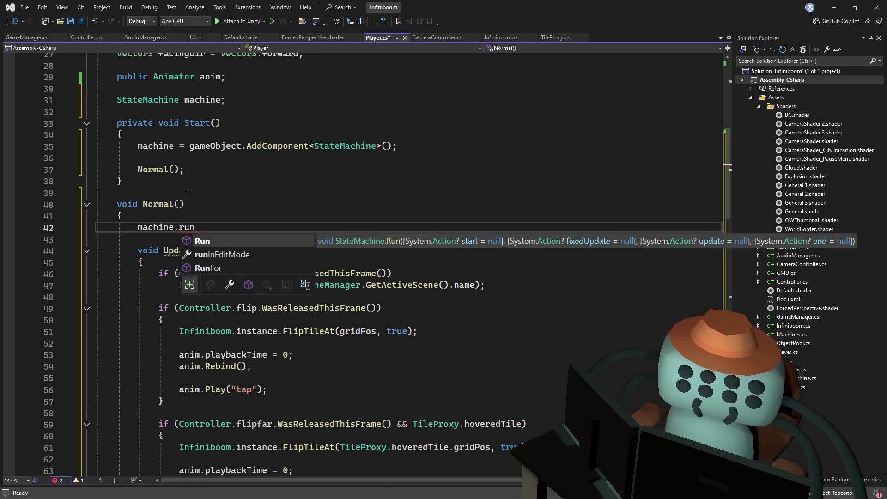
{"action": "key", "text": "Tab"}
{"action": "type", "text": "(udpate"}
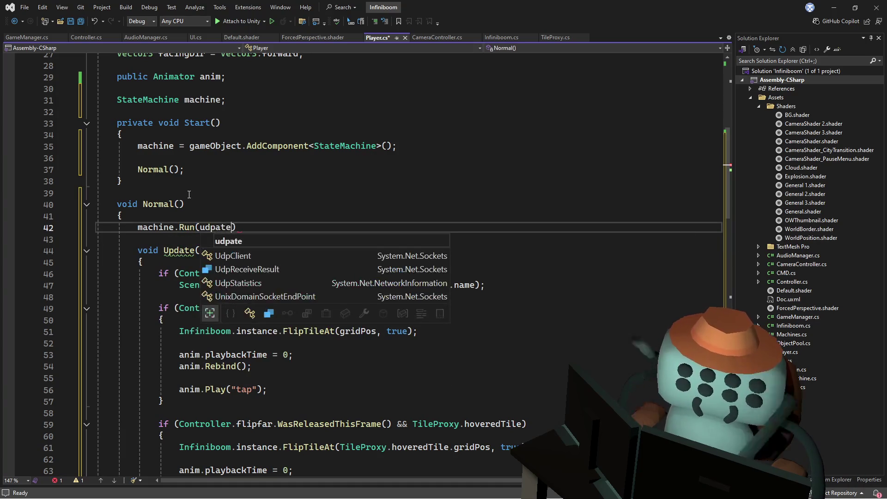
{"action": "key", "text": "Escape"}
{"action": "type", "text": ": "}
{"action": "type", "text": "Update)"}
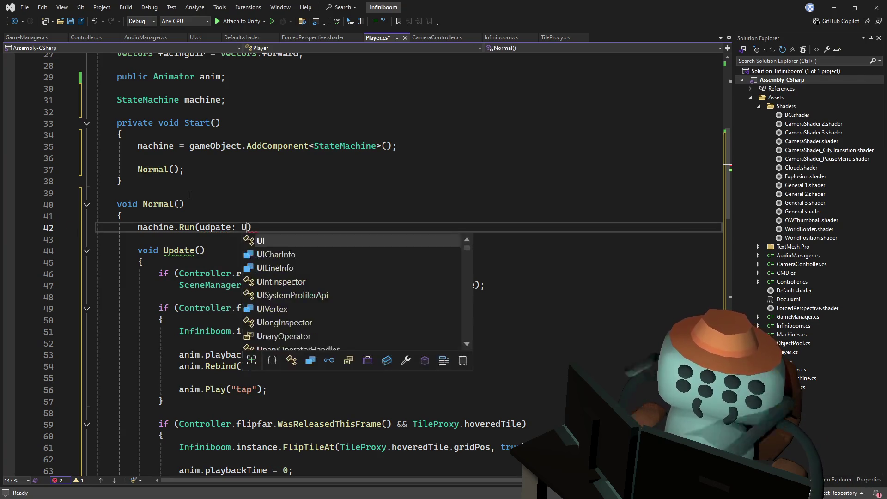
{"action": "type", "text": ";"}
{"action": "key", "text": "ctrl+s"}
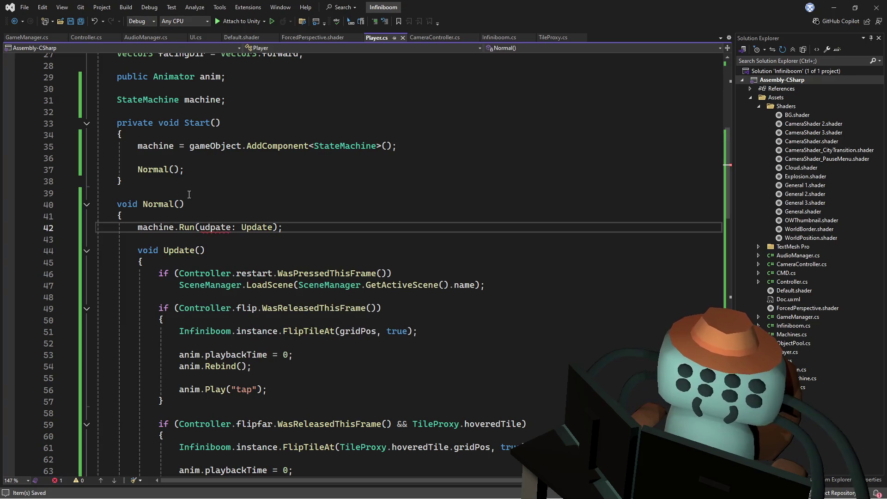
{"action": "scroll", "coordinate": [213, 192], "scroll_direction": "down", "scroll_amount": 17}
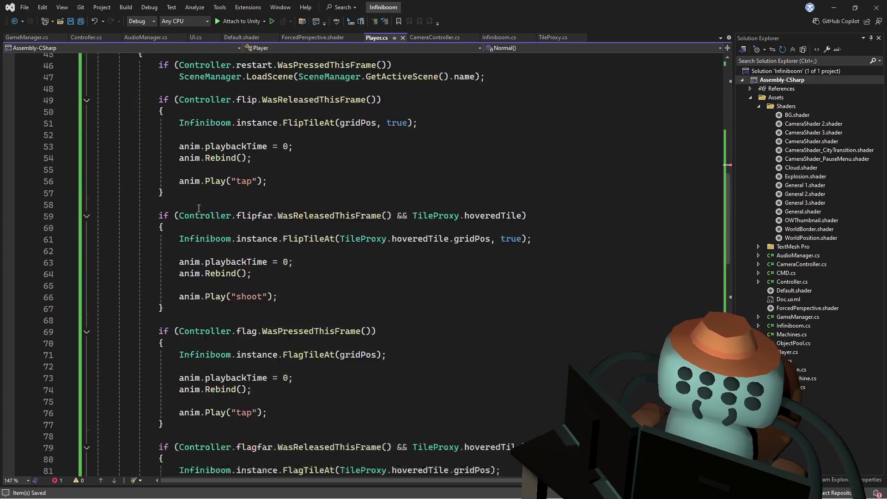
{"action": "scroll", "coordinate": [189, 259], "scroll_direction": "down", "scroll_amount": 3}
{"action": "left_click", "coordinate": [165, 302]}
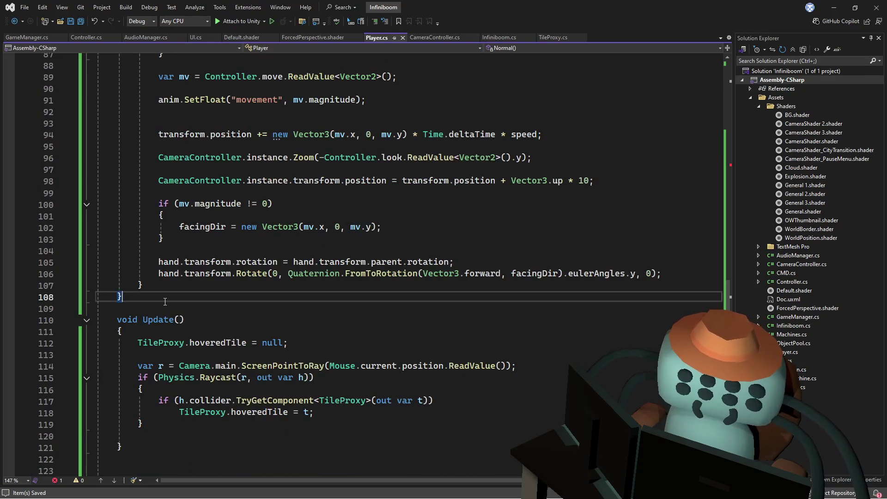
Declare an empty void Flip() method
{"action": "key", "text": "Return"}
{"action": "key", "text": "Return"}
{"action": "type", "text": "void "}
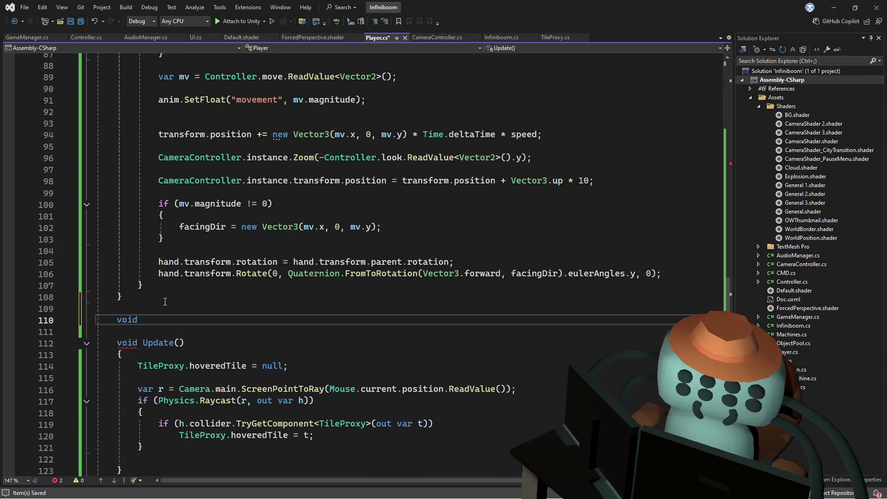
{"action": "type", "text": "Flip"}
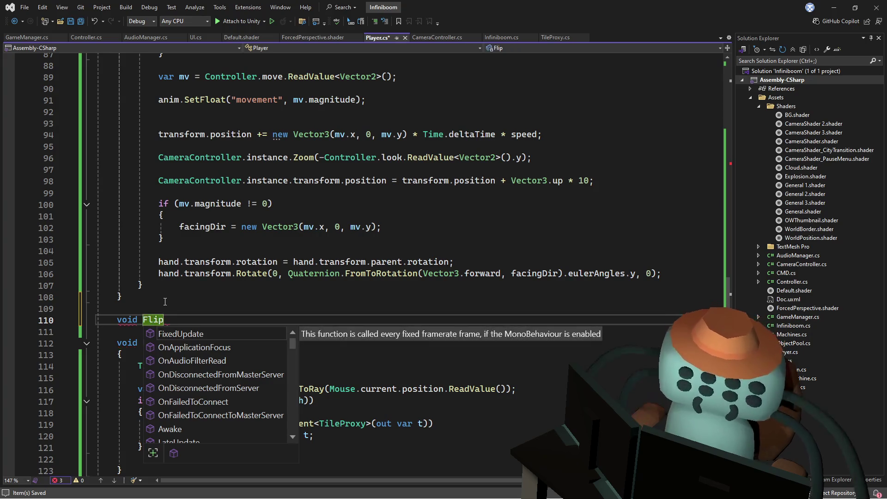
{"action": "type", "text": "() {"}
{"action": "key", "text": "Return"}
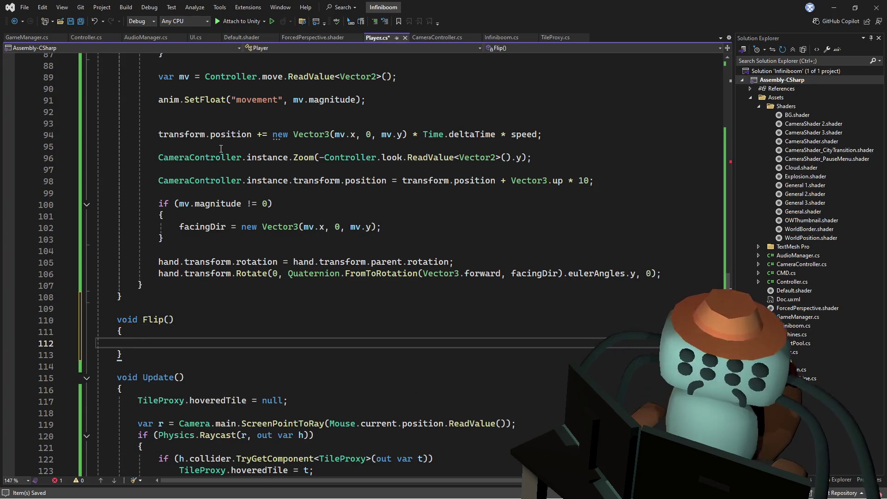
{"action": "left_click_drag", "start_coordinate": [175, 319], "coordinate": [142, 320]}
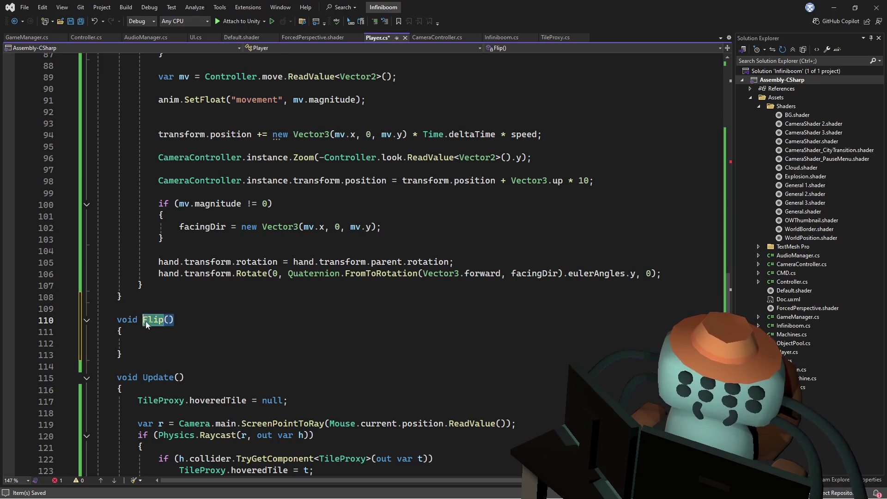
{"action": "scroll", "coordinate": [193, 250], "scroll_direction": "up", "scroll_amount": 3}
{"action": "scroll", "coordinate": [193, 250], "scroll_direction": "up", "scroll_amount": 10}
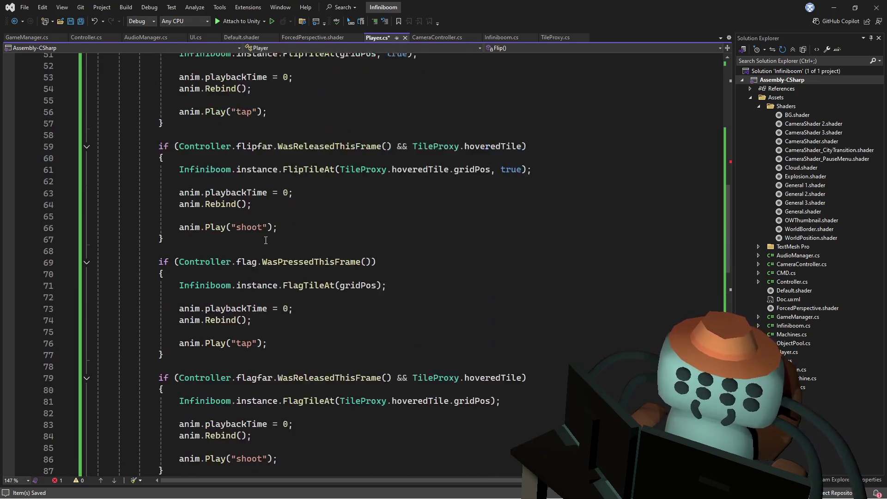
{"action": "scroll", "coordinate": [277, 244], "scroll_direction": "up", "scroll_amount": 1}
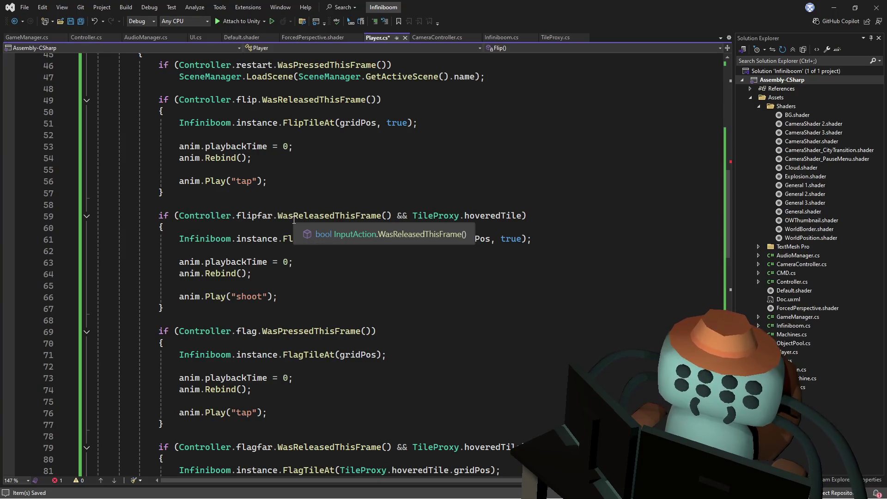
Call Flip() inside the flip input block
{"action": "left_click", "coordinate": [306, 111]}
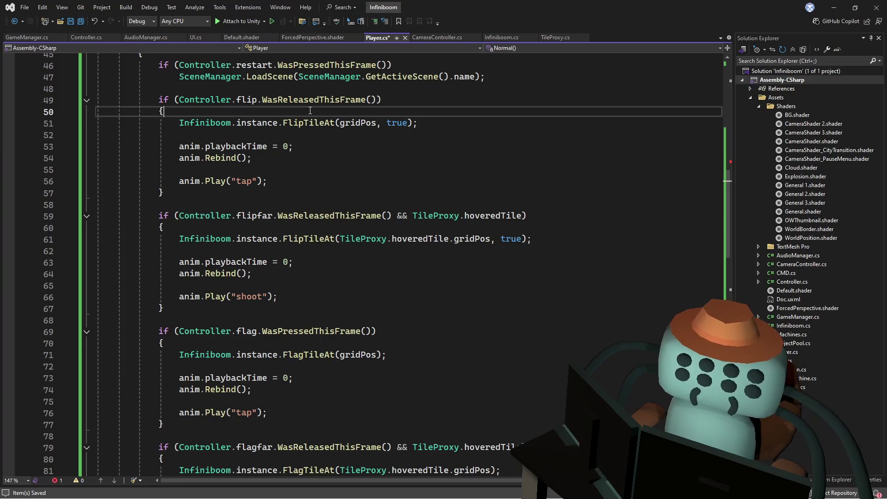
{"action": "key", "text": "Return"}
{"action": "key", "text": "Return"}
{"action": "key", "text": "Up"}
{"action": "type", "text": "Flip()"}
{"action": "left_click", "coordinate": [356, 100]}
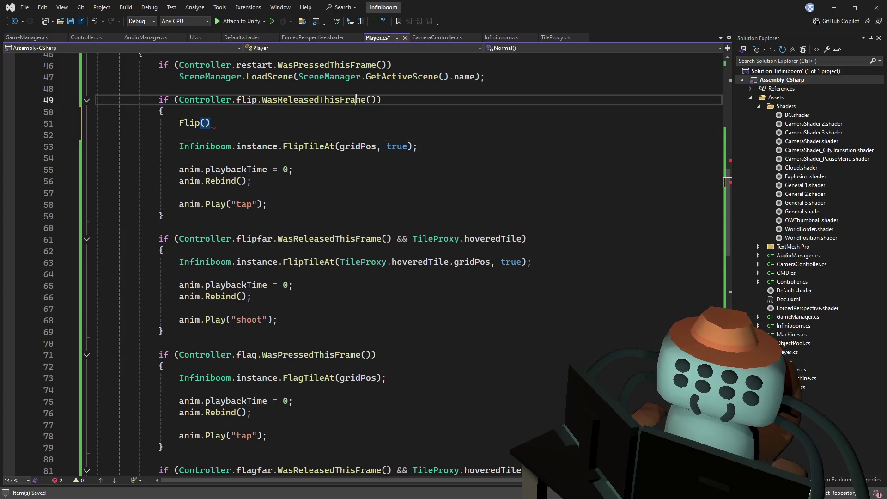
Move the FlipTileAt and 'tap' animation lines from the flip block into Flip()
{"action": "scroll", "coordinate": [332, 179], "scroll_direction": "up", "scroll_amount": 4}
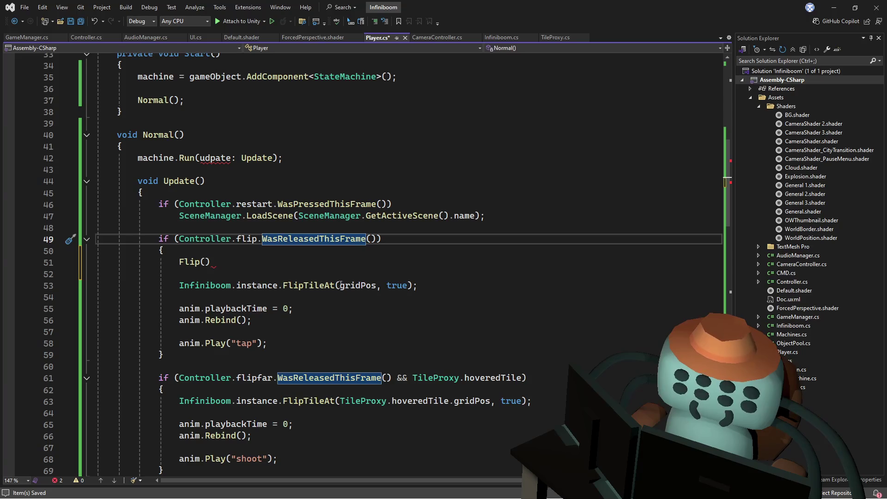
{"action": "left_click_drag", "start_coordinate": [291, 342], "coordinate": [296, 274]}
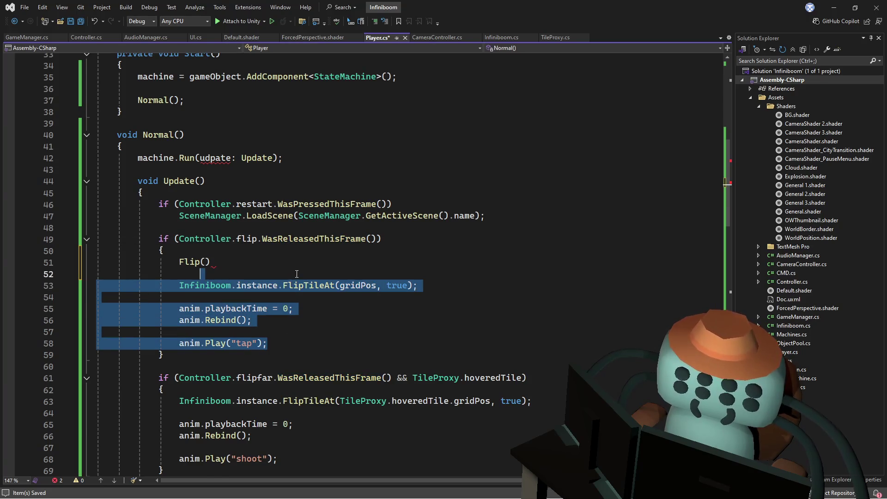
{"action": "key", "text": "Delete"}
{"action": "left_click", "coordinate": [270, 262]}
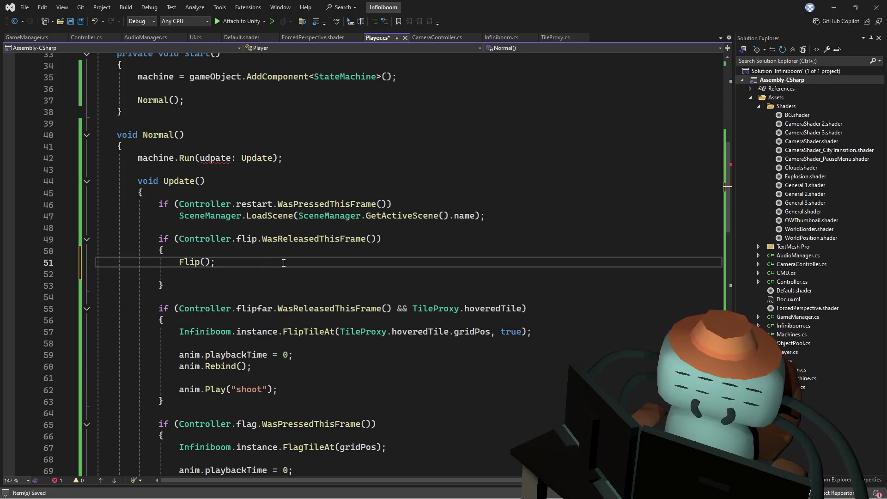
{"action": "left_click", "coordinate": [203, 264], "text": "ctrl"}
{"action": "key", "text": "Down"}
{"action": "key", "text": "Down"}
{"action": "key", "text": "ctrl+v"}
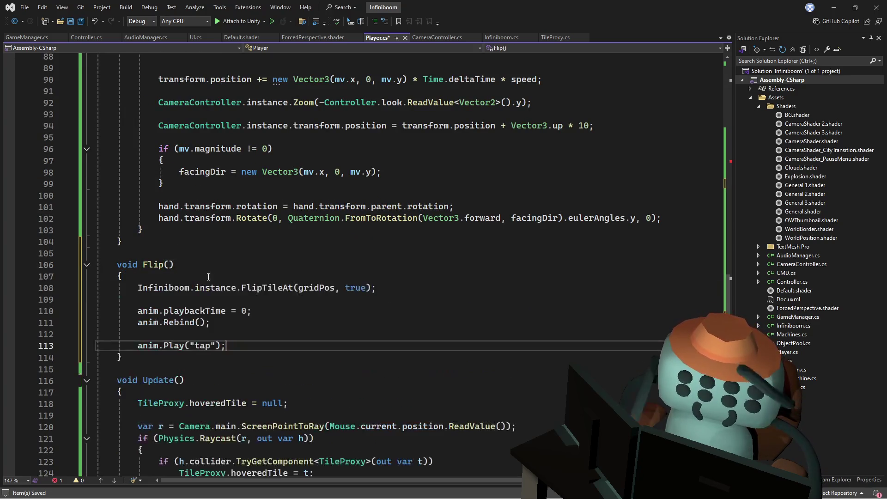
Duplicate the entire Flip() method directly below itself
{"action": "left_click_drag", "start_coordinate": [153, 354], "coordinate": [186, 244]}
{"action": "key", "text": "ctrl+c"}
{"action": "left_click", "coordinate": [153, 364]}
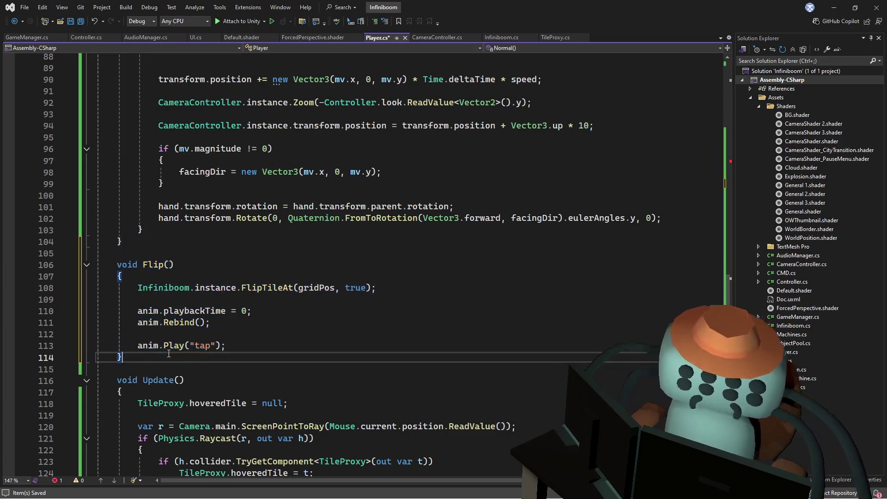
{"action": "key", "text": "ctrl+v"}
{"action": "scroll", "coordinate": [230, 260], "scroll_direction": "down", "scroll_amount": 2}
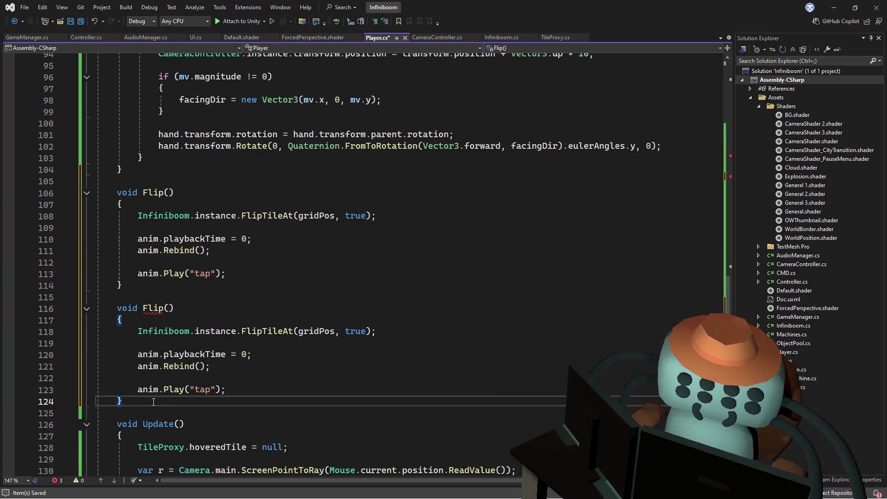
Rename the duplicate method to FlipFar and start a FlipFar call inside the flipfar check
{"action": "left_click", "coordinate": [165, 308]}
{"action": "type", "text": "Far"}
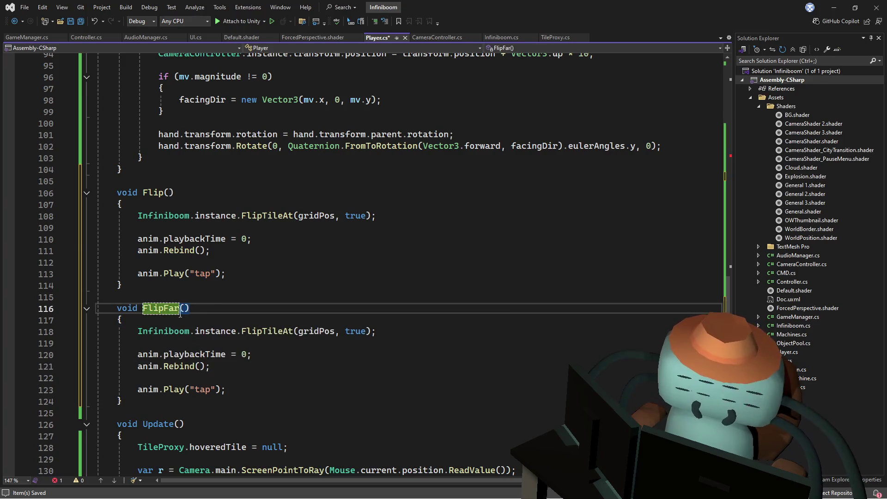
{"action": "scroll", "coordinate": [255, 172], "scroll_direction": "up", "scroll_amount": 13}
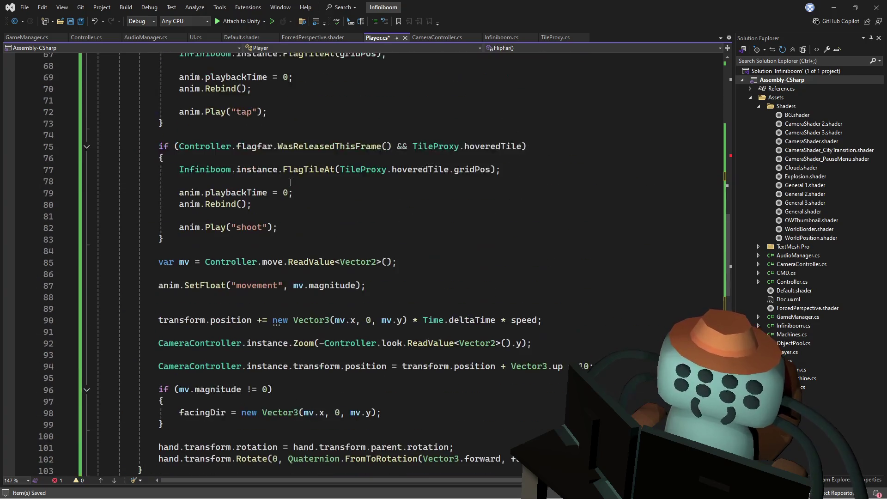
{"action": "scroll", "coordinate": [300, 178], "scroll_direction": "up", "scroll_amount": 7}
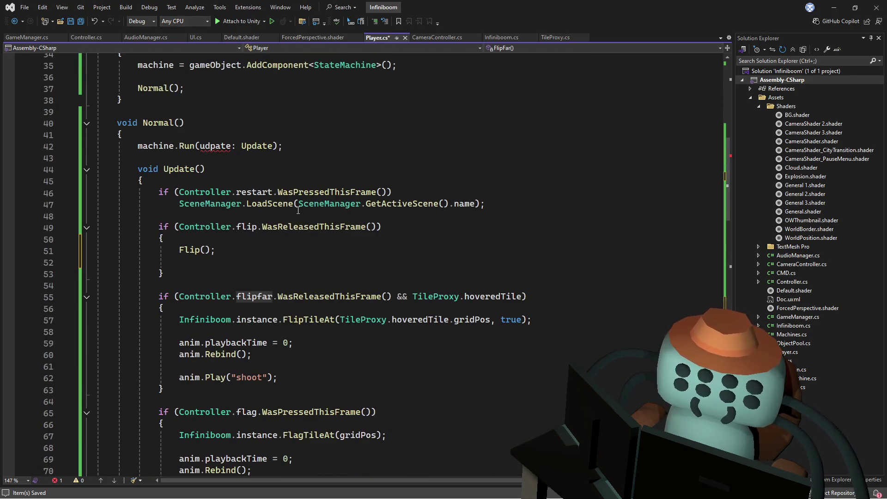
{"action": "scroll", "coordinate": [277, 210], "scroll_direction": "down", "scroll_amount": 2}
{"action": "left_click_drag", "start_coordinate": [288, 305], "coordinate": [302, 242]}
{"action": "left_click", "coordinate": [319, 244]}
{"action": "key", "text": "Return"}
{"action": "type", "text": "FlipFar"}
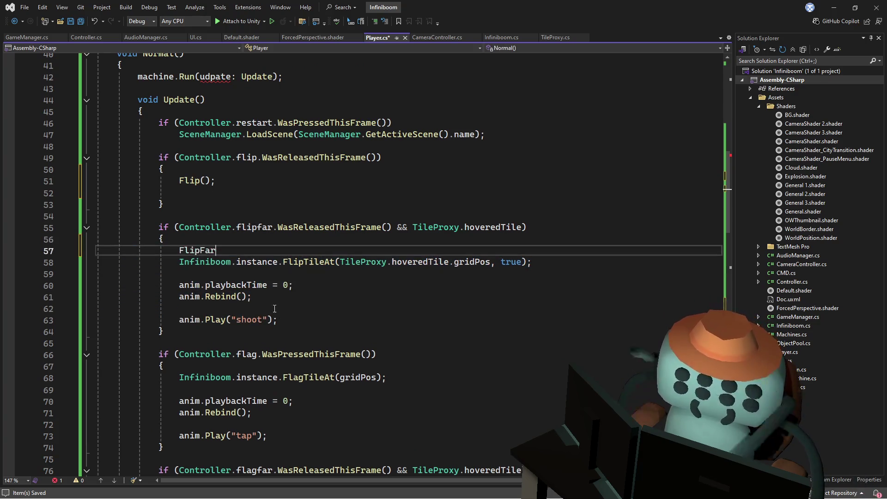
Move the old far-flip code out of the flipfar check into the FlipFar() method body
{"action": "left_click_drag", "start_coordinate": [280, 320], "coordinate": [302, 253]}
{"action": "key", "text": "ctrl+x"}
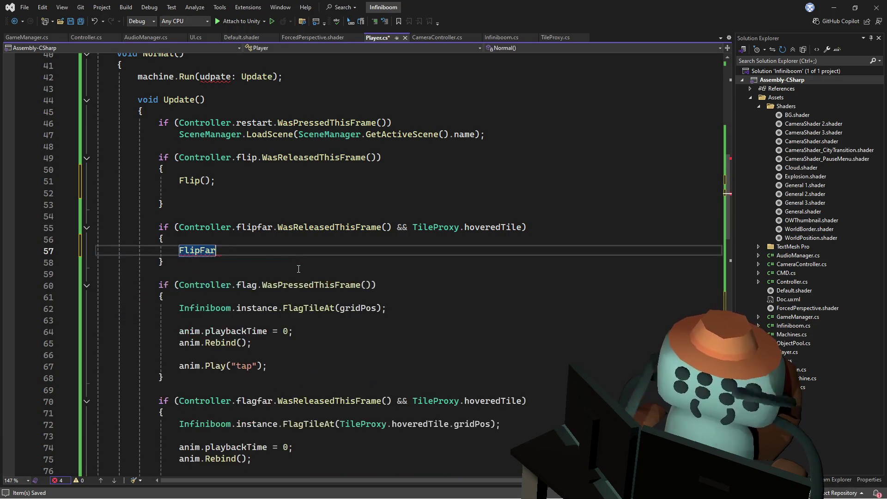
{"action": "scroll", "coordinate": [291, 250], "scroll_direction": "down", "scroll_amount": 10}
{"action": "scroll", "coordinate": [284, 244], "scroll_direction": "down", "scroll_amount": 5}
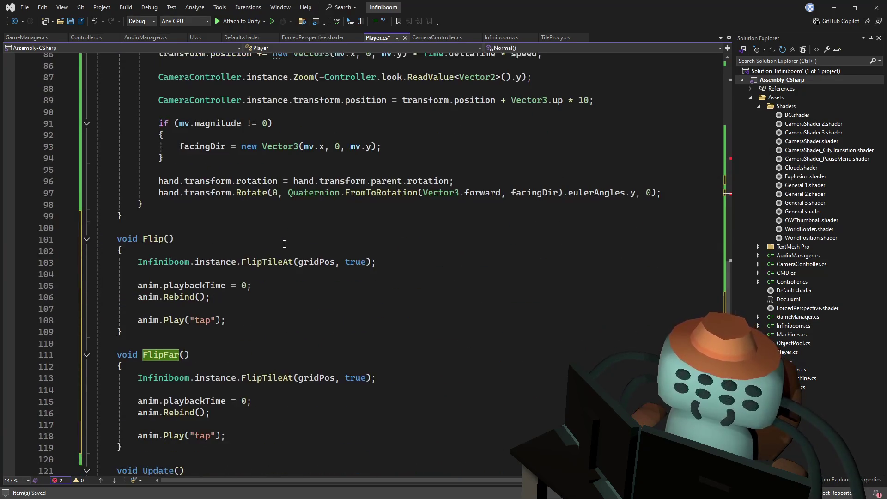
{"action": "mouse_move", "coordinate": [237, 434]}
{"action": "left_mouse_down"}
{"action": "mouse_move", "coordinate": [257, 377]}
{"action": "mouse_move", "coordinate": [194, 354]}
{"action": "left_mouse_up"}
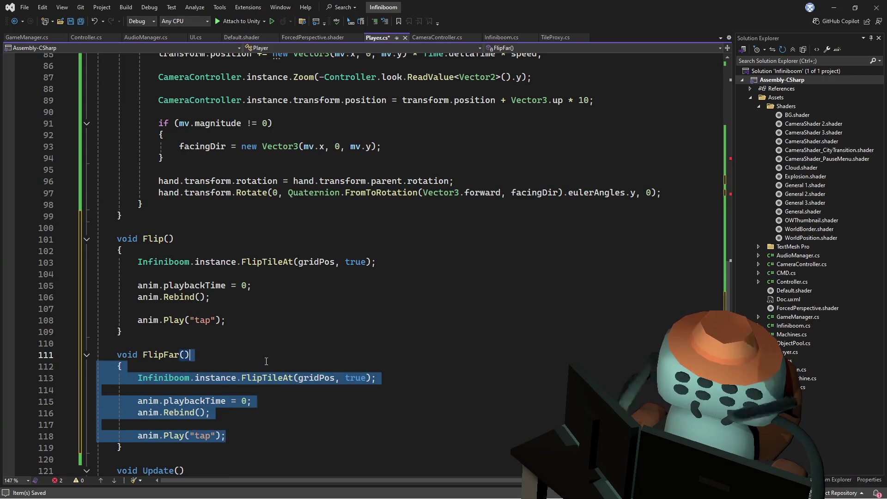
{"action": "left_click", "coordinate": [194, 354]}
{"action": "left_click", "coordinate": [246, 435]}
{"action": "left_click_drag", "start_coordinate": [246, 435], "coordinate": [121, 366]}
{"action": "key", "text": "ctrl+v"}
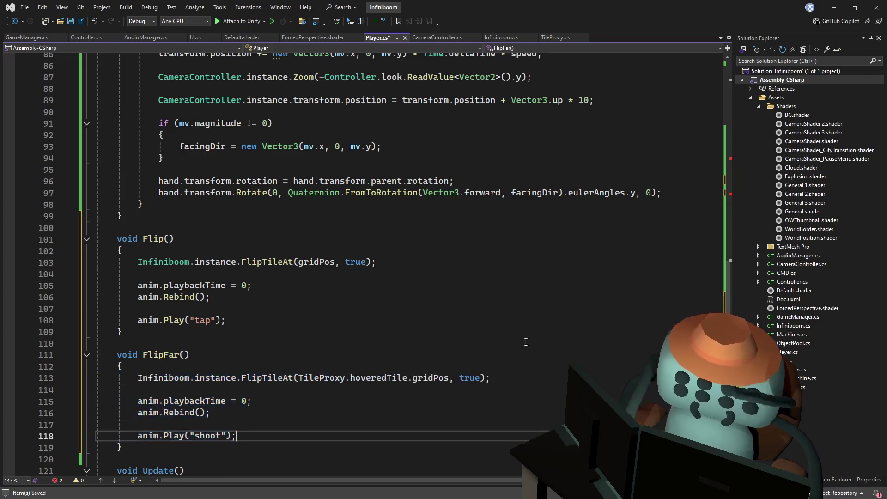
Complete the call as FlipFar(); and make it replace the braces of the flipfar check
{"action": "scroll", "coordinate": [728, 308], "scroll_direction": "up", "scroll_amount": 1}
{"action": "left_click_drag", "start_coordinate": [728, 308], "coordinate": [742, 195]}
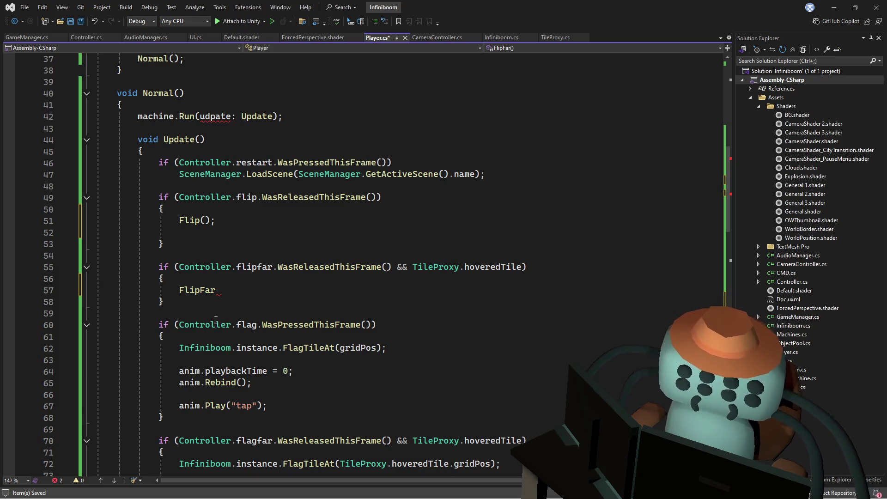
{"action": "scroll", "coordinate": [279, 256], "scroll_direction": "down", "scroll_amount": 10}
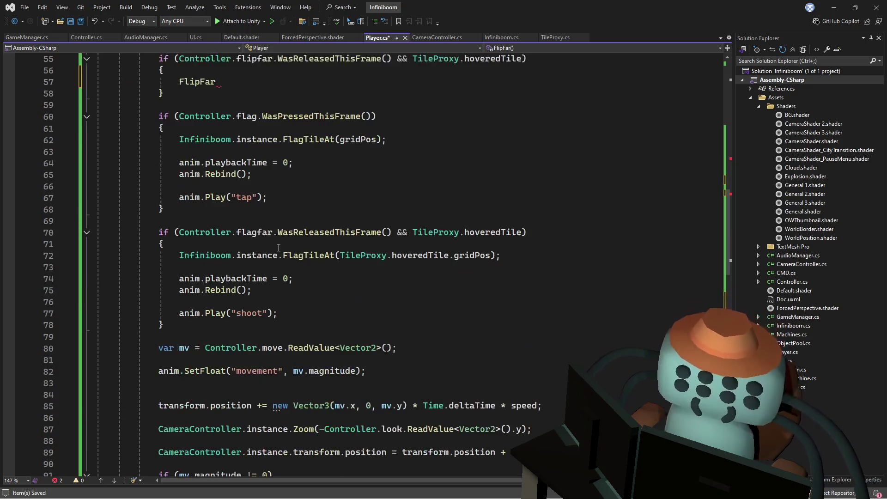
{"action": "scroll", "coordinate": [298, 276], "scroll_direction": "up", "scroll_amount": 12}
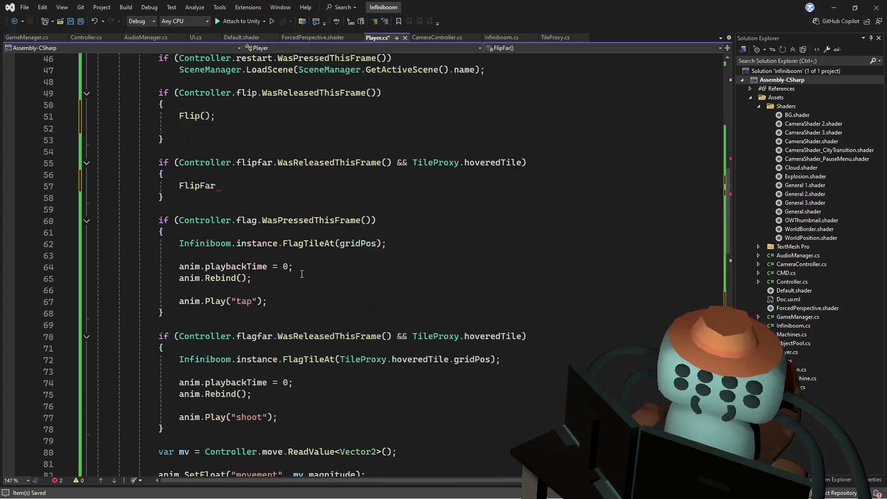
{"action": "scroll", "coordinate": [303, 272], "scroll_direction": "down", "scroll_amount": 5}
{"action": "scroll", "coordinate": [305, 270], "scroll_direction": "up", "scroll_amount": 3}
{"action": "left_click", "coordinate": [266, 301]}
{"action": "left_click", "coordinate": [266, 286]}
{"action": "type", "text": "();"}
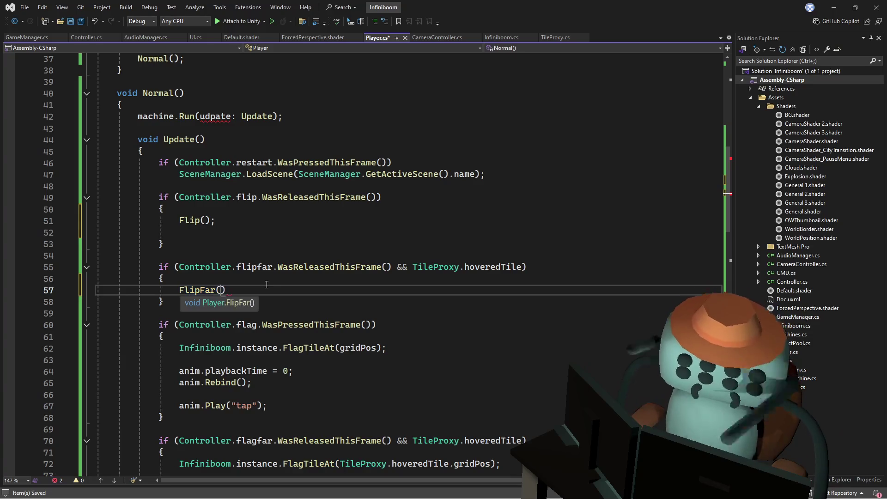
{"action": "key", "text": "shift+Home"}
{"action": "key", "text": "BackSpace"}
{"action": "key", "text": "BackSpace"}
{"action": "left_click_drag", "start_coordinate": [266, 290], "coordinate": [474, 259]}
{"action": "left_click_drag", "start_coordinate": [526, 267], "coordinate": [164, 290]}
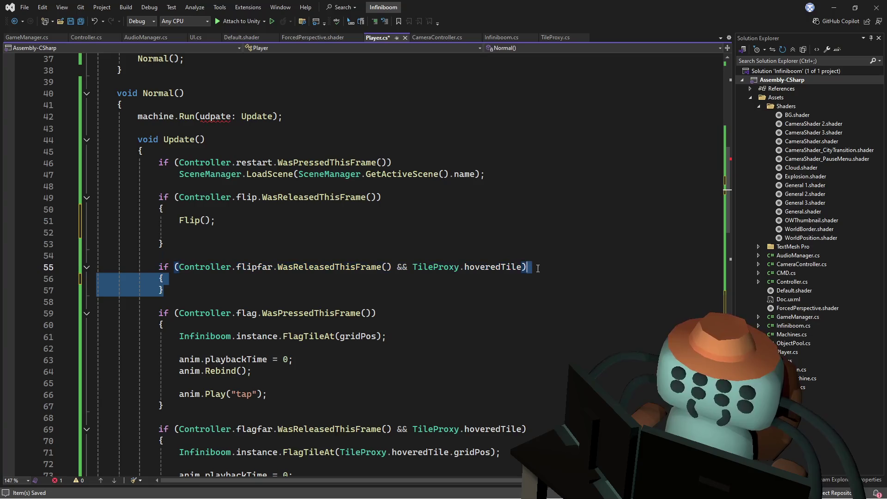
{"action": "key", "text": "ctrl+v"}
Replace the flip check's braced body with a single Flip(); call
{"action": "left_click", "coordinate": [230, 220]}
{"action": "key", "text": "shift+Home"}
{"action": "key", "text": "ctrl+x"}
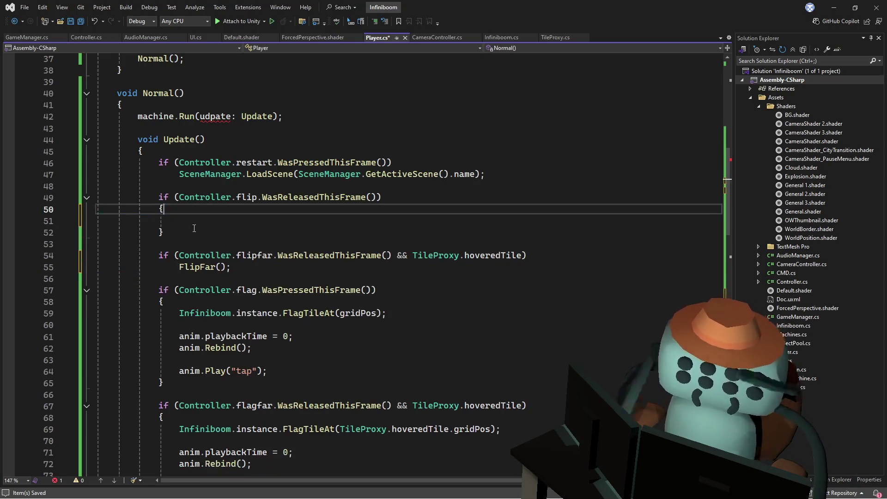
{"action": "left_click_drag", "start_coordinate": [164, 231], "coordinate": [383, 201]}
{"action": "key", "text": "ctrl+v"}
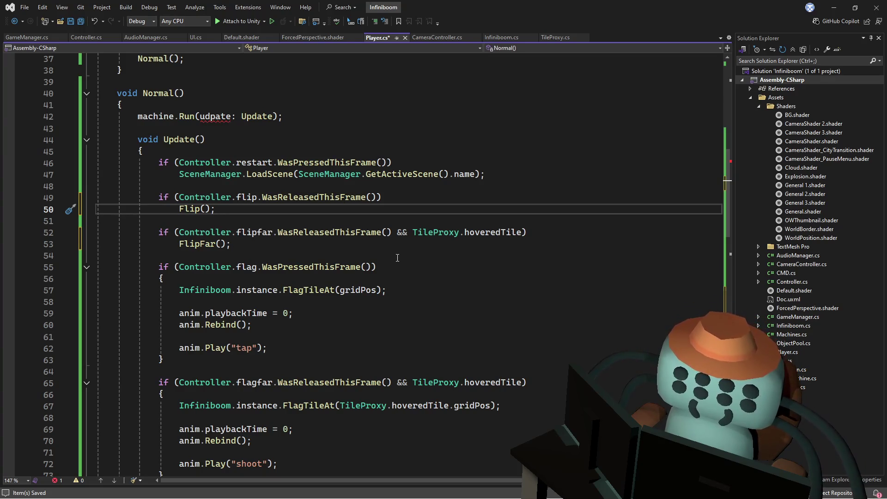
Correct the misspelled 'udpate' argument to 'update' in machine.Run
{"action": "left_click", "coordinate": [207, 116]}
{"action": "key", "text": "Delete"}
{"action": "type", "text": "d"}
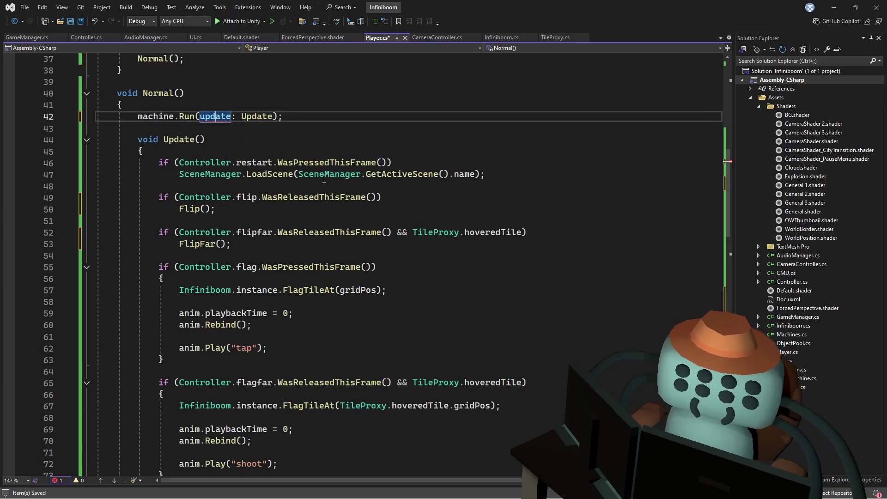
{"action": "left_click", "coordinate": [330, 180]}
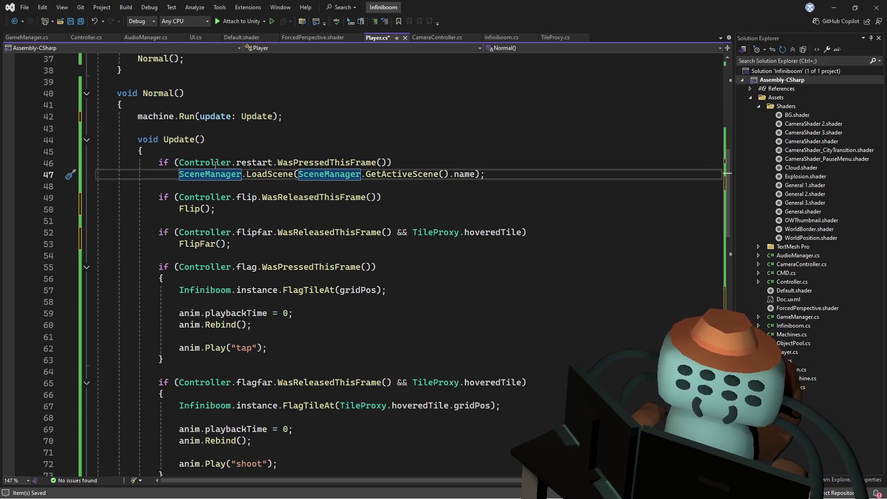
{"action": "left_click", "coordinate": [218, 221]}
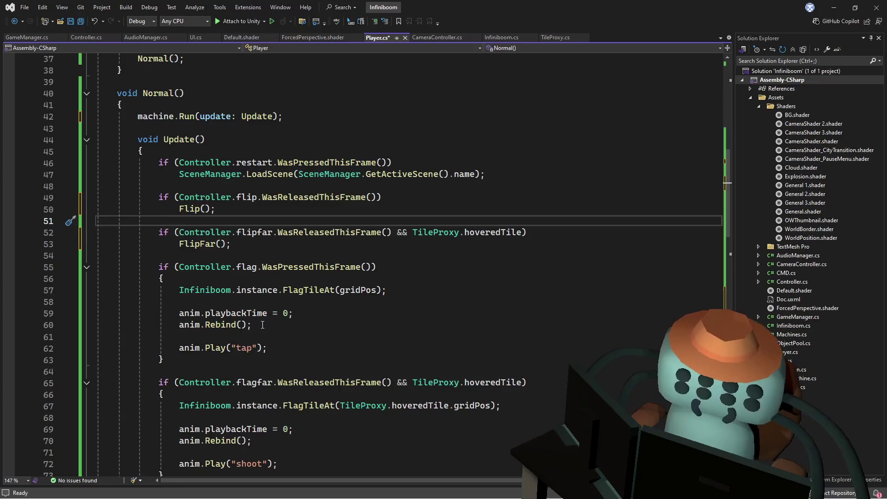
Duplicate the Flip and FlipFar methods by pasting a copy below FlipFar
{"action": "scroll", "coordinate": [305, 285], "scroll_direction": "down", "scroll_amount": 1}
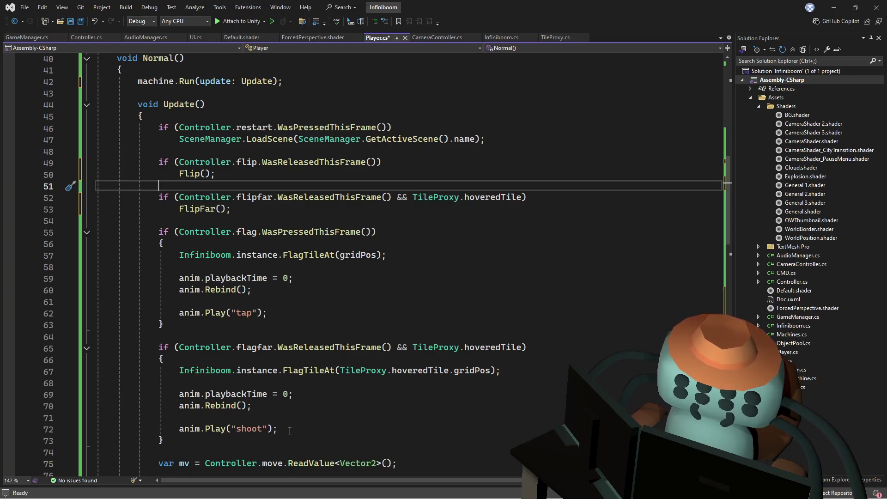
{"action": "mouse_move", "coordinate": [272, 313]}
{"action": "left_mouse_down"}
{"action": "mouse_move", "coordinate": [285, 256]}
{"action": "mouse_move", "coordinate": [297, 256]}
{"action": "left_mouse_up"}
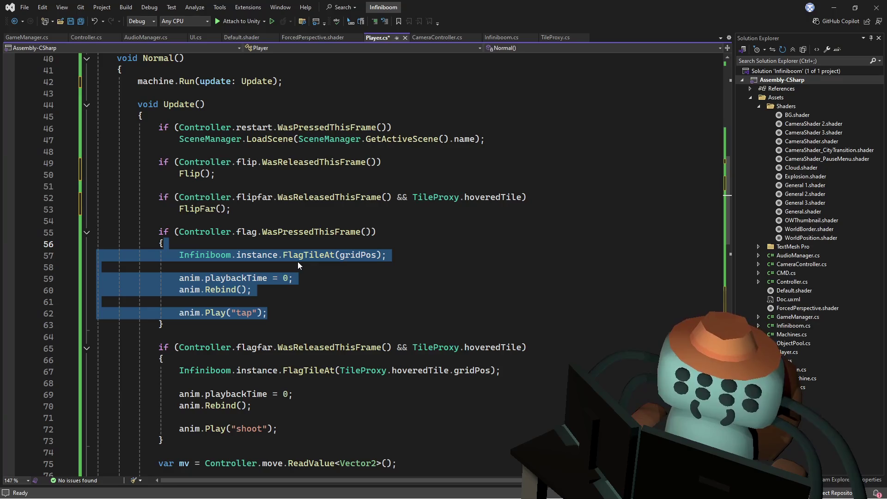
{"action": "left_click", "coordinate": [299, 257]}
{"action": "scroll", "coordinate": [313, 273], "scroll_direction": "down", "scroll_amount": 6}
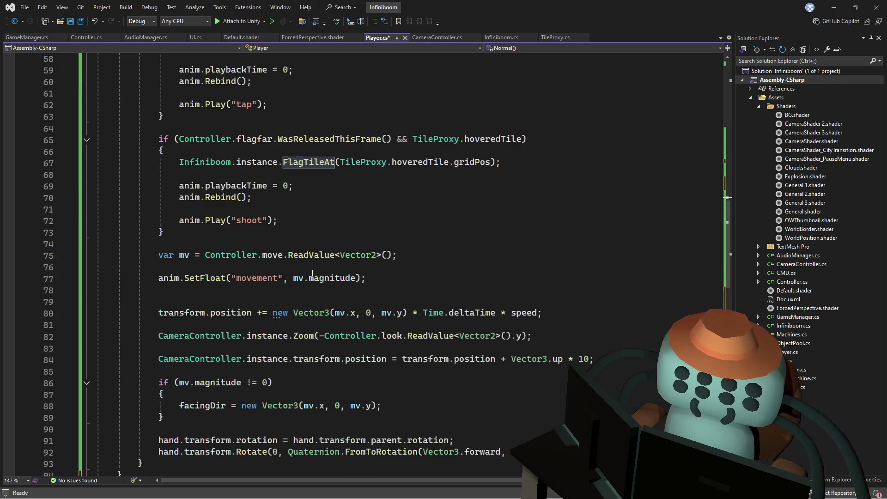
{"action": "scroll", "coordinate": [312, 274], "scroll_direction": "up", "scroll_amount": 4}
{"action": "scroll", "coordinate": [313, 272], "scroll_direction": "down", "scroll_amount": 9}
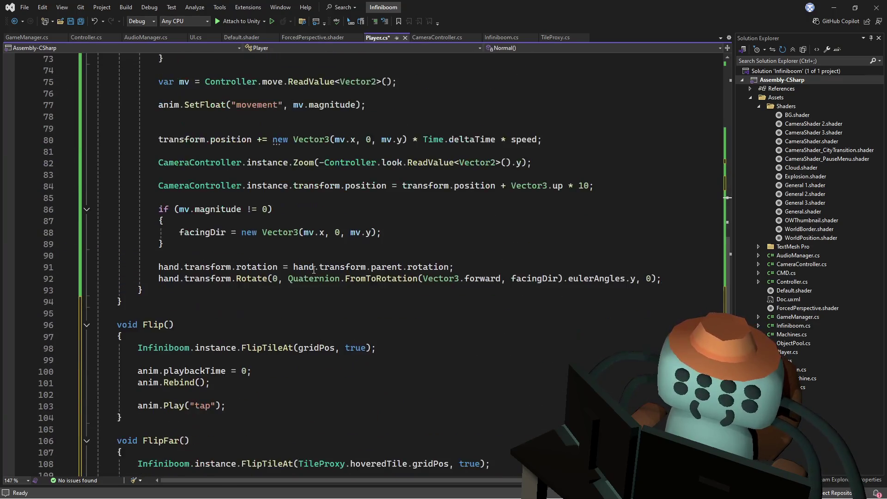
{"action": "scroll", "coordinate": [313, 270], "scroll_direction": "down", "scroll_amount": 4}
{"action": "mouse_move", "coordinate": [135, 383]}
{"action": "left_mouse_down"}
{"action": "mouse_move", "coordinate": [99, 187]}
{"action": "mouse_move", "coordinate": [127, 162]}
{"action": "left_mouse_up"}
{"action": "key", "text": "BackSpace"}
{"action": "type", "text": "D"}
{"action": "key", "text": "ctrl+z"}
{"action": "key", "text": "ctrl+z"}
{"action": "left_click", "coordinate": [138, 405]}
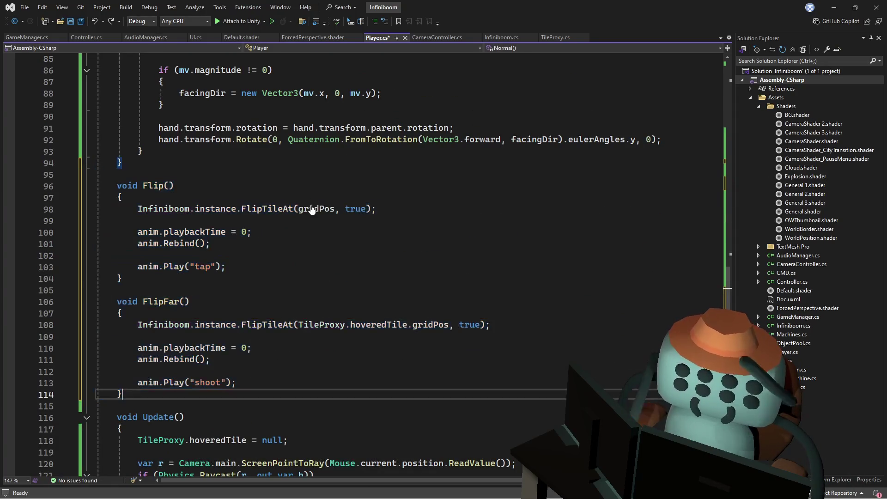
{"action": "key", "text": "ctrl+v"}
Rename the duplicated methods to Flag and FlagFar
{"action": "left_click", "coordinate": [156, 157]}
{"action": "key", "text": "ctrl+z"}
{"action": "key", "text": "ctrl+y"}
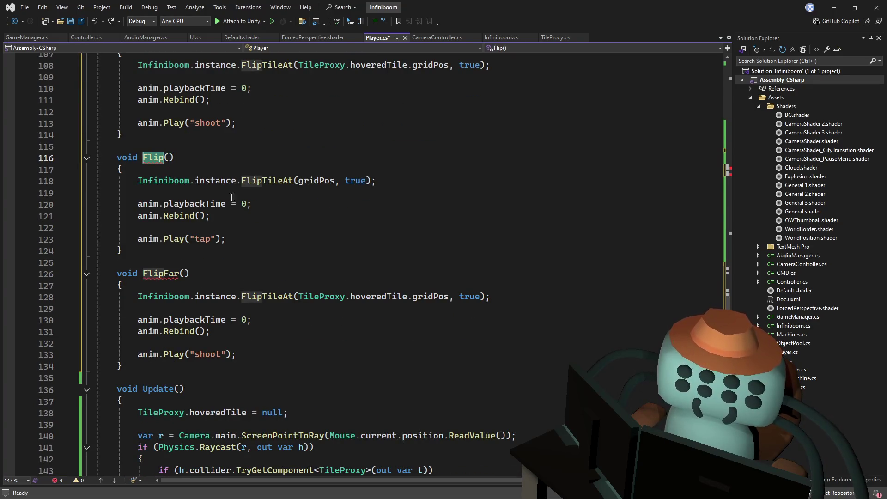
{"action": "left_click_drag", "start_coordinate": [234, 239], "coordinate": [253, 167]}
{"action": "key", "text": "ctrl+v"}
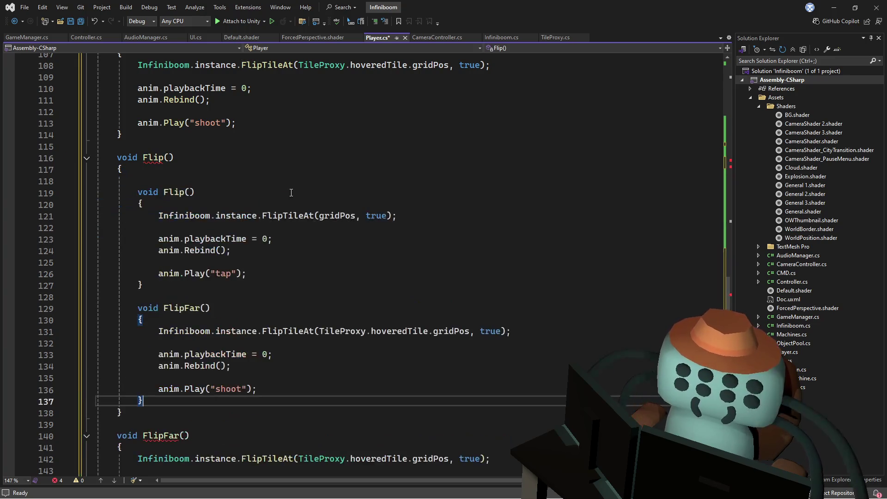
{"action": "key", "text": "ctrl+z"}
{"action": "left_click", "coordinate": [164, 169]}
{"action": "double_click", "coordinate": [146, 160]}
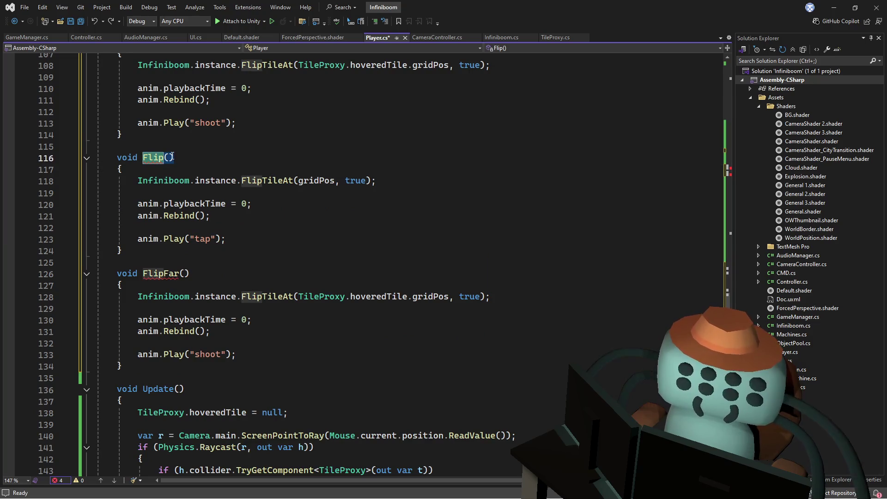
{"action": "type", "text": "FlagF"}
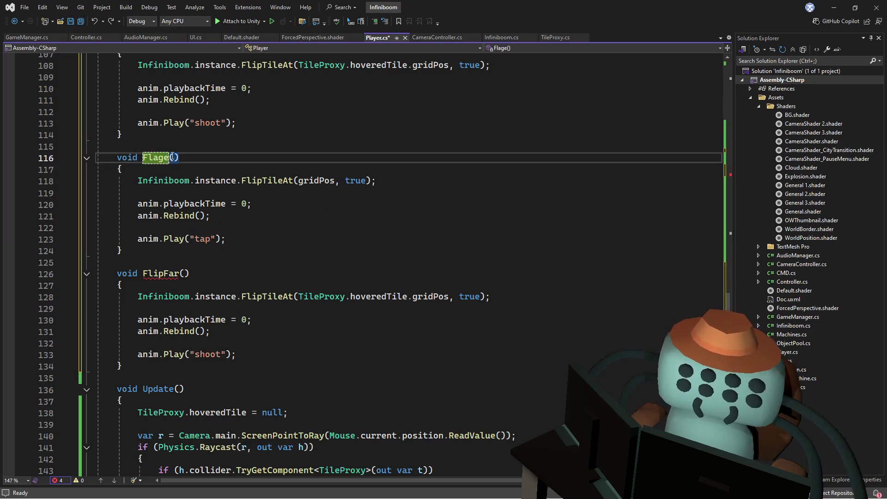
{"action": "key", "text": "BackSpace"}
{"action": "left_click", "coordinate": [174, 275]}
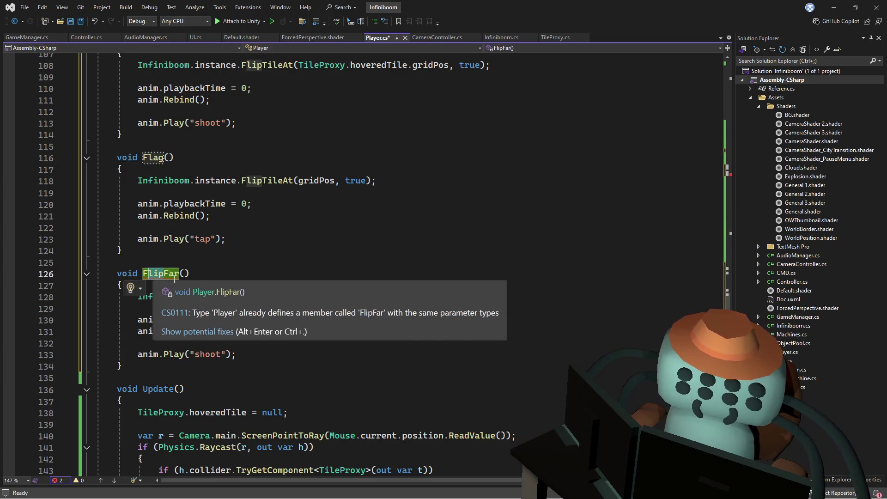
{"action": "double_click", "coordinate": [175, 275]}
{"action": "type", "text": "FlagFar"}
{"action": "double_click", "coordinate": [151, 155]}
Cut the tile-flagging code from both the flag and flagfar checks in Update
{"action": "scroll", "coordinate": [275, 197], "scroll_direction": "up", "scroll_amount": 1}
{"action": "scroll", "coordinate": [277, 196], "scroll_direction": "up", "scroll_amount": 3}
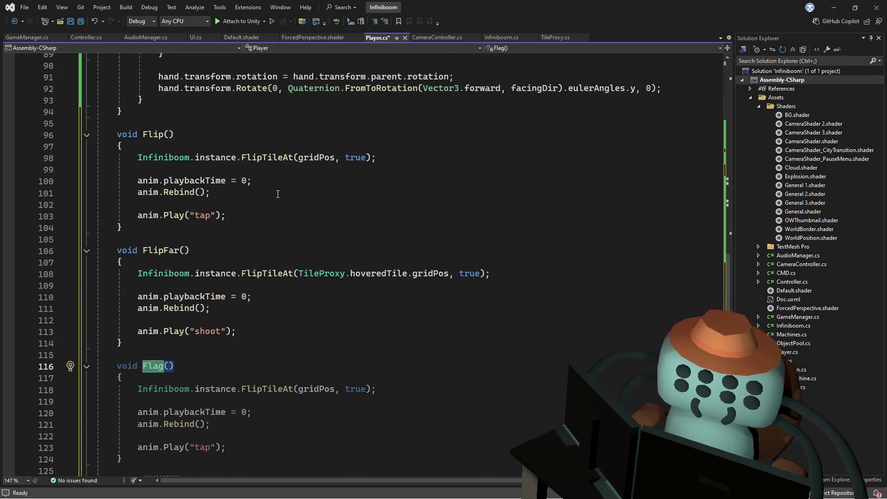
{"action": "scroll", "coordinate": [267, 192], "scroll_direction": "up", "scroll_amount": 4}
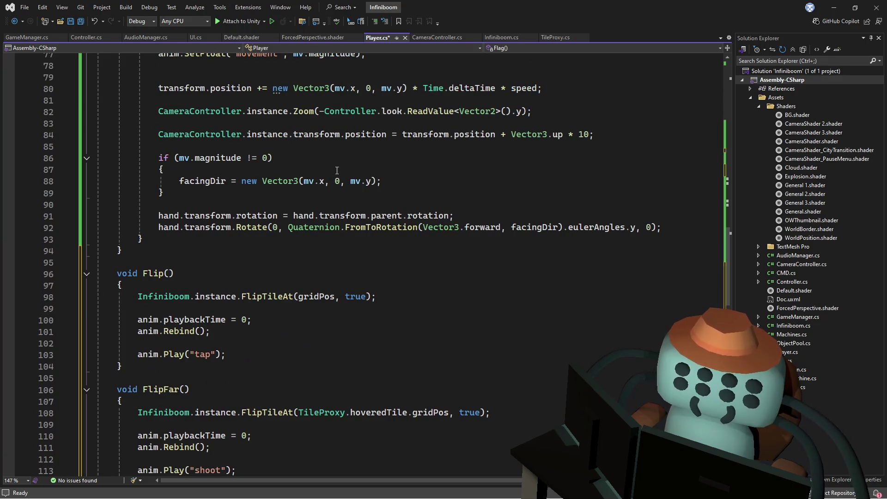
{"action": "scroll", "coordinate": [337, 170], "scroll_direction": "up", "scroll_amount": 7}
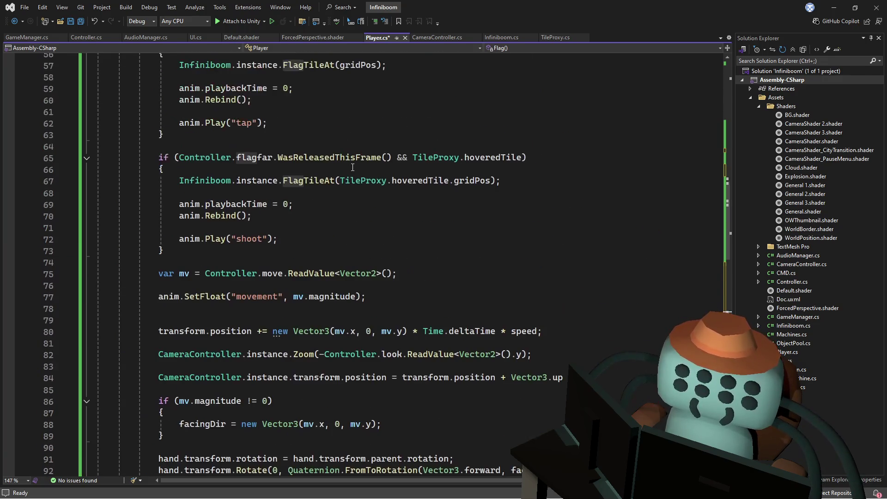
{"action": "scroll", "coordinate": [353, 167], "scroll_direction": "up", "scroll_amount": 2}
{"action": "left_click", "coordinate": [351, 169]}
{"action": "scroll", "coordinate": [349, 170], "scroll_direction": "down", "scroll_amount": 1}
{"action": "left_click_drag", "start_coordinate": [285, 158], "coordinate": [316, 93]}
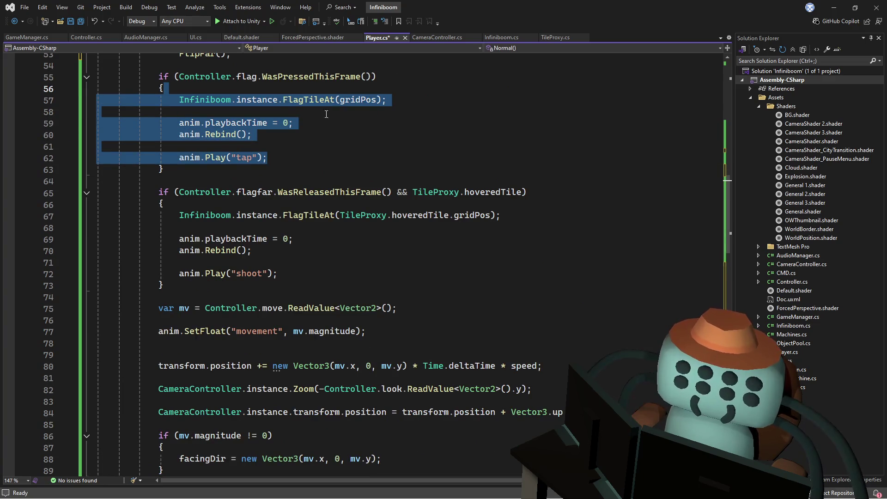
{"action": "key", "text": "Delete"}
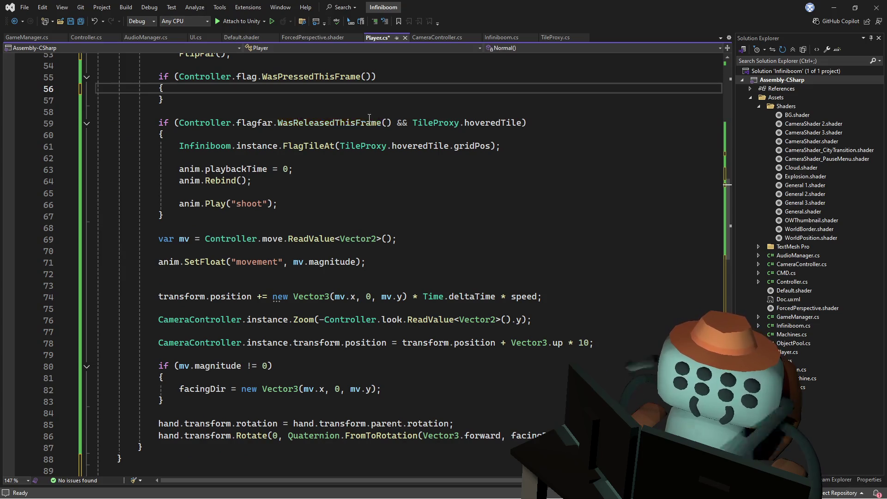
{"action": "key", "text": "ctrl+z"}
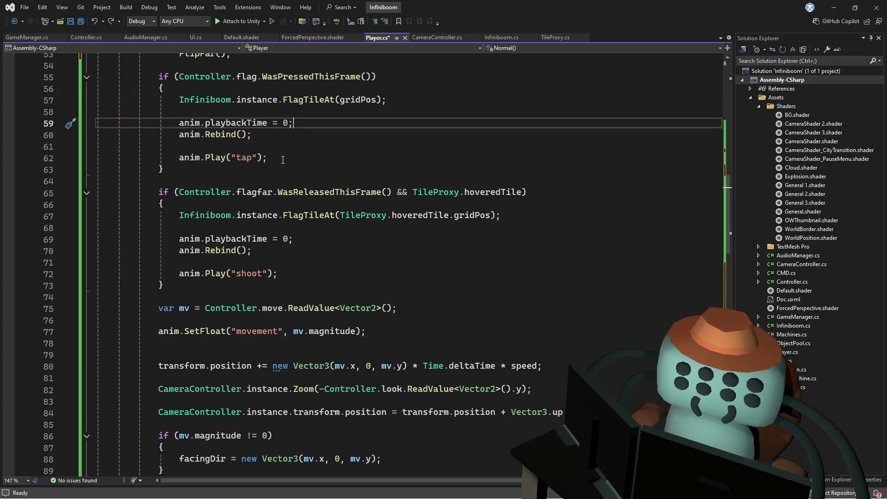
{"action": "left_click_drag", "start_coordinate": [280, 159], "coordinate": [314, 90]}
{"action": "key", "text": "Delete"}
{"action": "left_click", "coordinate": [276, 136]}
{"action": "key", "text": "ctrl+v"}
{"action": "key", "text": "Return"}
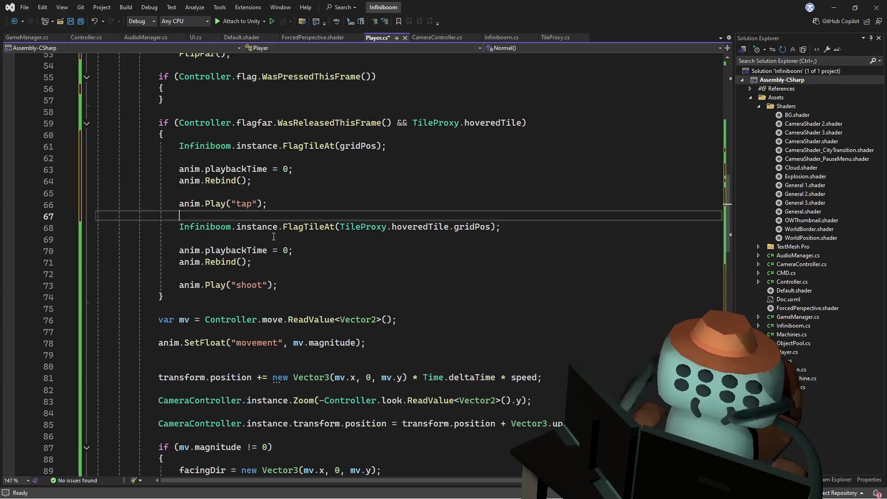
{"action": "left_click_drag", "start_coordinate": [284, 289], "coordinate": [285, 135]}
{"action": "key", "text": "ctrl+x"}
Put the flag code into Flag() and the far-flag code into FlagFar(), then save Player.cs
{"action": "scroll", "coordinate": [239, 191], "scroll_direction": "down", "scroll_amount": 15}
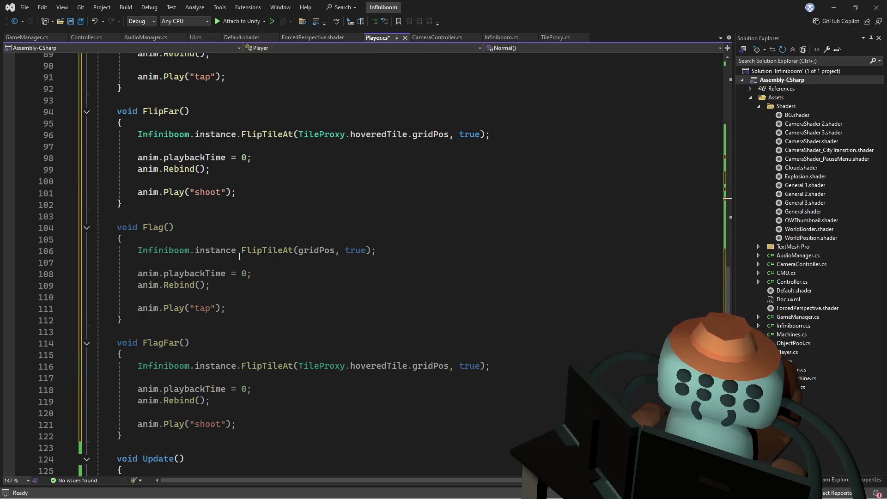
{"action": "scroll", "coordinate": [235, 279], "scroll_direction": "down", "scroll_amount": 1}
{"action": "mouse_move", "coordinate": [239, 275]}
{"action": "left_mouse_down"}
{"action": "mouse_move", "coordinate": [249, 215]}
{"action": "mouse_move", "coordinate": [123, 204]}
{"action": "left_mouse_up"}
{"action": "key", "text": "ctrl+v"}
{"action": "mouse_move", "coordinate": [248, 285]}
{"action": "left_mouse_down"}
{"action": "mouse_move", "coordinate": [99, 217]}
{"action": "mouse_move", "coordinate": [233, 205]}
{"action": "left_mouse_up"}
{"action": "key", "text": "BackSpace"}
{"action": "left_click", "coordinate": [248, 323]}
{"action": "key", "text": "ctrl+z"}
{"action": "key", "text": "ctrl+z"}
{"action": "double_click", "coordinate": [158, 127]}
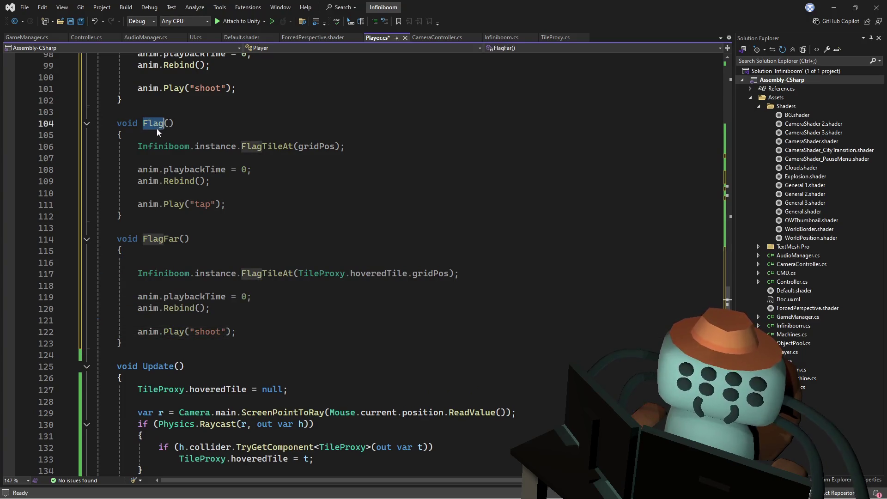
{"action": "key", "text": "ctrl+s"}
Start a Flag call on a new line inside the flag check
{"action": "left_click_drag", "start_coordinate": [732, 325], "coordinate": [732, 187]}
{"action": "left_click", "coordinate": [262, 262]}
{"action": "key", "text": "Return"}
{"action": "key", "text": "ctrl+v"}
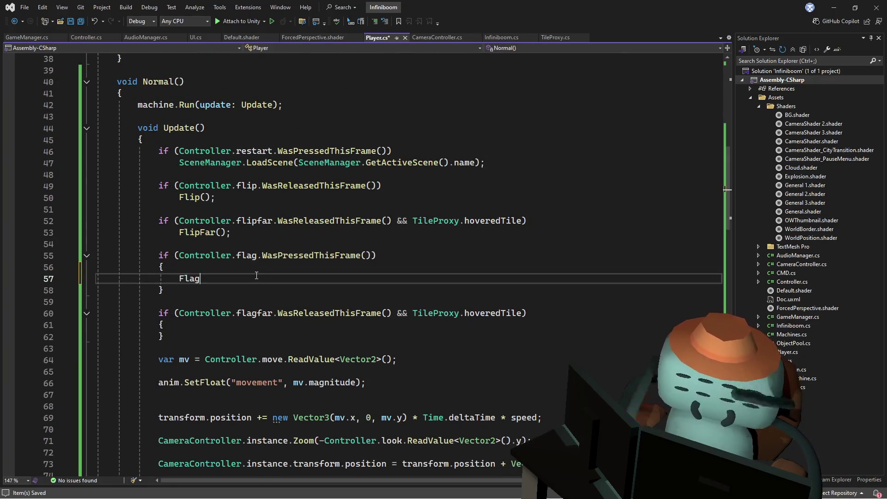
Complete the Flag(); call in the flag check and add FlagFar(); in the flagfar check
{"action": "type", "text": "()"}
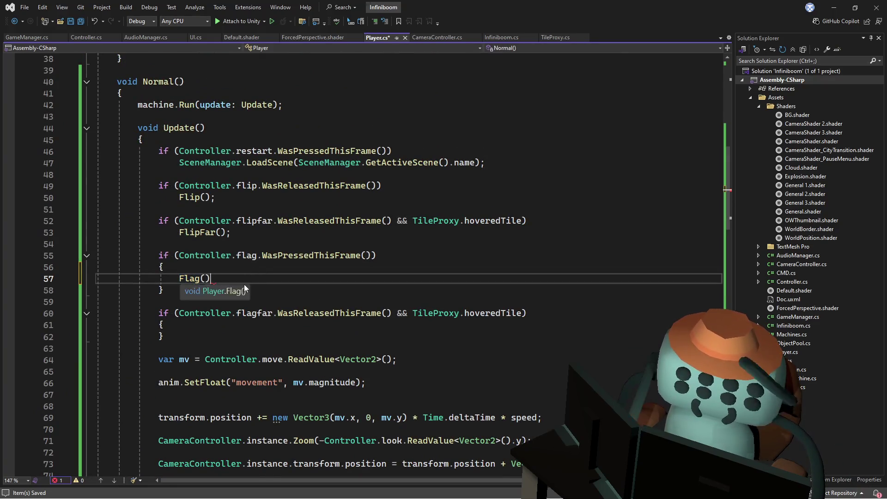
{"action": "key", "text": "Down"}
{"action": "key", "text": "Down"}
{"action": "key", "text": "Down"}
{"action": "key", "text": "Return"}
{"action": "key", "text": "ctrl+v"}
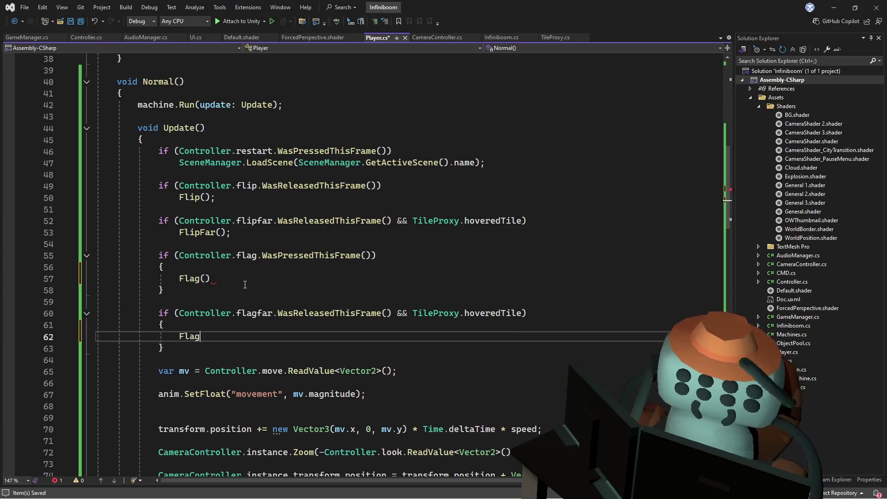
{"action": "type", "text": "()"}
{"action": "key", "text": "Left"}
{"action": "key", "text": "Left"}
{"action": "type", "text": "Far"}
{"action": "key", "text": "End"}
{"action": "type", "text": ";"}
{"action": "key", "text": "Up"}
{"action": "key", "text": "Up"}
{"action": "key", "text": "Up"}
{"action": "key", "text": "Up"}
{"action": "key", "text": "End"}
{"action": "type", "text": ";"}
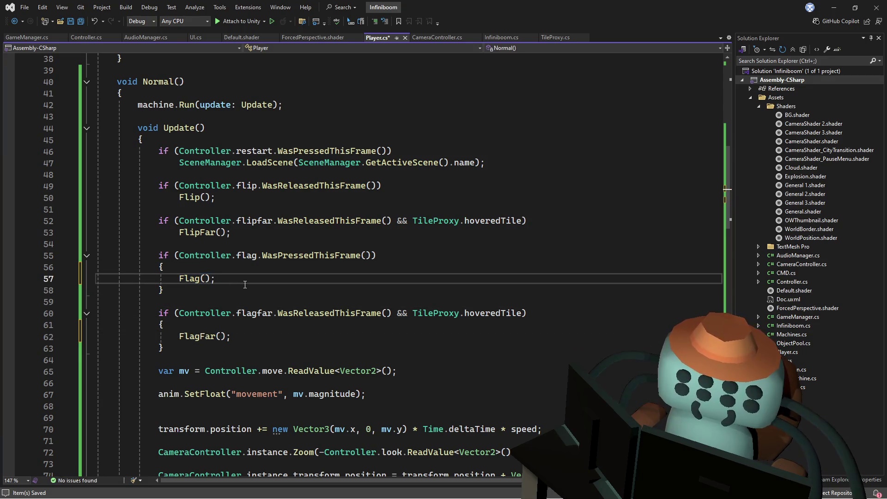
Remove the leftover braces and blank line around the Flag and FlagFar calls
{"action": "key", "text": "Up"}
{"action": "key", "text": "ctrl+x"}
{"action": "key", "text": "Down"}
{"action": "key", "text": "ctrl+x"}
{"action": "key", "text": "Down"}
{"action": "key", "text": "Down"}
{"action": "key", "text": "ctrl+x"}
{"action": "key", "text": "Down"}
{"action": "key", "text": "Down"}
{"action": "key", "text": "ctrl+x"}
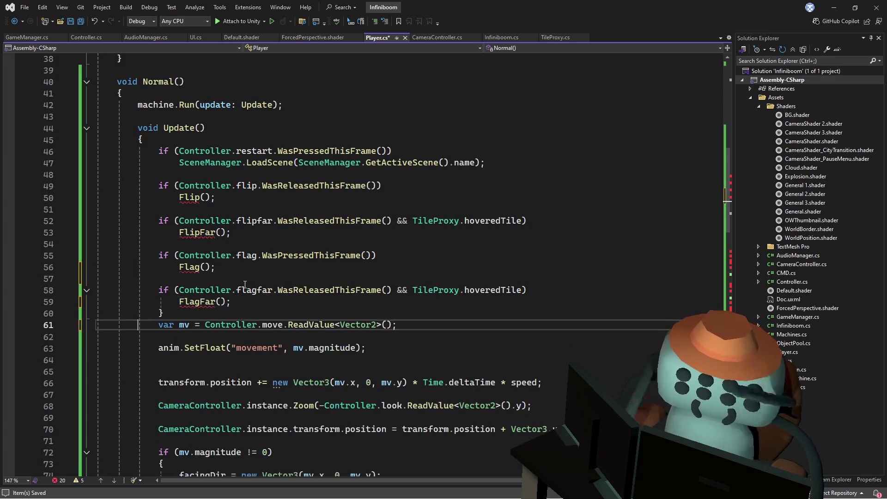
{"action": "key", "text": "Up"}
{"action": "key", "text": "End"}
{"action": "key", "text": "BackSpace"}
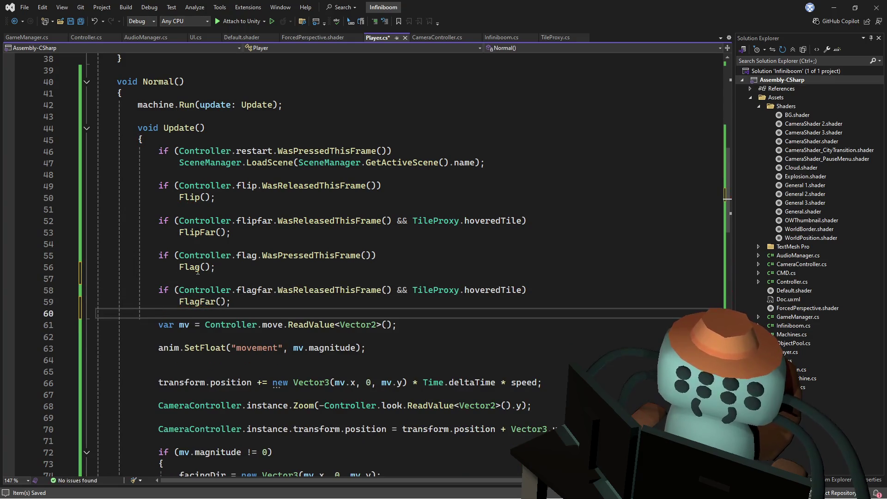
Cut the Controller.restart LoadScene block out of Normal's inner Update
{"action": "key", "text": "Up"}
{"action": "key", "text": "Up"}
{"action": "key", "text": "Up"}
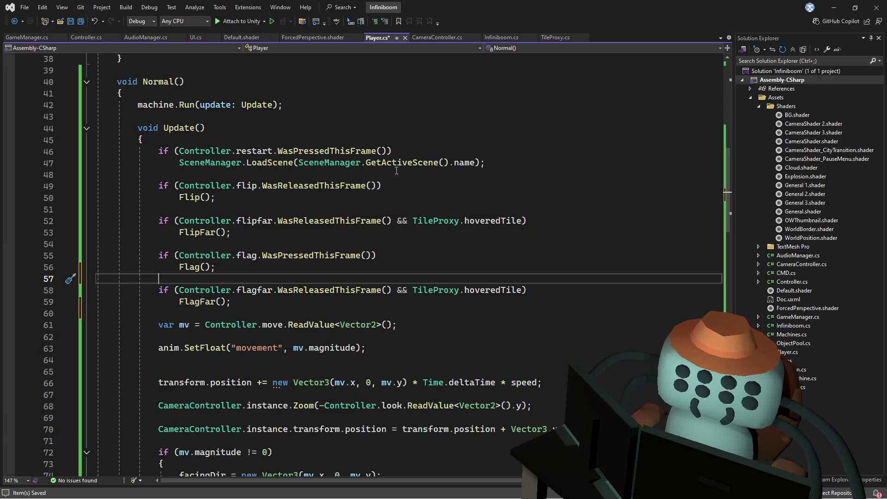
{"action": "left_click_drag", "start_coordinate": [494, 176], "coordinate": [143, 139]}
{"action": "key", "text": "BackSpace"}
{"action": "scroll", "coordinate": [398, 145], "scroll_direction": "up", "scroll_amount": 3}
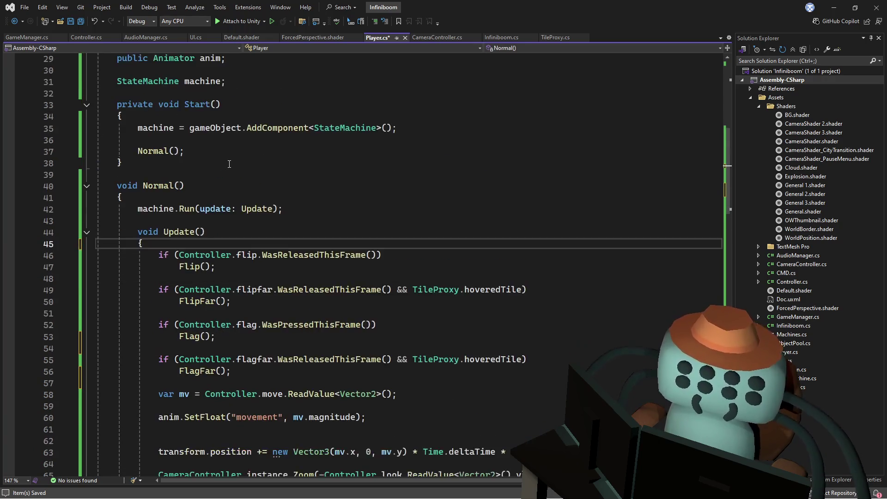
Paste the Controller.restart LoadScene check below the tile raycast in Player's Update, then review the code
{"action": "scroll", "coordinate": [398, 145], "scroll_direction": "down", "scroll_amount": 5}
{"action": "scroll", "coordinate": [725, 203], "scroll_direction": "down", "scroll_amount": 20}
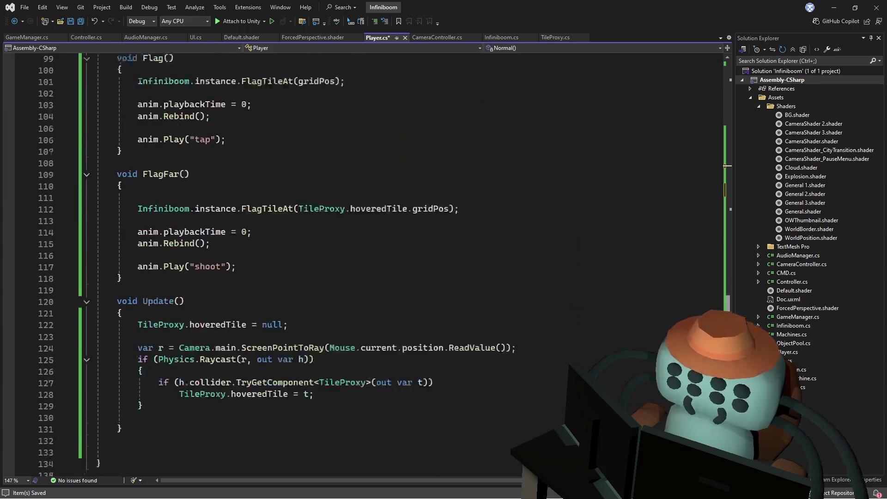
{"action": "left_click", "coordinate": [277, 372]}
{"action": "key", "text": "ctrl+v"}
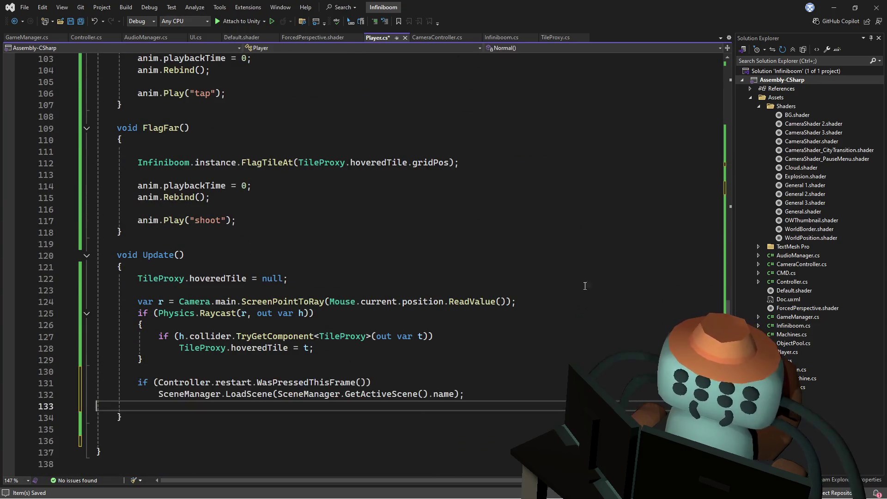
{"action": "scroll", "coordinate": [719, 199], "scroll_direction": "up", "scroll_amount": 20}
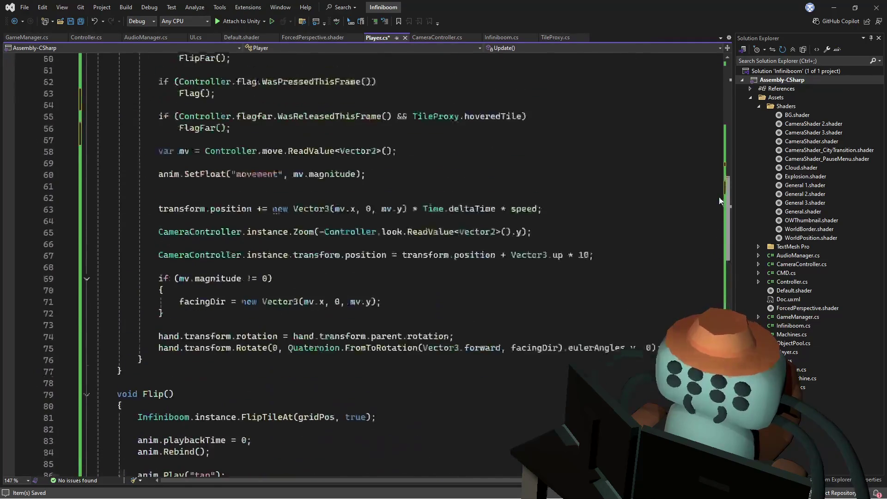
{"action": "scroll", "coordinate": [731, 166], "scroll_direction": "up", "scroll_amount": 3}
{"action": "scroll", "coordinate": [734, 156], "scroll_direction": "down", "scroll_amount": 5}
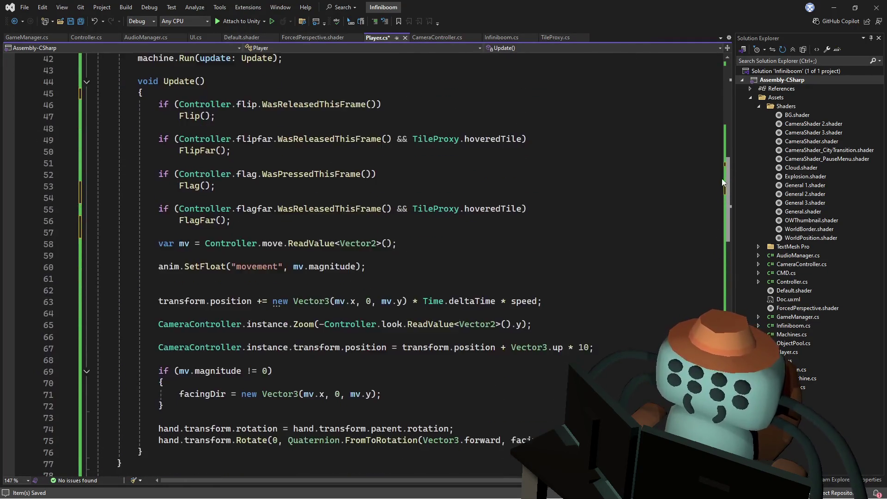
{"action": "scroll", "coordinate": [719, 185], "scroll_direction": "down", "scroll_amount": 1}
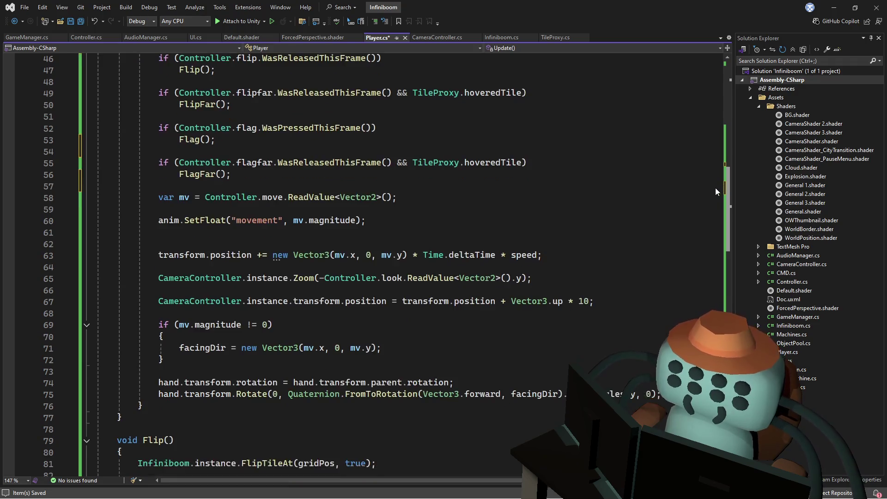
{"action": "scroll", "coordinate": [709, 193], "scroll_direction": "down", "scroll_amount": 1}
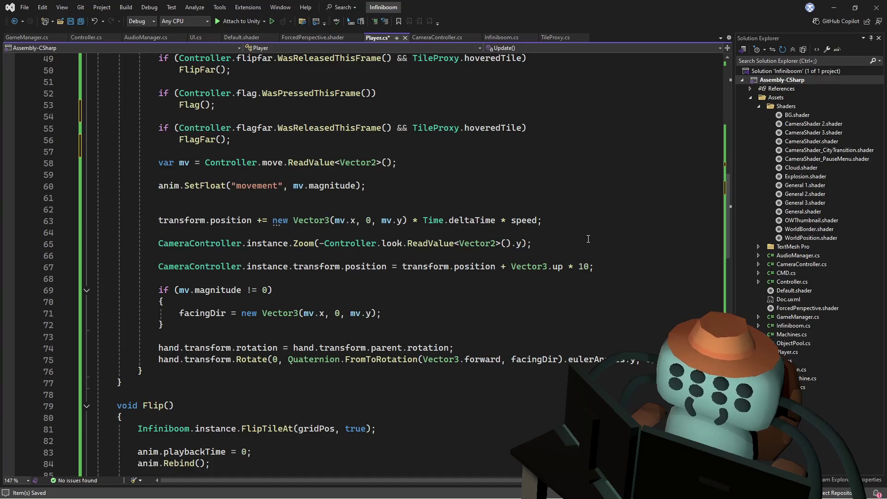
{"action": "scroll", "coordinate": [583, 226], "scroll_direction": "up", "scroll_amount": 4}
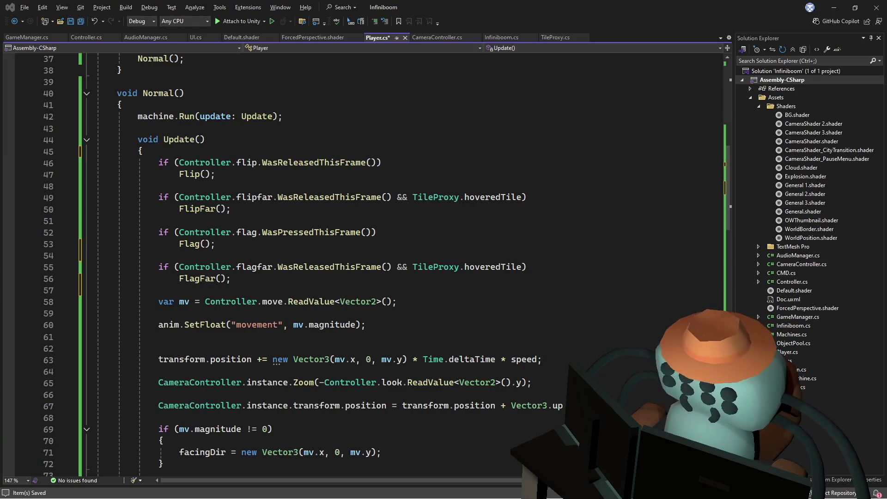
{"action": "left_click", "coordinate": [442, 305]}
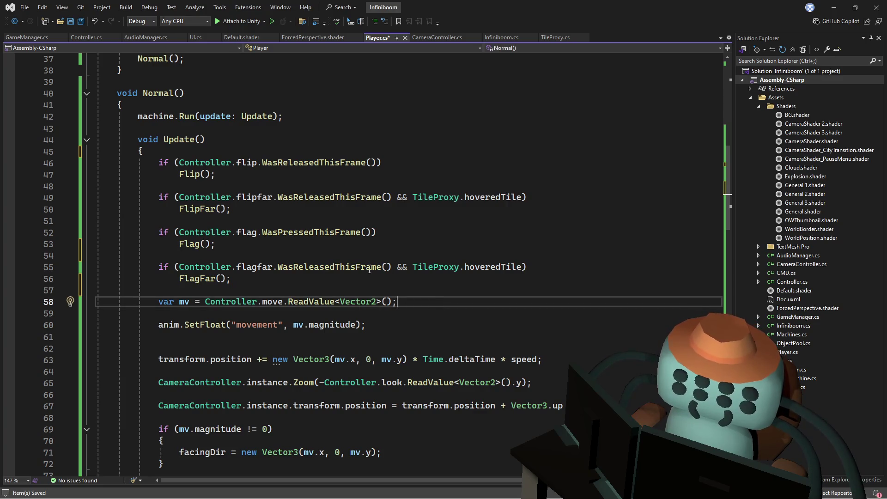
{"action": "left_click", "coordinate": [416, 162]}
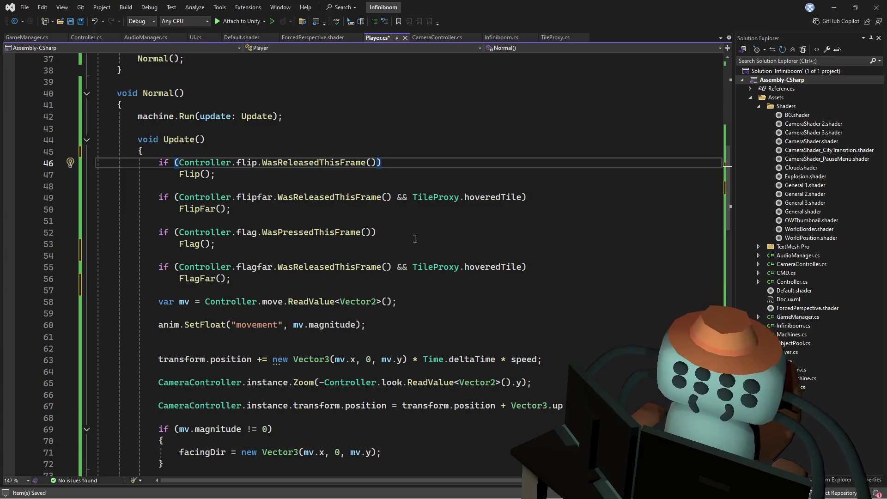
{"action": "left_click", "coordinate": [357, 178]}
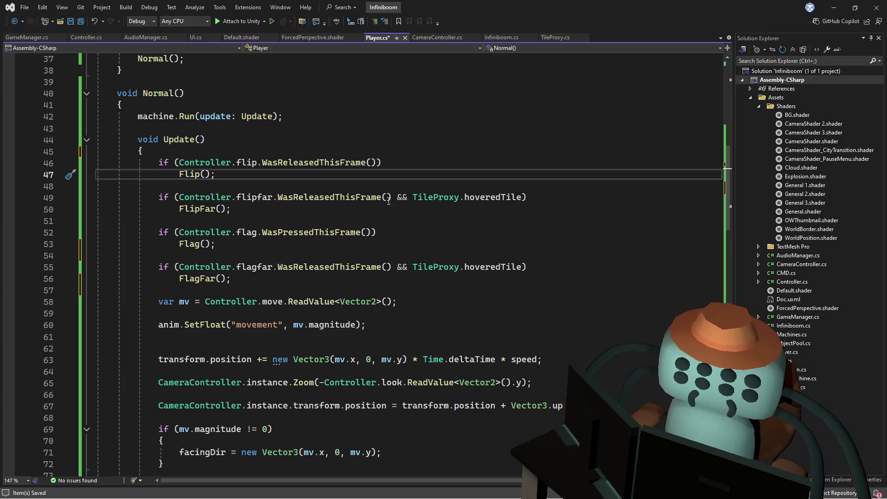
{"action": "left_click", "coordinate": [457, 212]}
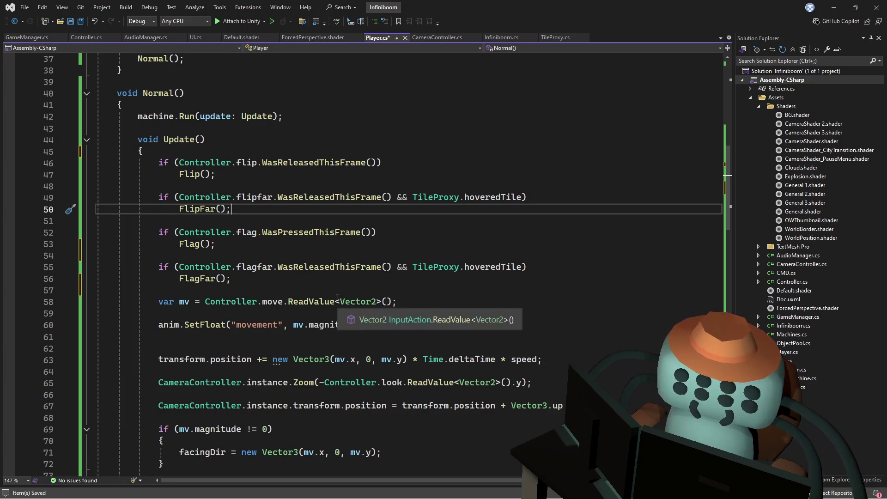
{"action": "scroll", "coordinate": [338, 297], "scroll_direction": "down", "scroll_amount": 2}
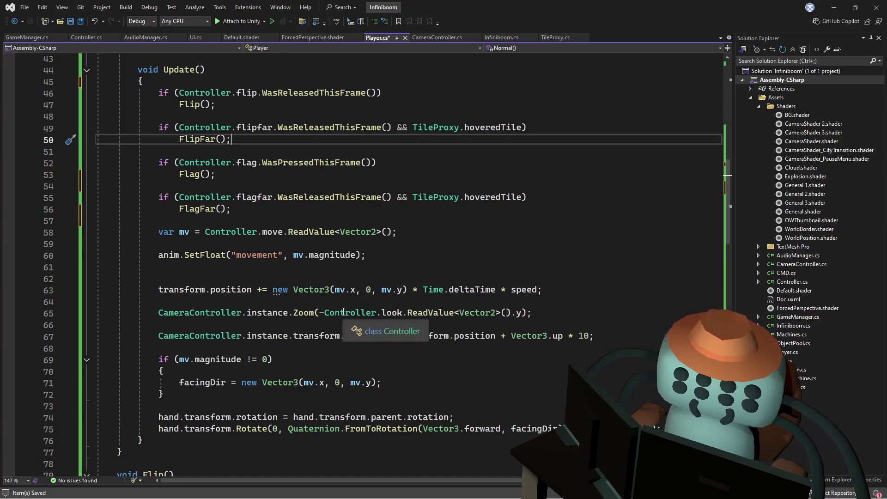
{"action": "scroll", "coordinate": [512, 236], "scroll_direction": "down", "scroll_amount": 2}
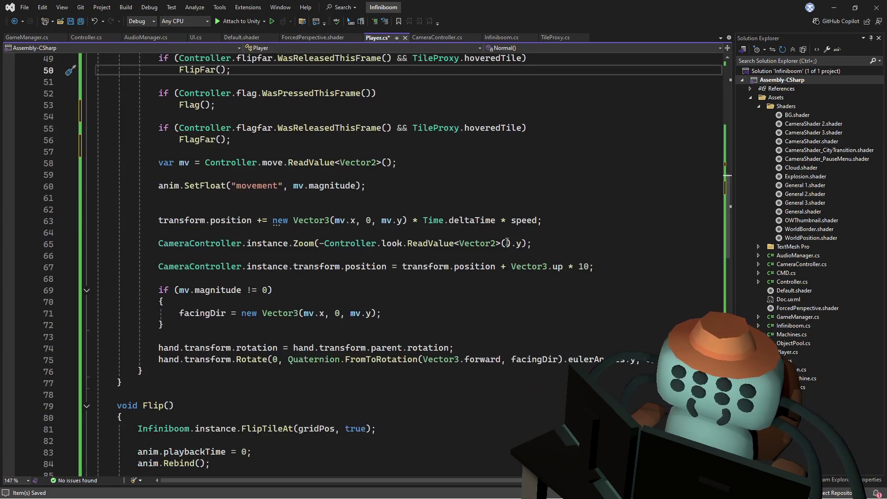
{"action": "scroll", "coordinate": [508, 243], "scroll_direction": "down", "scroll_amount": 2}
{"action": "scroll", "coordinate": [259, 424], "scroll_direction": "down", "scroll_amount": 3}
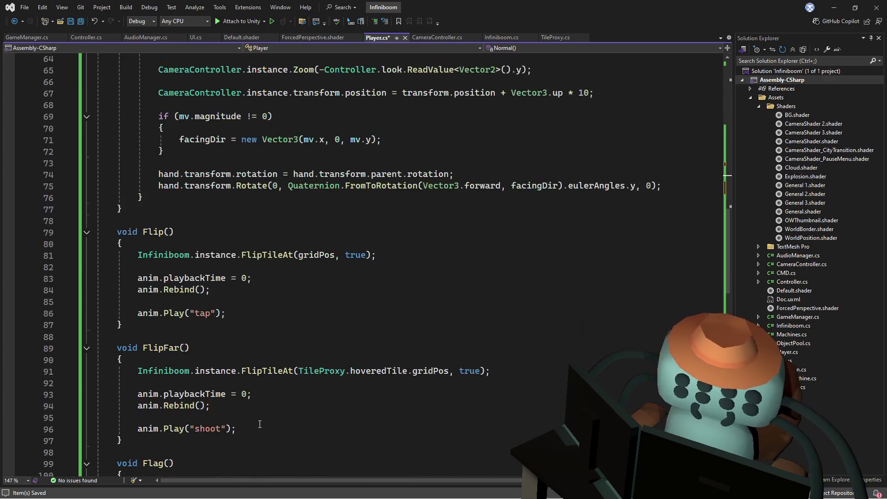
{"action": "left_click", "coordinate": [268, 310]}
End Flip() and FlipFar() with machine.Wait(0.5f, Normal);
{"action": "key", "text": "Return"}
{"action": "key", "text": "Return"}
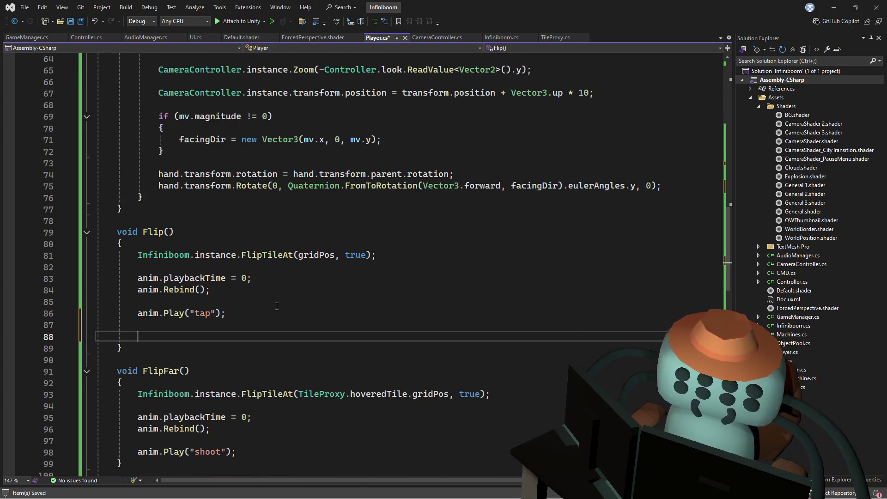
{"action": "type", "text": "machine.wai"}
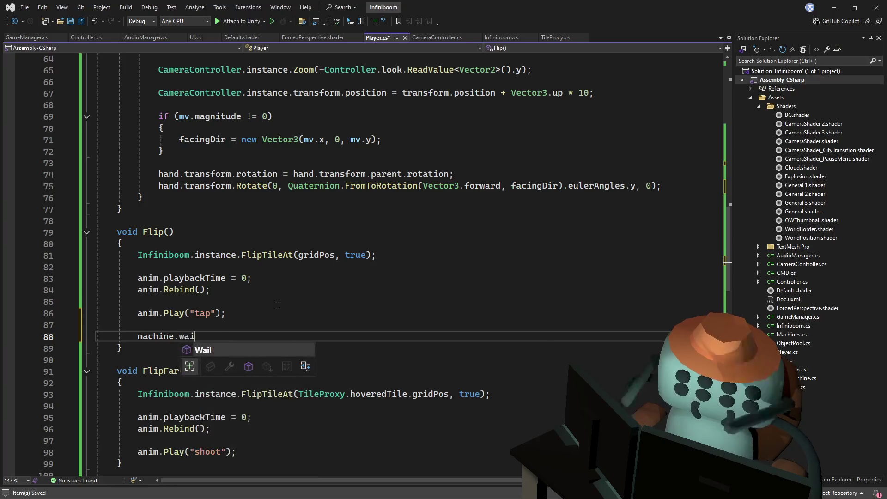
{"action": "type", "text": "("}
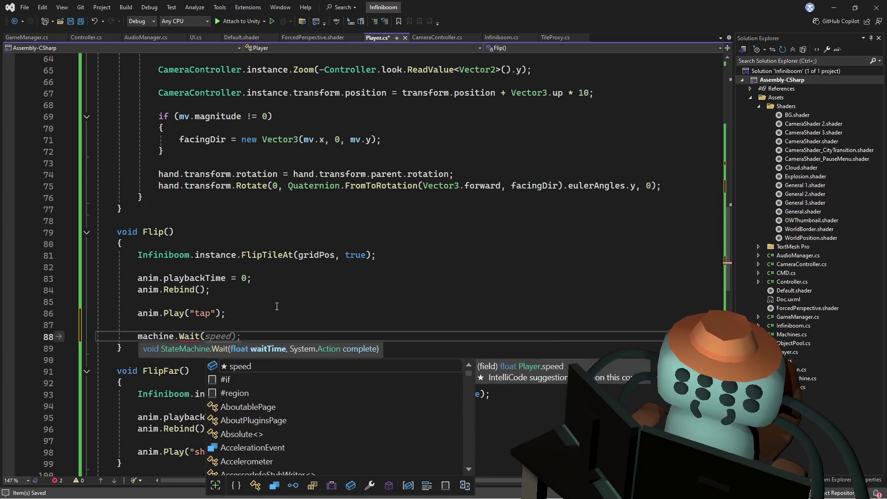
{"action": "type", "text": "0.5f,"}
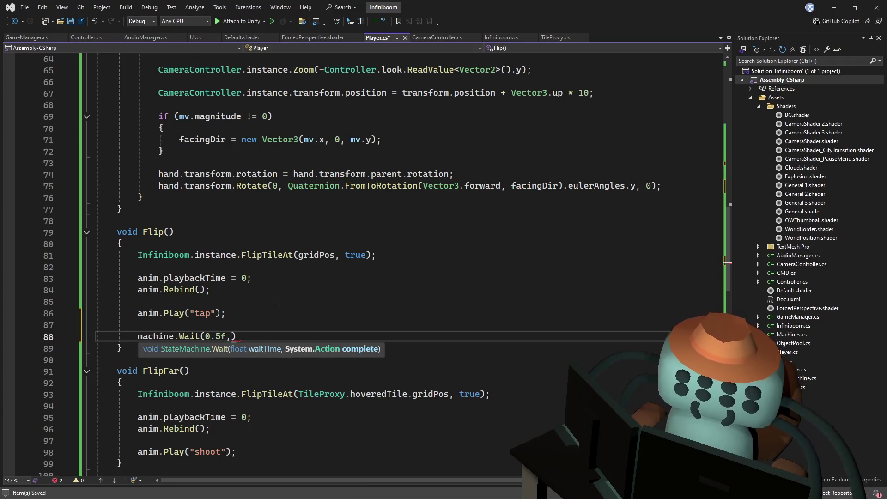
{"action": "type", "text": " norm"}
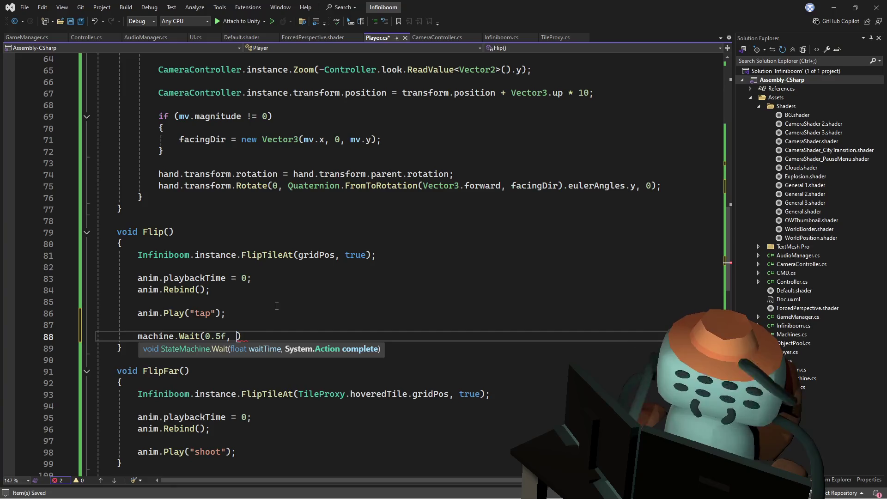
{"action": "key", "text": "Tab"}
{"action": "type", "text": ");"}
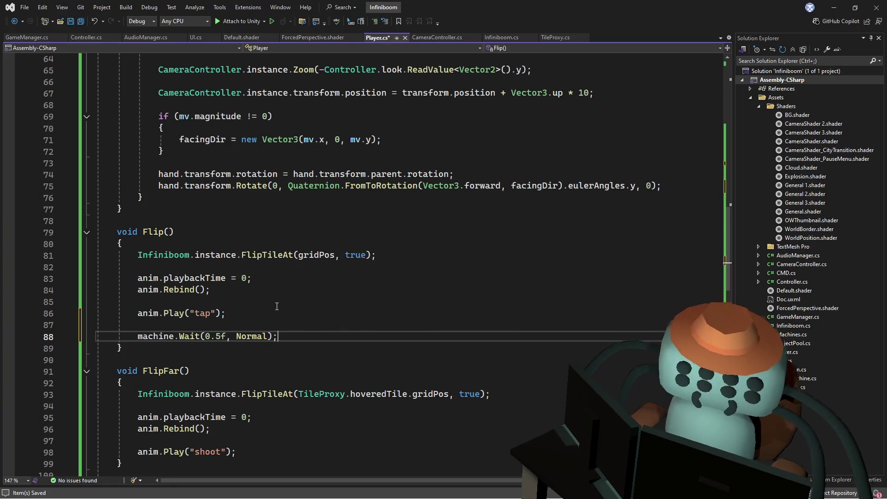
{"action": "left_click_drag", "start_coordinate": [289, 337], "coordinate": [304, 320]}
{"action": "key", "text": "ctrl+c"}
{"action": "scroll", "coordinate": [314, 330], "scroll_direction": "down", "scroll_amount": 5}
{"action": "left_click", "coordinate": [260, 290]}
{"action": "key", "text": "ctrl+v"}
Add the same wait-then-Normal line to Flag() and FlagFar(), then save Player.cs
{"action": "scroll", "coordinate": [260, 324], "scroll_direction": "down", "scroll_amount": 2}
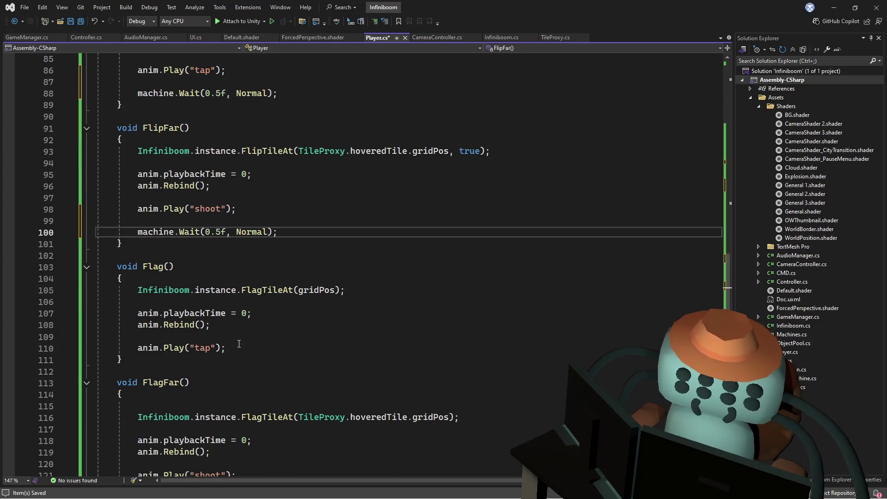
{"action": "left_click", "coordinate": [249, 348]}
{"action": "key", "text": "ctrl+v"}
{"action": "scroll", "coordinate": [252, 349], "scroll_direction": "down", "scroll_amount": 4}
{"action": "left_click", "coordinate": [252, 349]}
{"action": "left_click", "coordinate": [252, 360]}
{"action": "key", "text": "ctrl+v"}
{"action": "key", "text": "ctrl+s"}
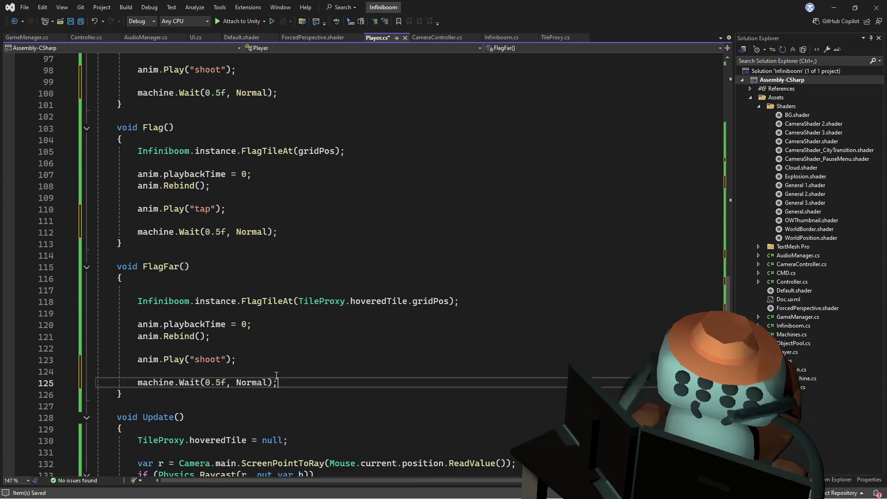
Go to Normal() and insert blank lines at its top
{"action": "left_click", "coordinate": [251, 383], "text": "ctrl"}
{"action": "left_click", "coordinate": [244, 276]}
{"action": "key", "text": "Return"}
{"action": "key", "text": "Return"}
{"action": "key", "text": "Up"}
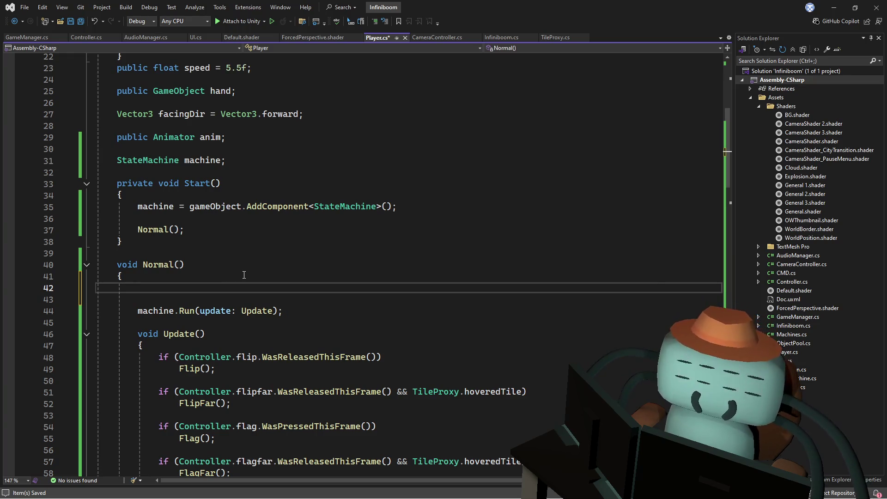
Copy Flip's animation call into the top of Normal() as anim.Play("move");, save, and return to Unity
{"action": "mouse_move", "coordinate": [725, 145]}
{"action": "left_mouse_down"}
{"action": "mouse_move", "coordinate": [707, 221]}
{"action": "mouse_move", "coordinate": [716, 227]}
{"action": "mouse_move", "coordinate": [688, 259]}
{"action": "left_mouse_up"}
{"action": "left_click", "coordinate": [246, 211]}
{"action": "left_click_drag", "start_coordinate": [246, 210], "coordinate": [283, 221]}
{"action": "key", "text": "ctrl+minus"}
{"action": "key", "text": "Return"}
{"action": "type", "text": "anim.Play(\"mo"}
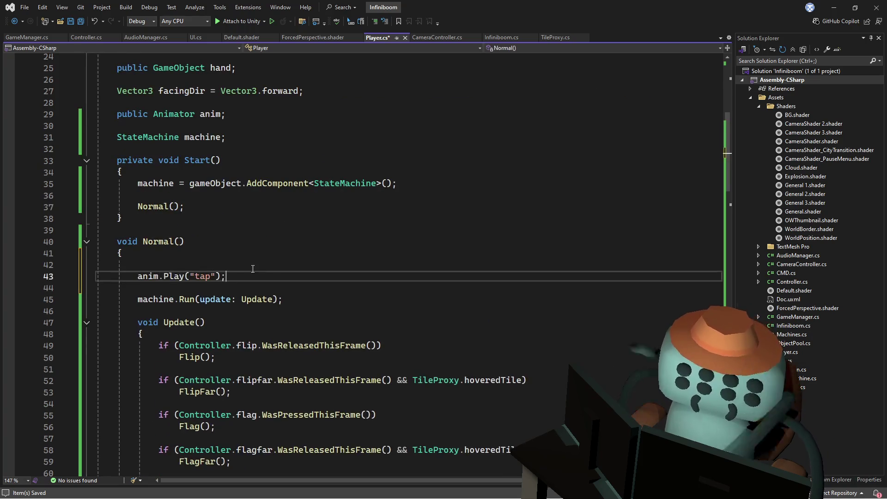
{"action": "type", "text": "ve"}
{"action": "key", "text": "ctrl+s"}
{"action": "key", "text": "alt+Tab"}
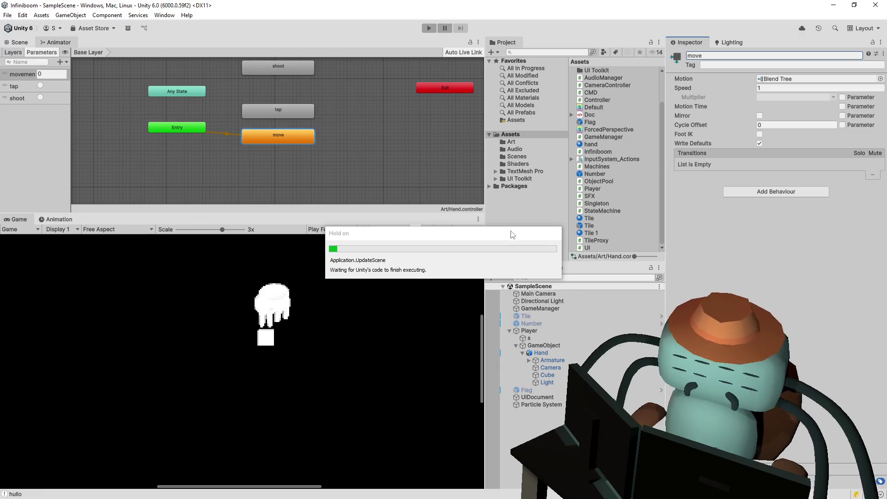
Play-test by flipping floor tiles and scaling the Game view to 1x, reaching a score of 143
{"action": "left_click", "coordinate": [429, 29]}
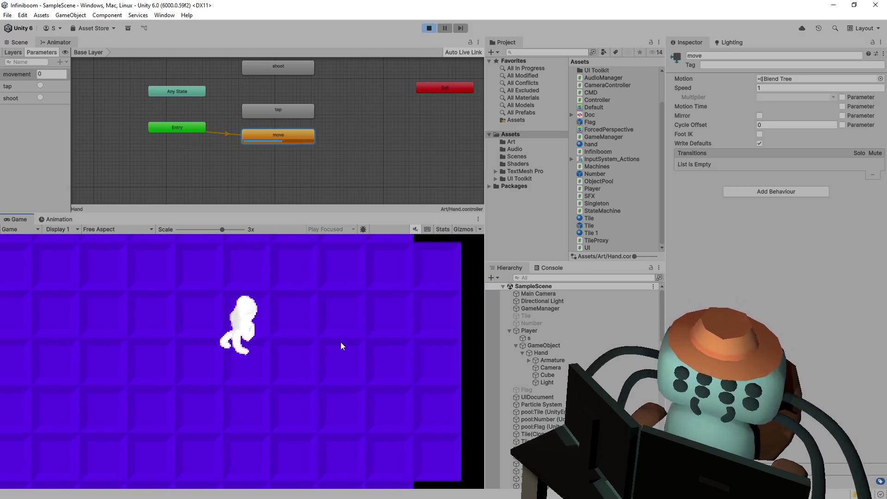
{"action": "left_click", "coordinate": [315, 364]}
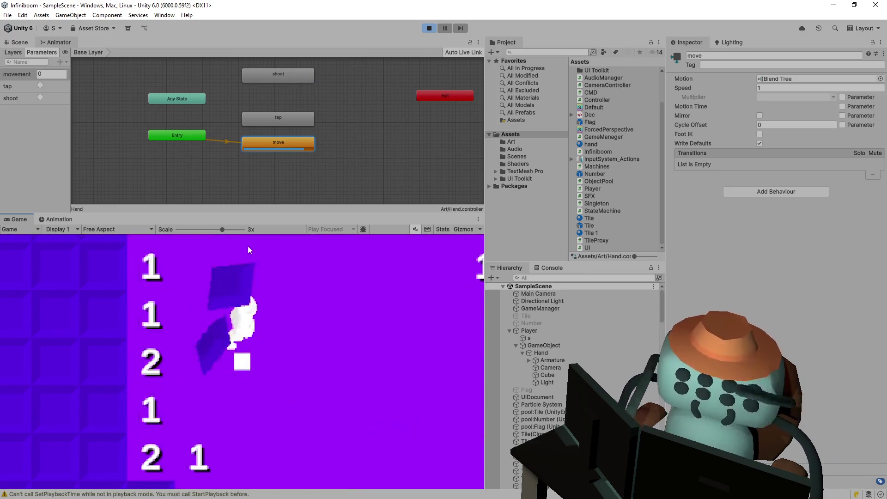
{"action": "left_click_drag", "start_coordinate": [221, 229], "coordinate": [182, 230]}
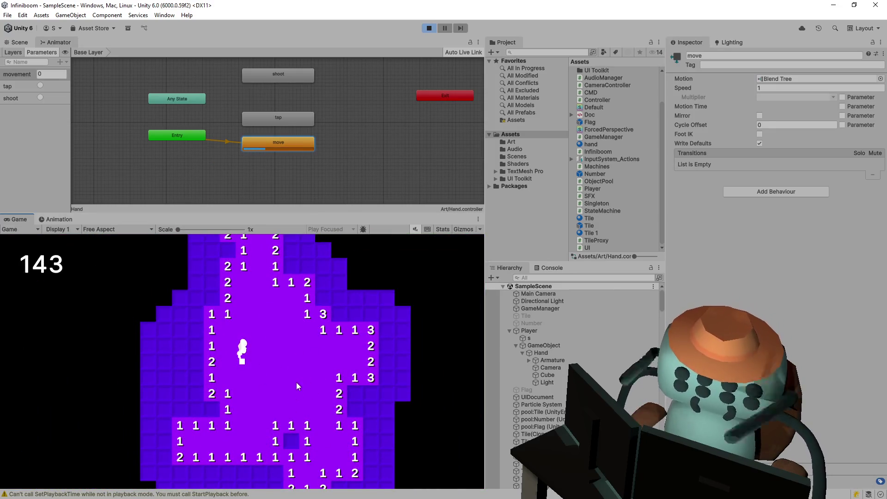
{"action": "key", "text": "ctrl+p"}
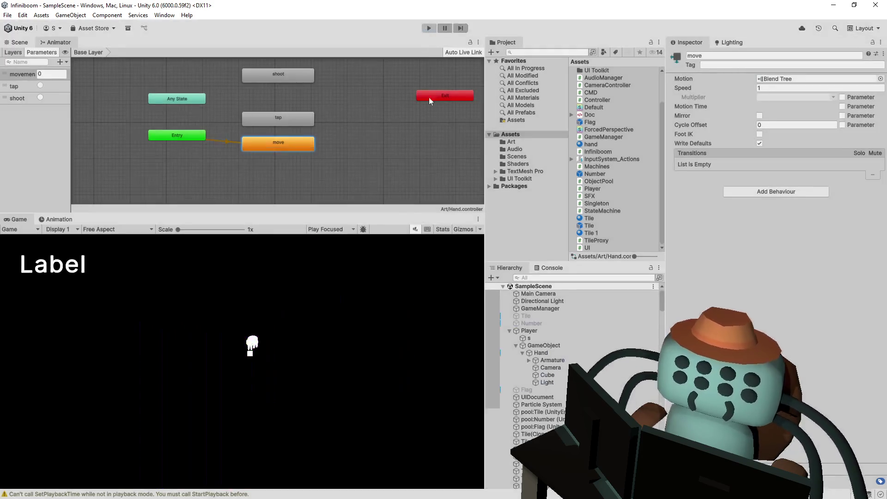
{"action": "key", "text": "alt+Tab"}
Delete the blank line before anim.Play("move") in Normal() and save Player.cs
{"action": "left_click", "coordinate": [337, 241]}
{"action": "scroll", "coordinate": [242, 267], "scroll_direction": "down", "scroll_amount": 1}
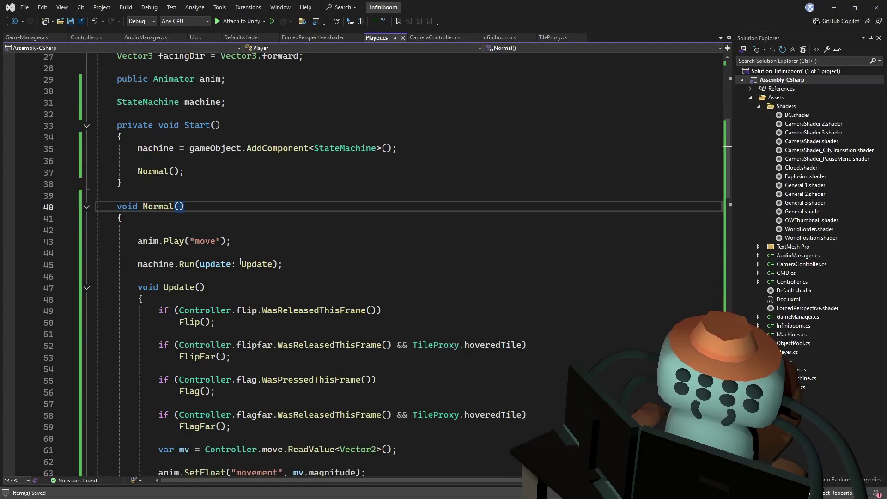
{"action": "left_click", "coordinate": [239, 230]}
{"action": "key", "text": "Delete"}
{"action": "scroll", "coordinate": [293, 185], "scroll_direction": "down", "scroll_amount": 4}
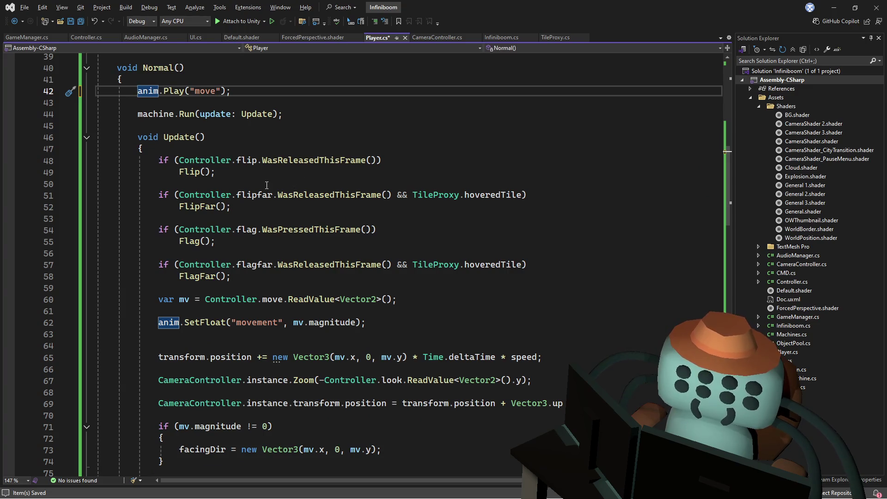
{"action": "scroll", "coordinate": [281, 176], "scroll_direction": "down", "scroll_amount": 2}
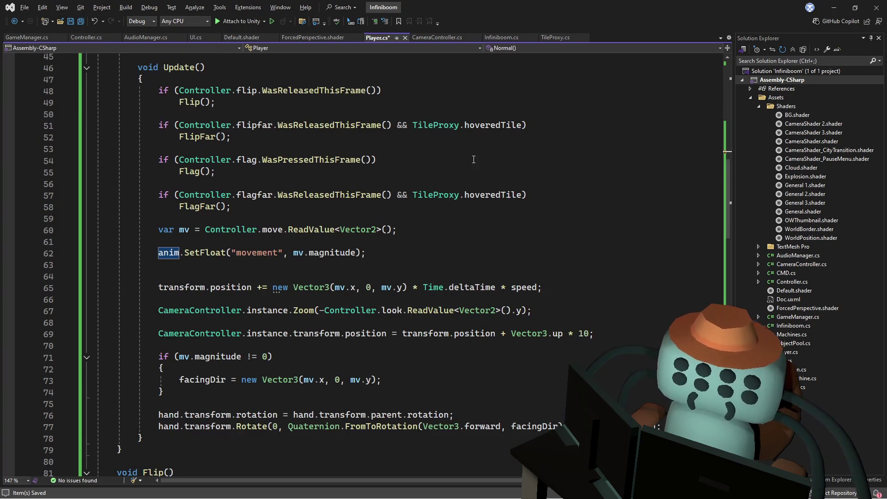
{"action": "scroll", "coordinate": [465, 161], "scroll_direction": "up", "scroll_amount": 2}
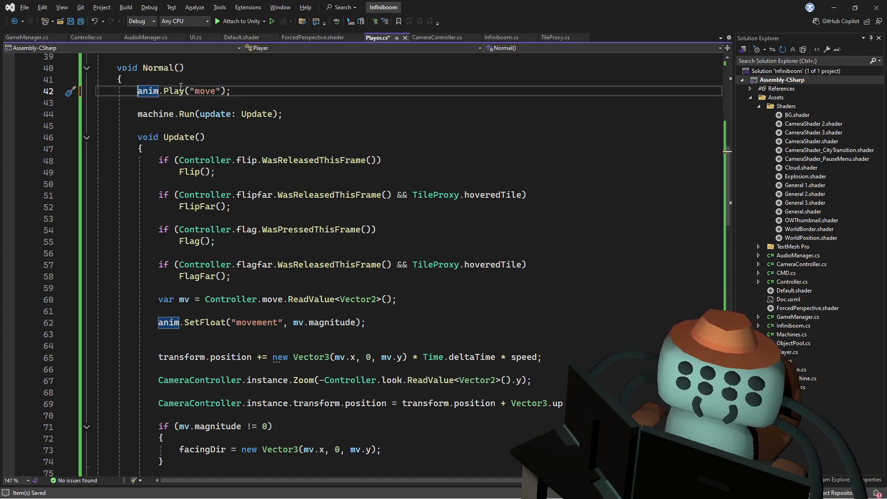
{"action": "key", "text": "ctrl+s"}
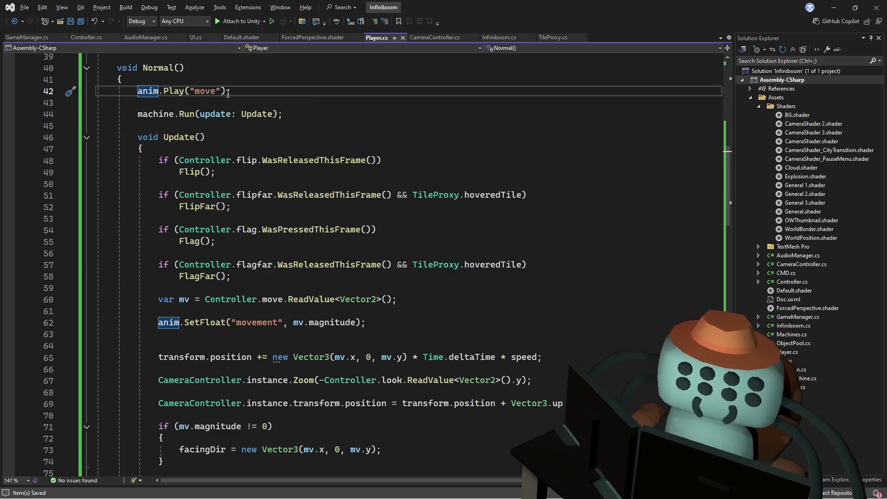
{"action": "key", "text": "alt+Tab"}
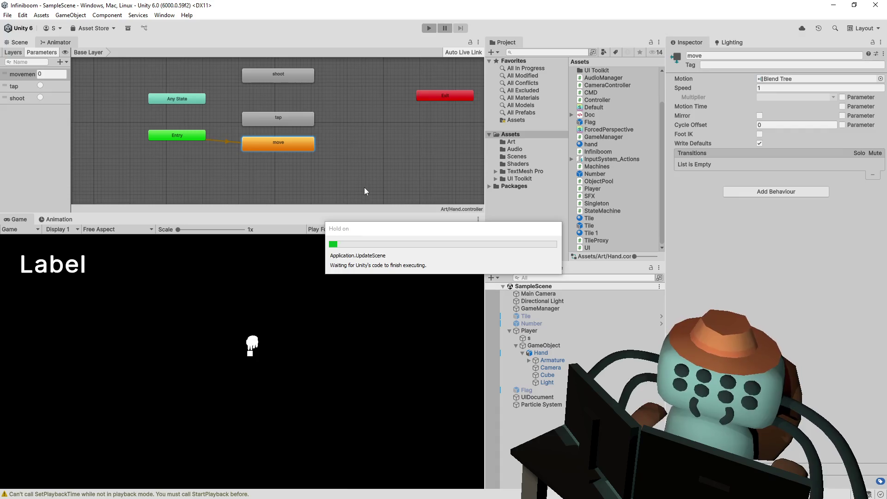
Play the game to clear tiles, then open the SetPlaybackTime warning from the Console
{"action": "left_click", "coordinate": [429, 28]}
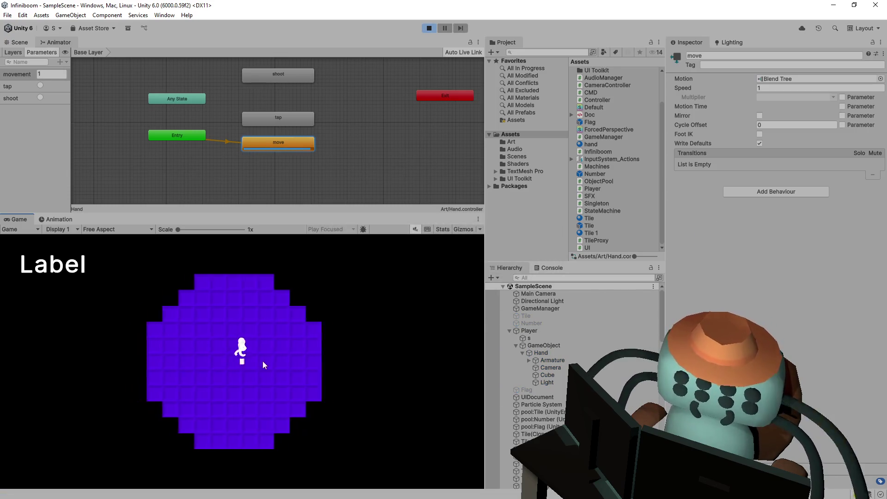
{"action": "left_click", "coordinate": [282, 362]}
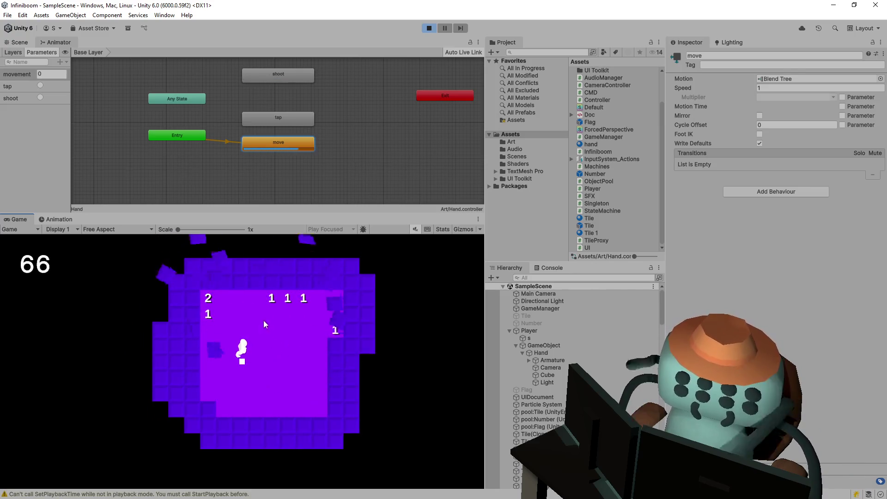
{"action": "left_click", "coordinate": [552, 269]}
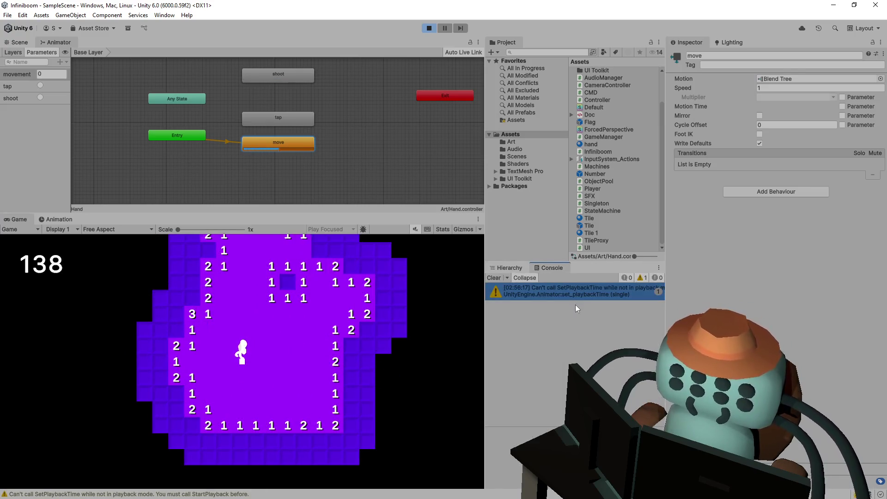
{"action": "left_click", "coordinate": [578, 291]}
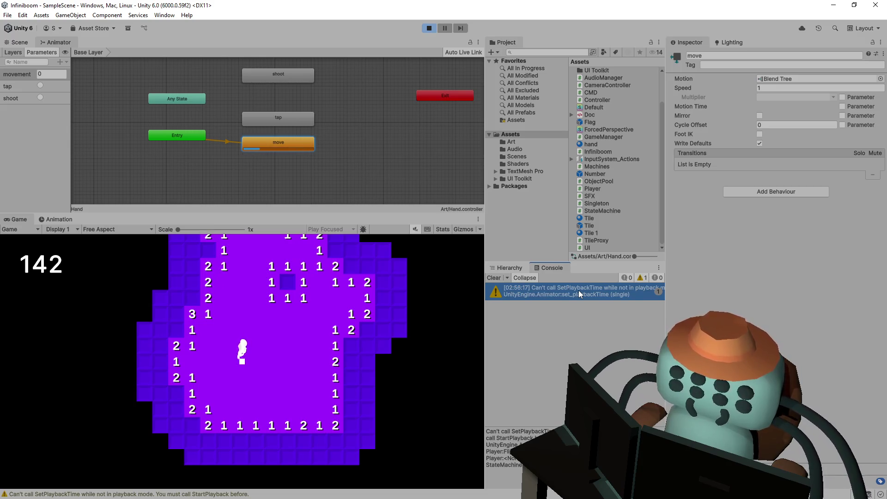
{"action": "double_click", "coordinate": [578, 290]}
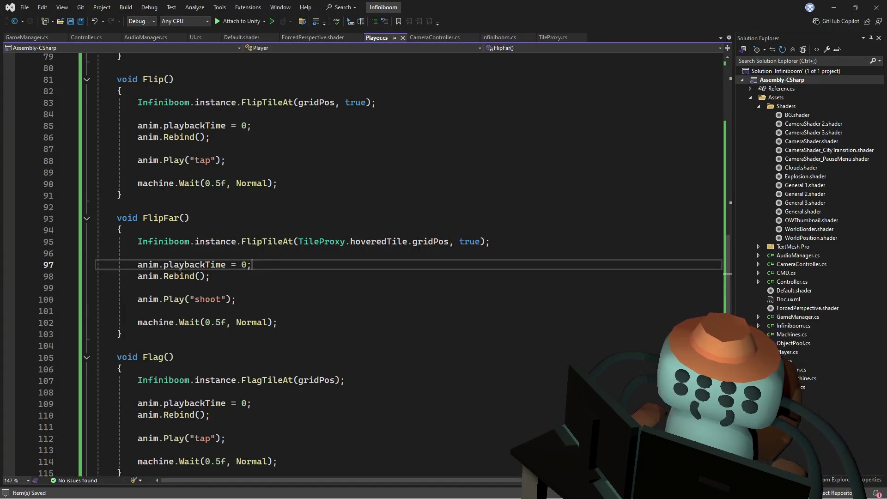
Follow the warning from Player.cs through Normal() to StateMachine's Run method
{"action": "mouse_move", "coordinate": [240, 241]}
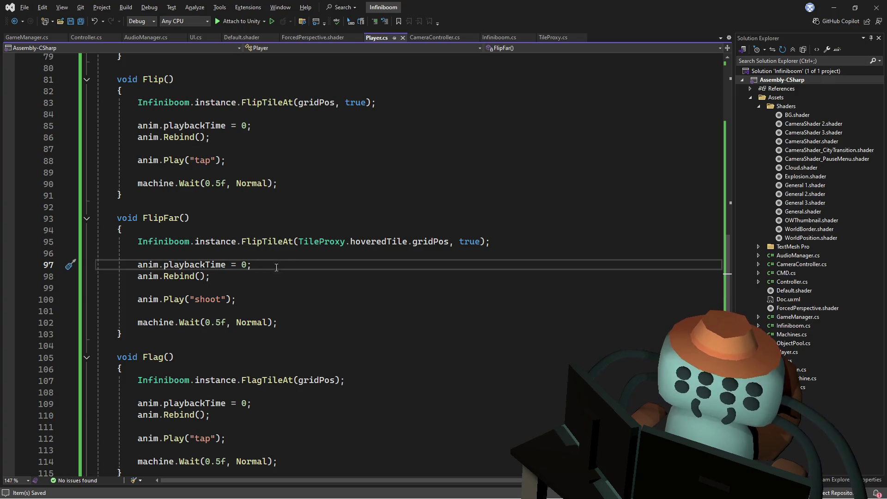
{"action": "left_click", "coordinate": [250, 322], "text": "ctrl"}
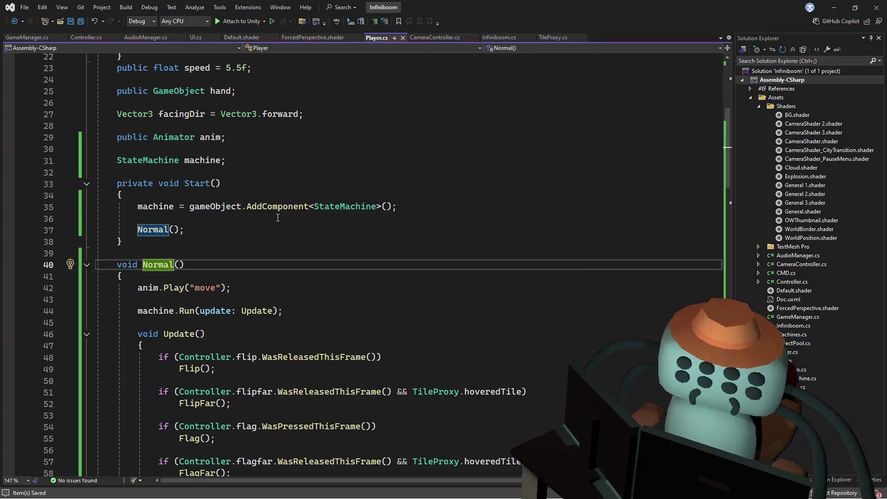
{"action": "scroll", "coordinate": [277, 217], "scroll_direction": "down", "scroll_amount": 6}
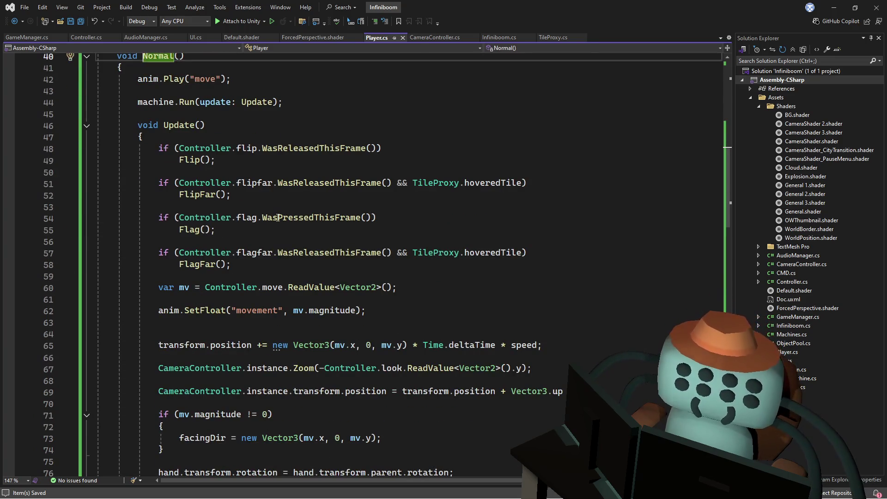
{"action": "mouse_move", "coordinate": [277, 218]}
{"action": "scroll", "coordinate": [278, 218], "scroll_direction": "down", "scroll_amount": 4}
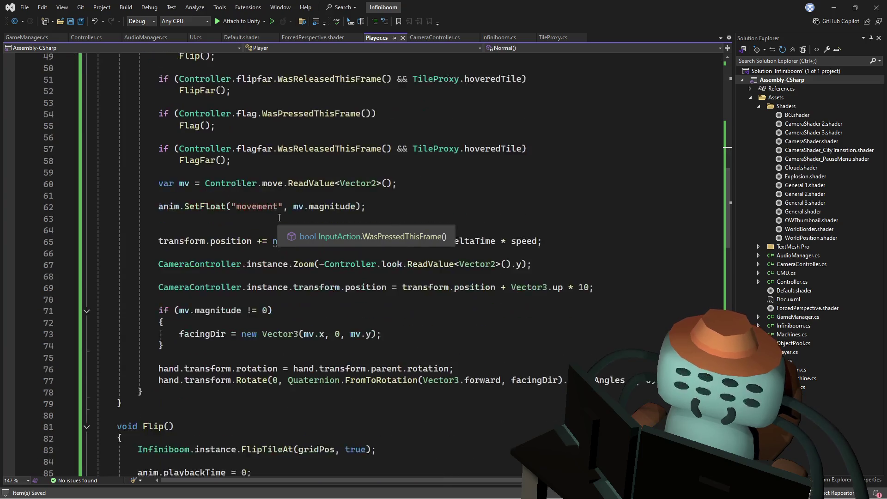
{"action": "scroll", "coordinate": [258, 259], "scroll_direction": "up", "scroll_amount": 5}
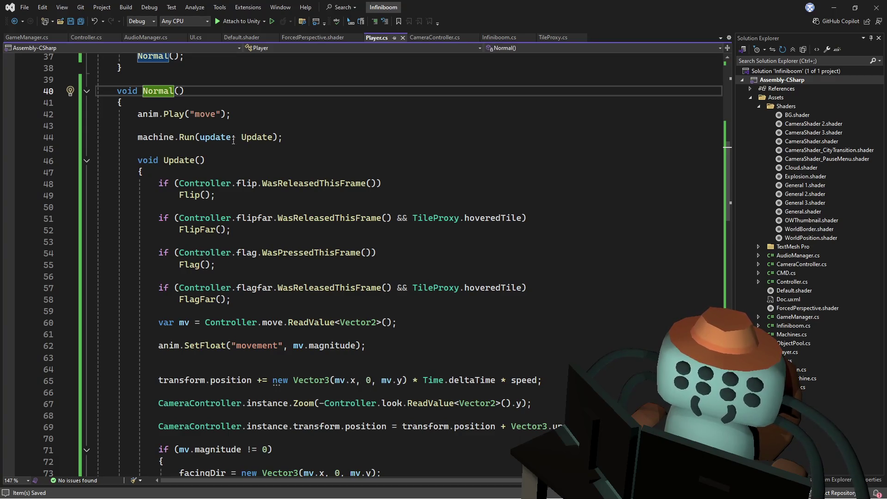
{"action": "left_click", "coordinate": [189, 137], "text": "ctrl"}
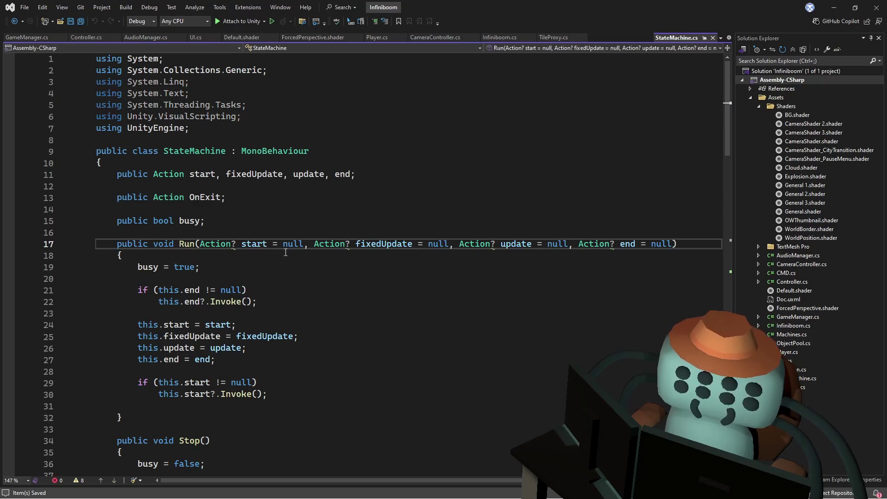
Add one empty line at the top of StateMachine.Run, discarding the half-typed 'cancelw'
{"action": "scroll", "coordinate": [281, 245], "scroll_direction": "down", "scroll_amount": 1}
{"action": "left_click", "coordinate": [274, 225]}
{"action": "key", "text": "Return"}
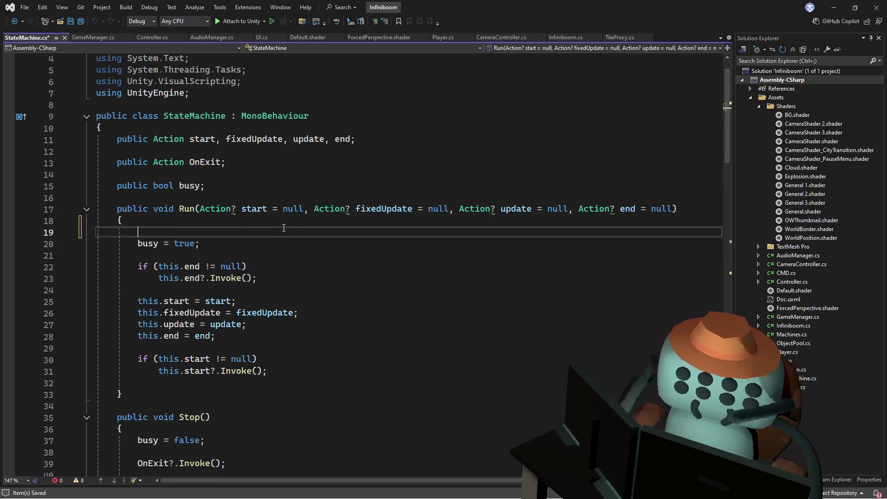
{"action": "key", "text": "Return"}
{"action": "key", "text": "Up"}
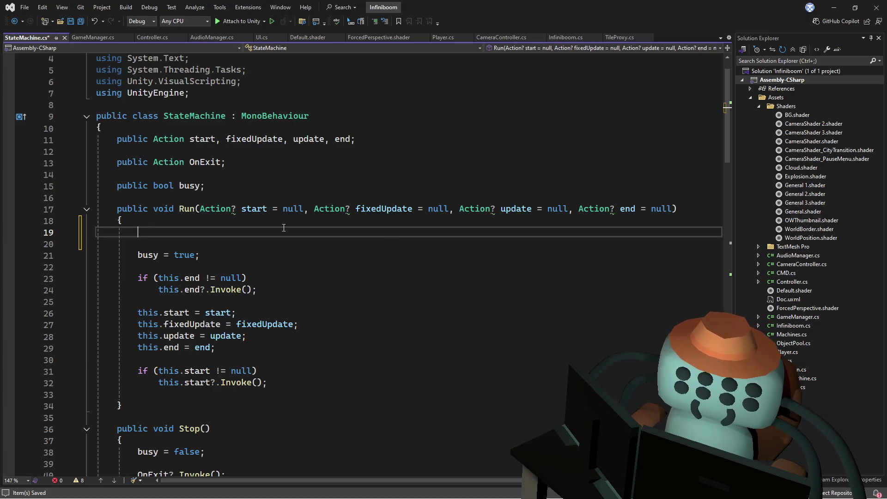
{"action": "type", "text": "cancelw"}
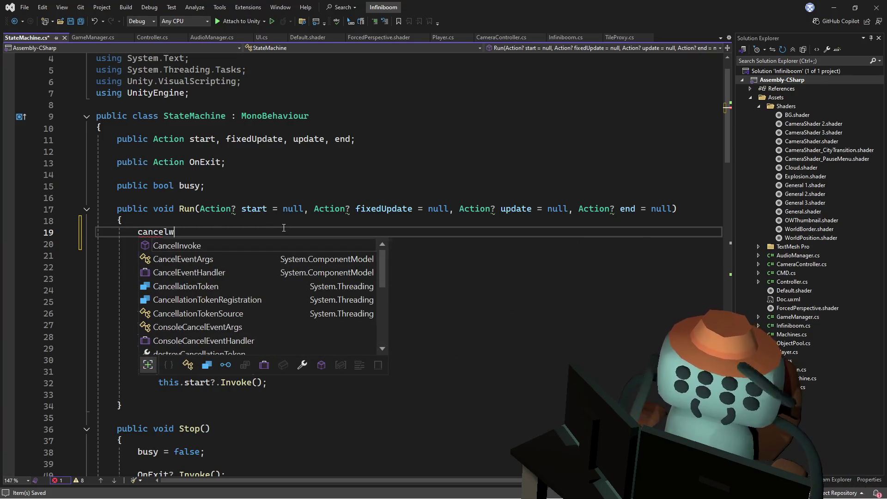
{"action": "key", "text": "BackSpace"}
{"action": "key", "text": "BackSpace"}
{"action": "key", "text": "BackSpace"}
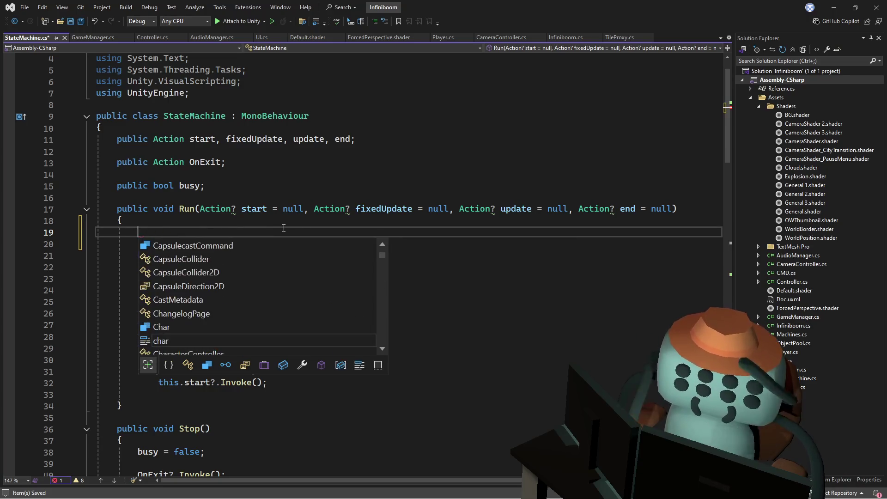
{"action": "left_click", "coordinate": [230, 162]}
{"action": "left_click", "coordinate": [222, 230]}
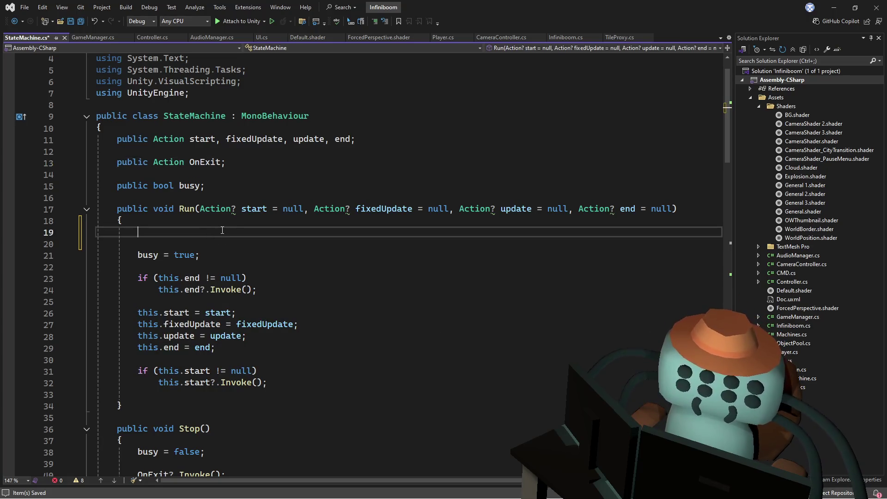
{"action": "key", "text": "Delete"}
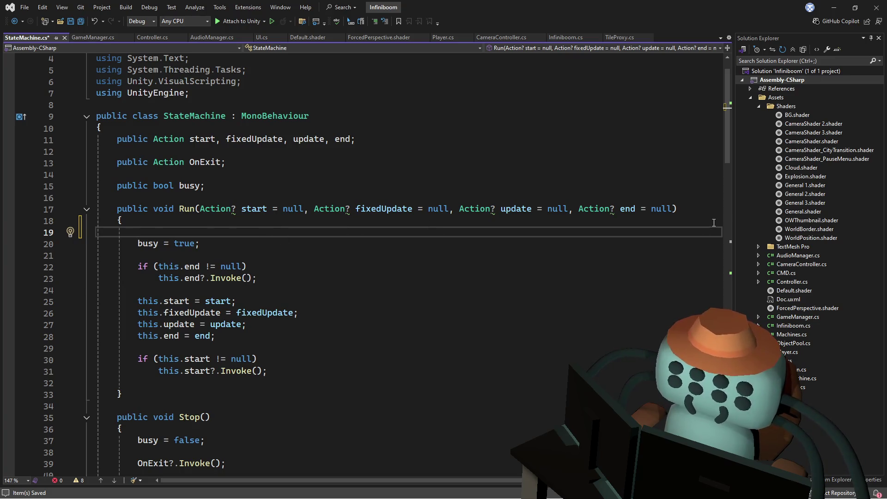
Review the rest of StateMachine.cs, save it, and return to Unity
{"action": "left_click", "coordinate": [450, 254]}
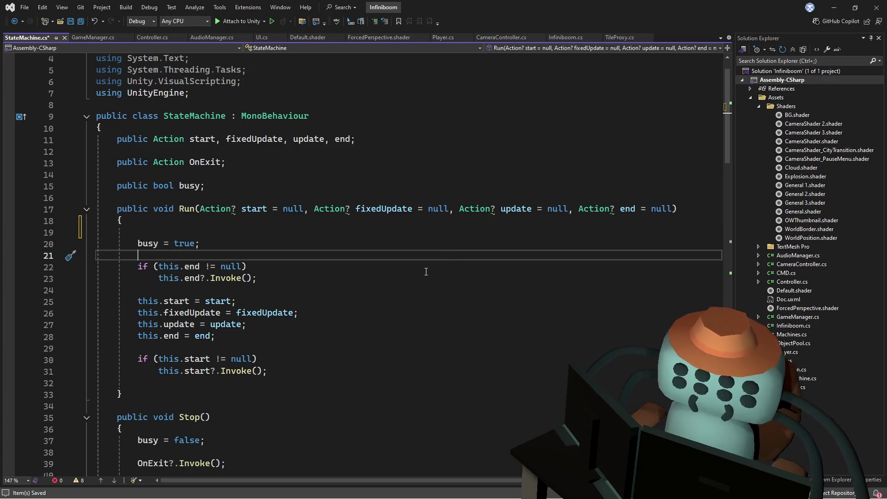
{"action": "scroll", "coordinate": [426, 272], "scroll_direction": "down", "scroll_amount": 7}
{"action": "scroll", "coordinate": [444, 251], "scroll_direction": "down", "scroll_amount": 10}
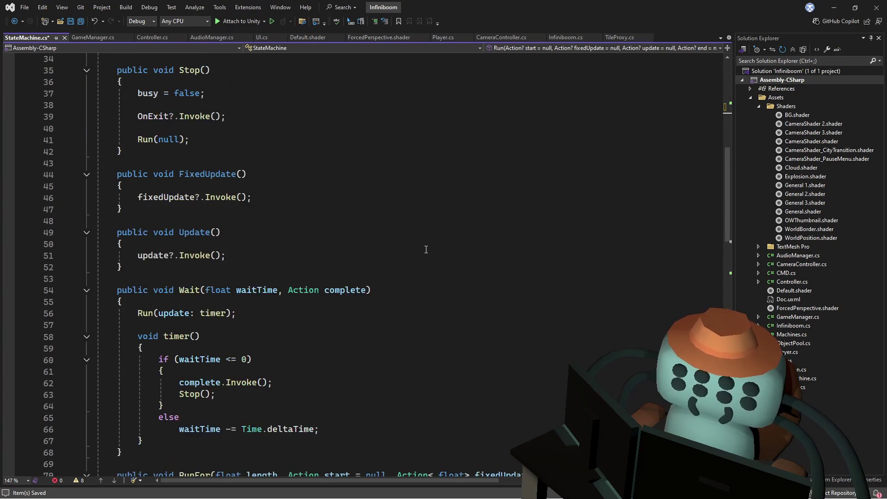
{"action": "scroll", "coordinate": [395, 190], "scroll_direction": "up", "scroll_amount": 5}
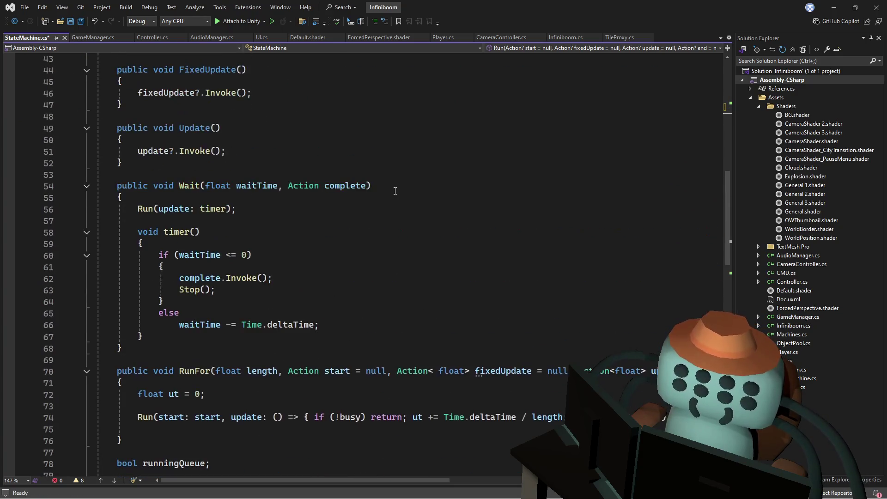
{"action": "scroll", "coordinate": [395, 163], "scroll_direction": "down", "scroll_amount": 2}
{"action": "scroll", "coordinate": [396, 163], "scroll_direction": "down", "scroll_amount": 1}
{"action": "left_click", "coordinate": [395, 163]}
{"action": "key", "text": "ctrl+s"}
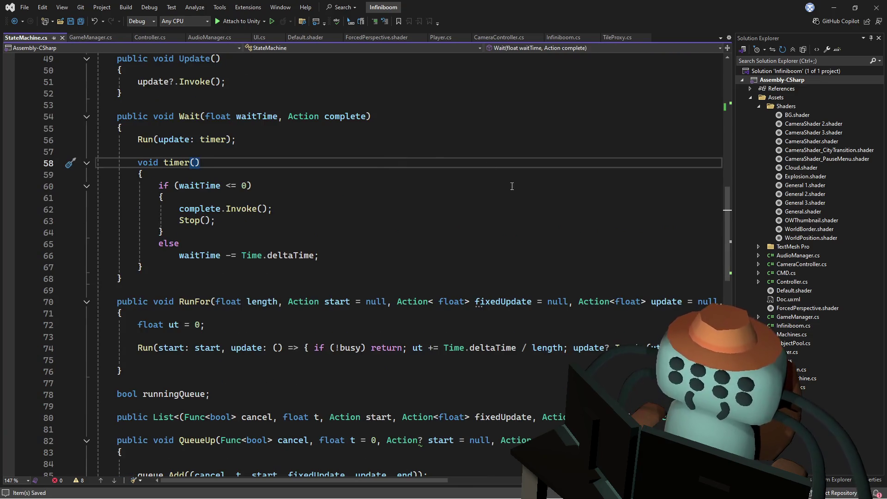
{"action": "key", "text": "alt+Tab"}
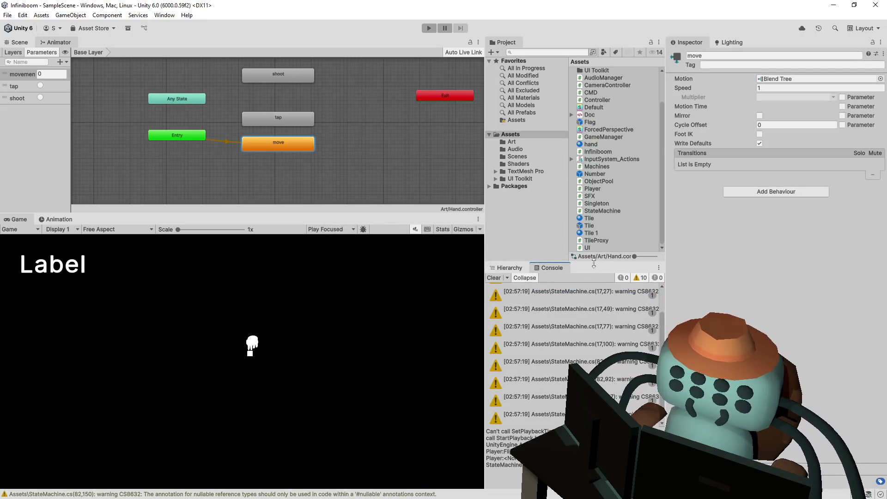
Drag the Project/Console splitter down so the asset list is taller
{"action": "left_click_drag", "start_coordinate": [593, 261], "coordinate": [596, 354]}
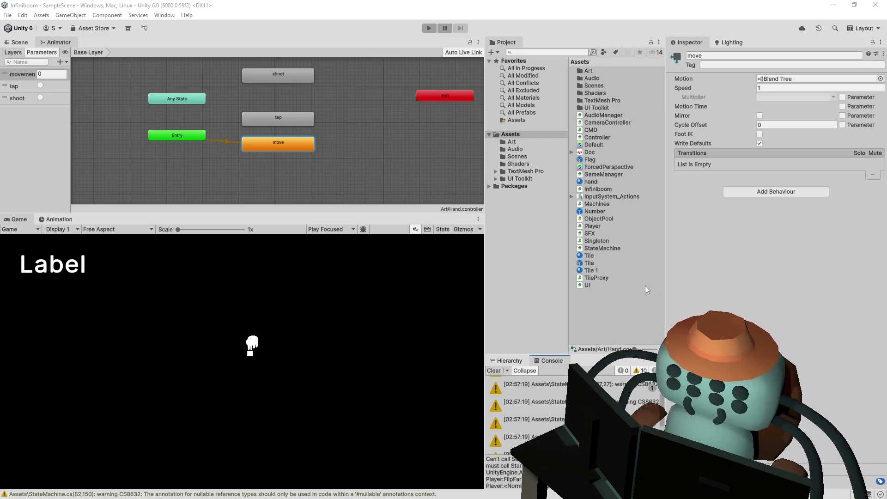
Open the Assets folder in File Explorer via Show in Explorer
{"action": "right_click", "coordinate": [599, 314]}
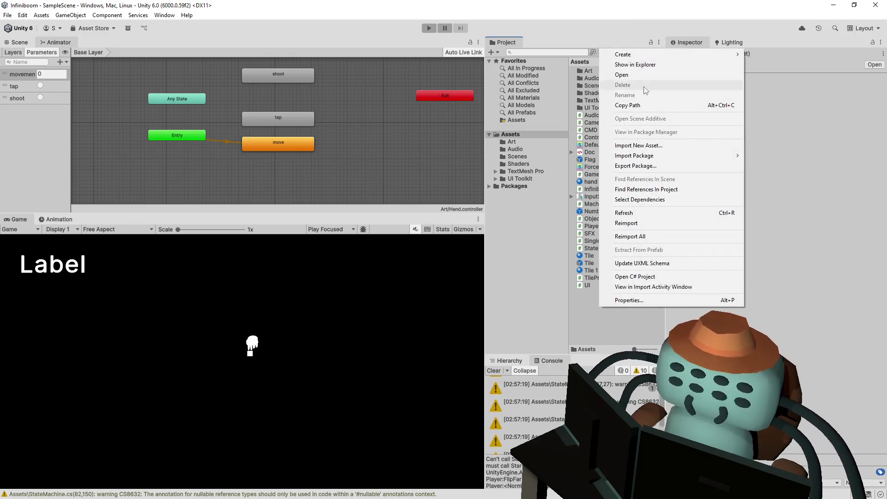
{"action": "left_click", "coordinate": [648, 65]}
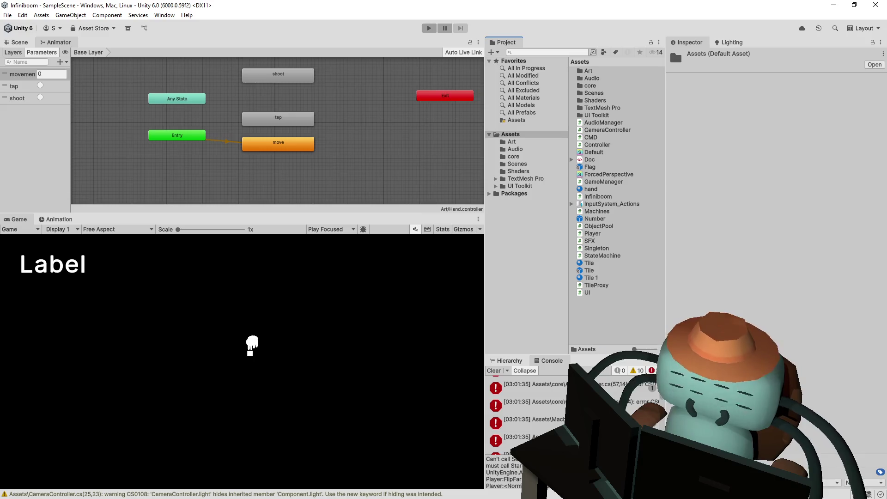
Delete AudioManager, Machines, ObjectPool, SFX, Singleton and StateMachine from Assets root, then open the remaining error
{"action": "left_click", "coordinate": [603, 123]}
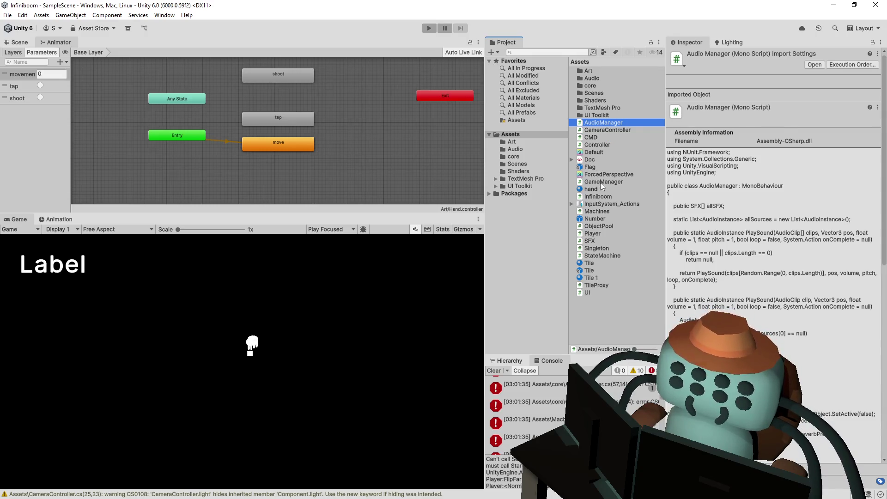
{"action": "left_click", "coordinate": [601, 212], "text": "ctrl"}
{"action": "left_click", "coordinate": [601, 225], "text": "ctrl"}
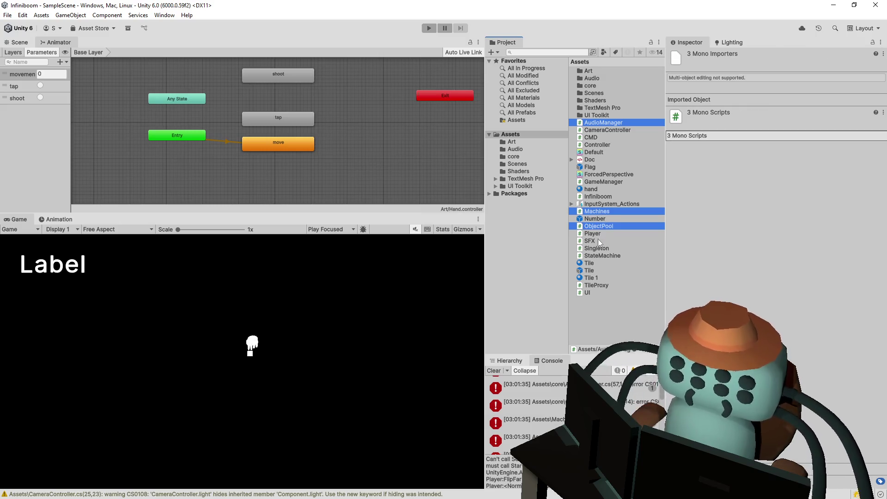
{"action": "left_click", "coordinate": [597, 241], "text": "ctrl"}
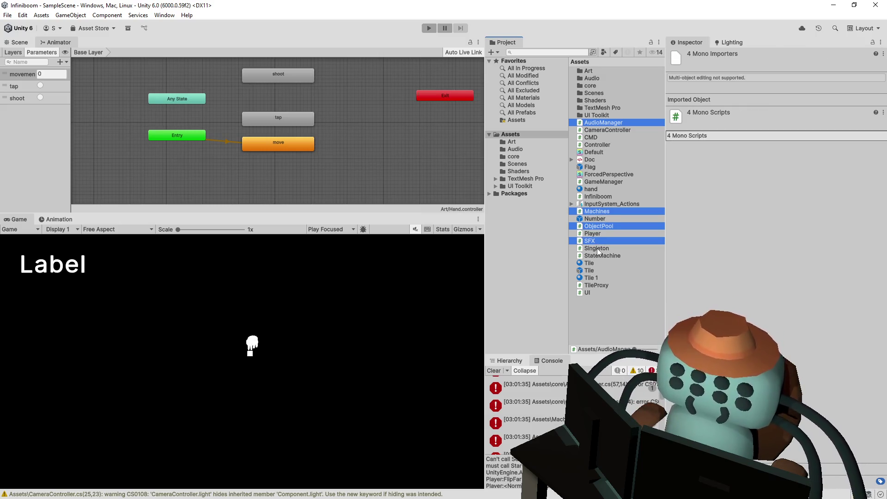
{"action": "left_click", "coordinate": [598, 250], "text": "ctrl"}
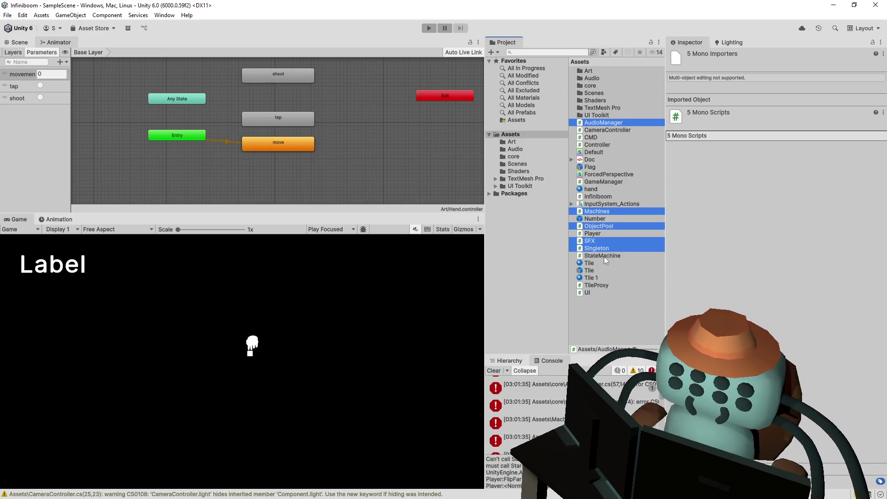
{"action": "left_click", "coordinate": [603, 256], "text": "ctrl"}
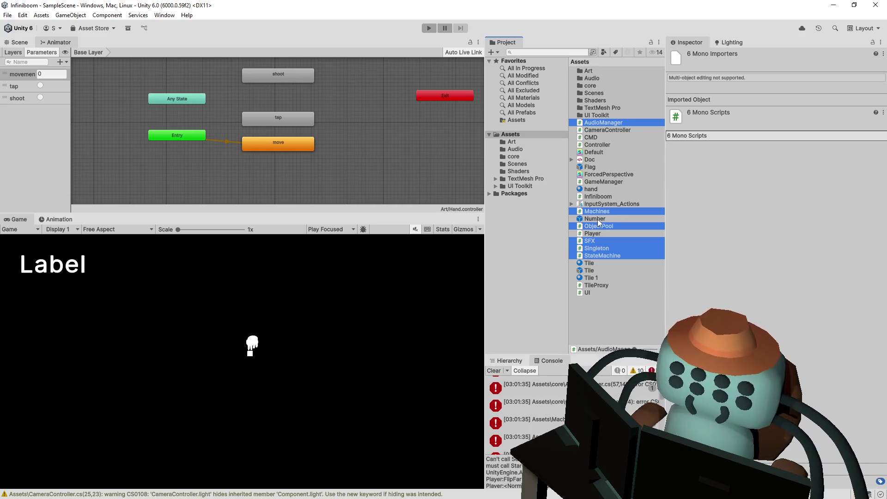
{"action": "key", "text": "Delete"}
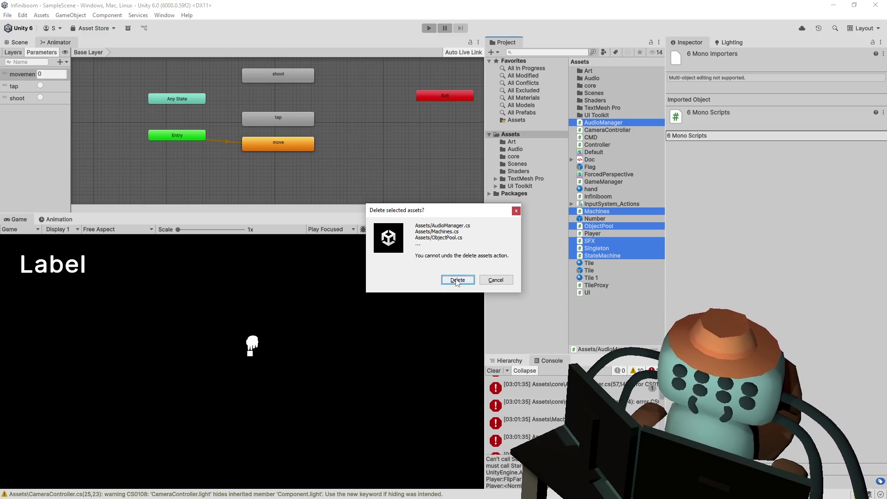
{"action": "left_click", "coordinate": [457, 280]}
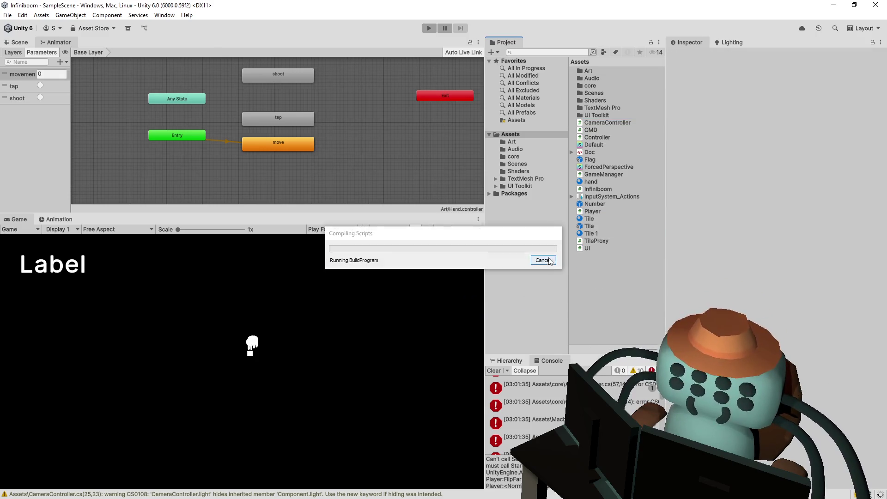
{"action": "left_click", "coordinate": [541, 406]}
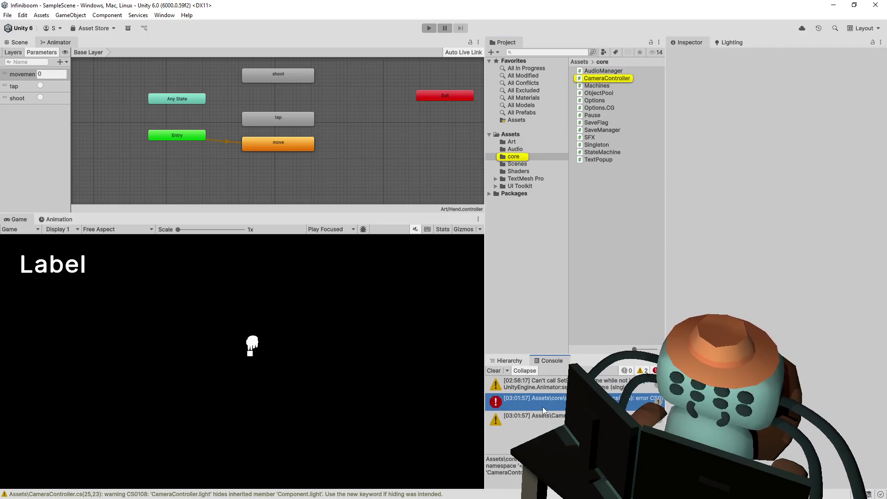
{"action": "double_click", "coordinate": [544, 407]}
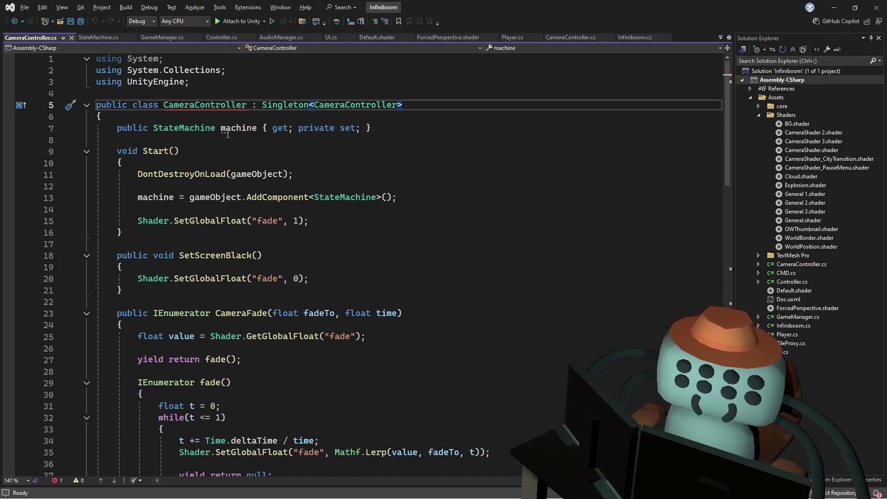
Open CameraController.cs from the Unity Console error and inspect the class-name error on line 5
{"action": "scroll", "coordinate": [301, 136], "scroll_direction": "down", "scroll_amount": 5}
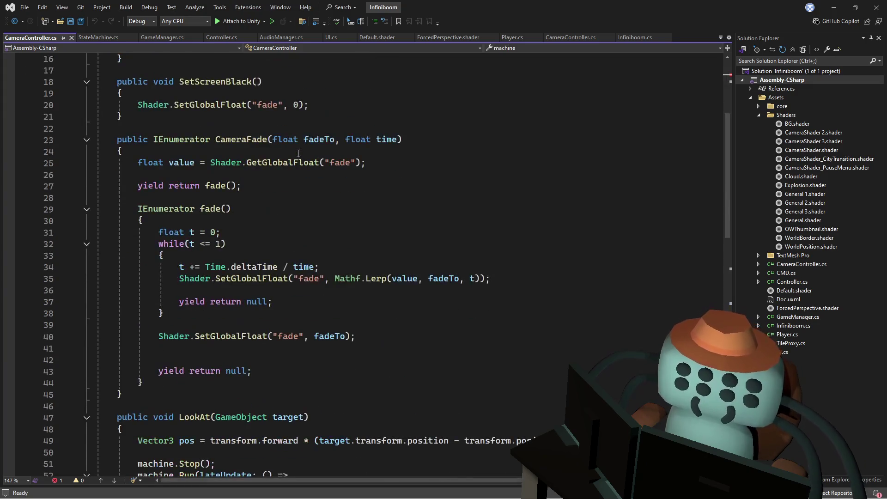
{"action": "key", "text": "alt+Tab"}
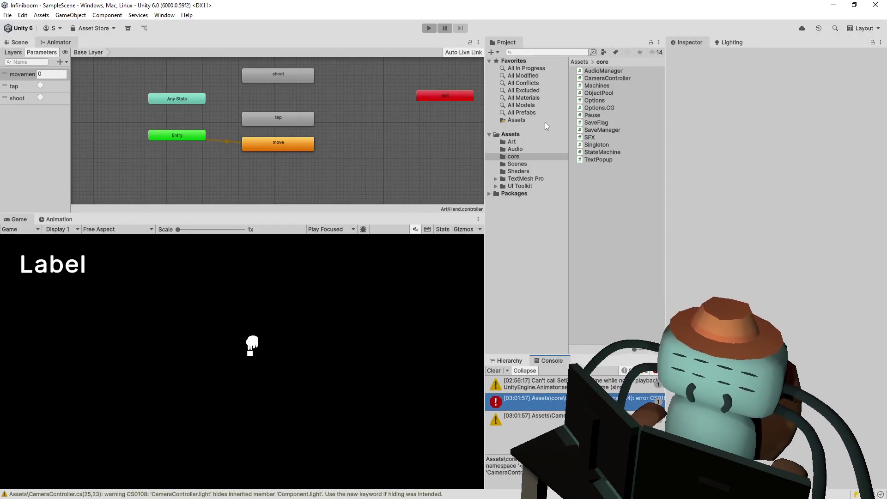
{"action": "left_click", "coordinate": [610, 81]}
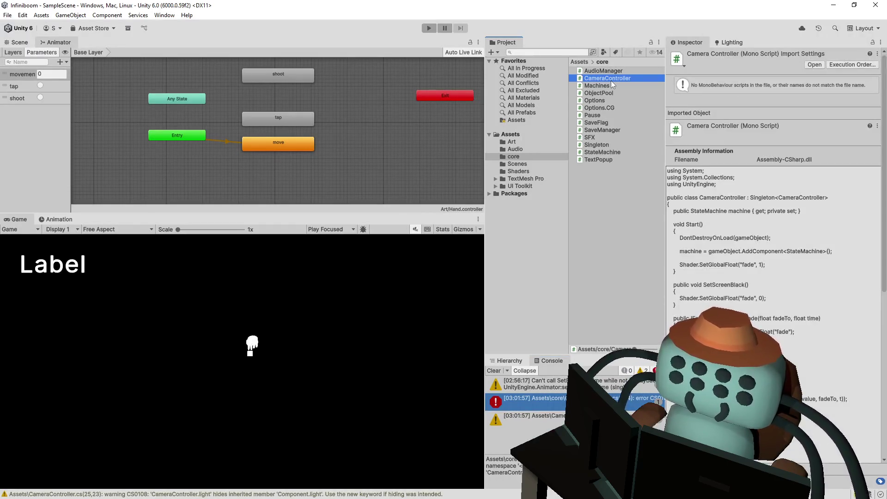
{"action": "double_click", "coordinate": [610, 80]}
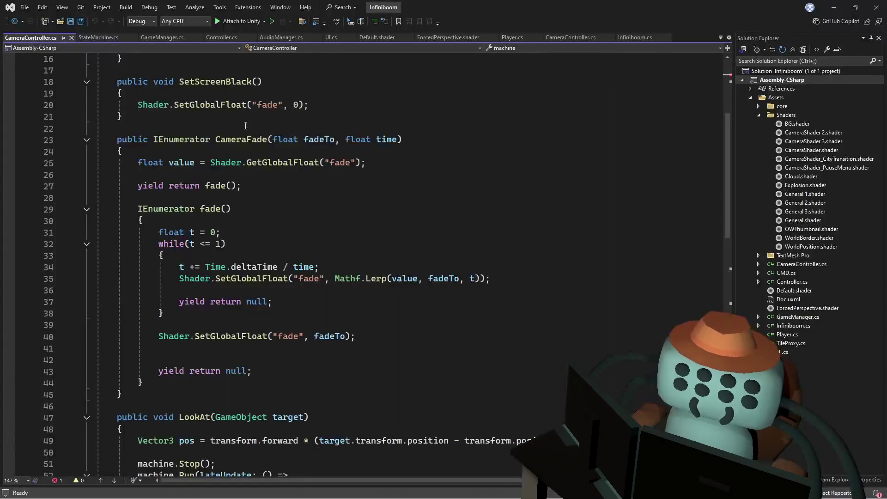
{"action": "scroll", "coordinate": [287, 180], "scroll_direction": "up", "scroll_amount": 1}
{"action": "left_click", "coordinate": [270, 175]}
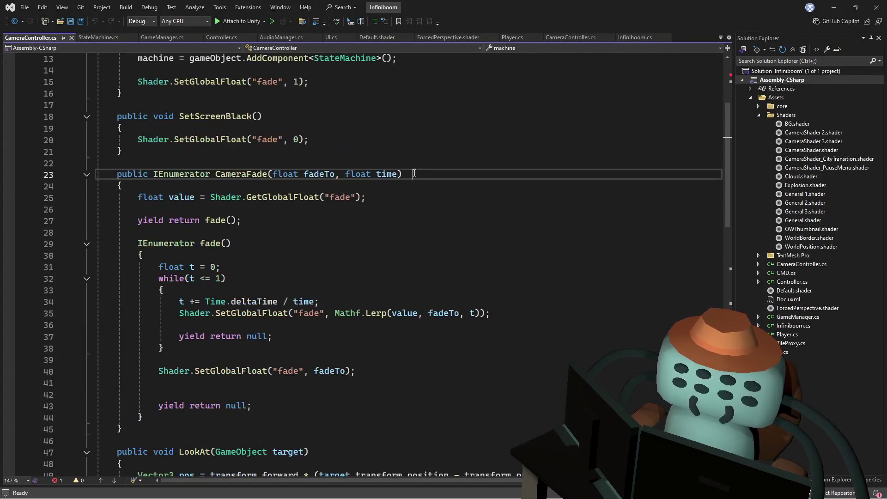
{"action": "scroll", "coordinate": [217, 148], "scroll_direction": "up", "scroll_amount": 4}
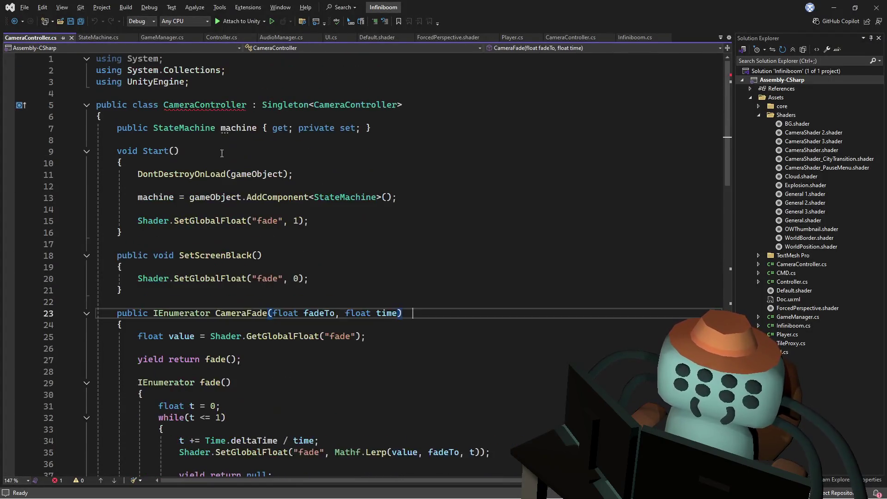
{"action": "left_click", "coordinate": [247, 105]}
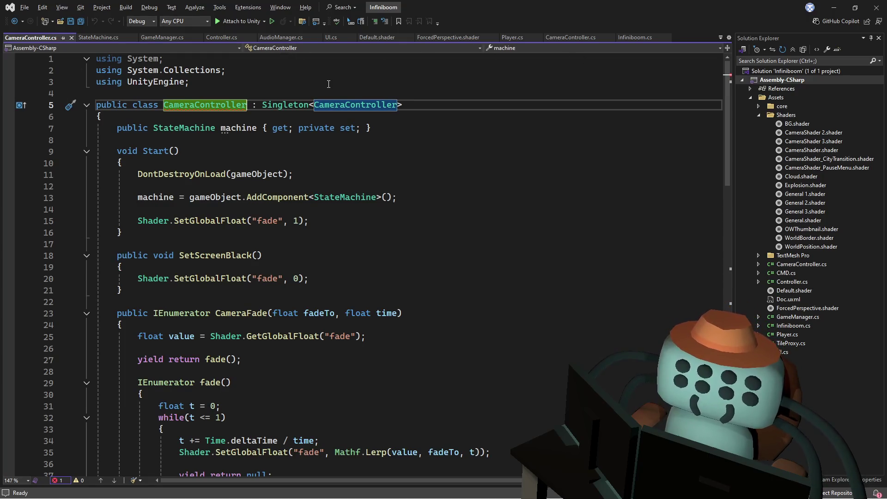
{"action": "key", "text": "Up"}
{"action": "key", "text": "Up"}
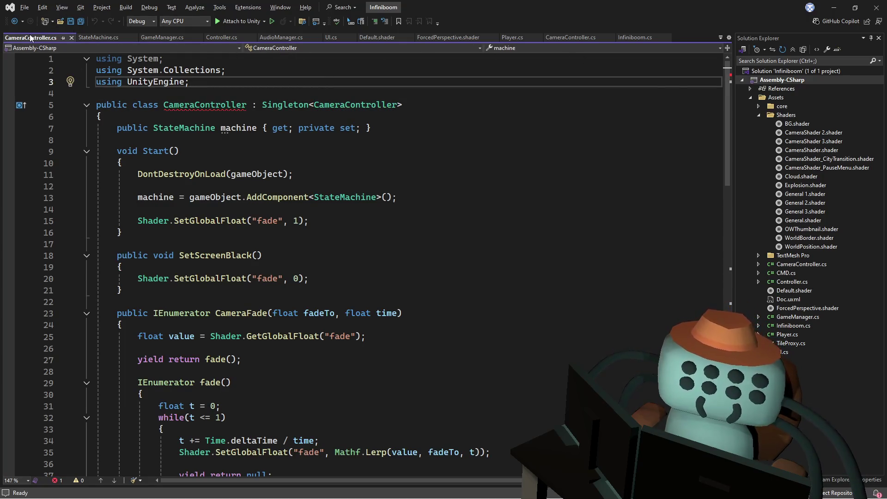
{"action": "right_click", "coordinate": [31, 37]}
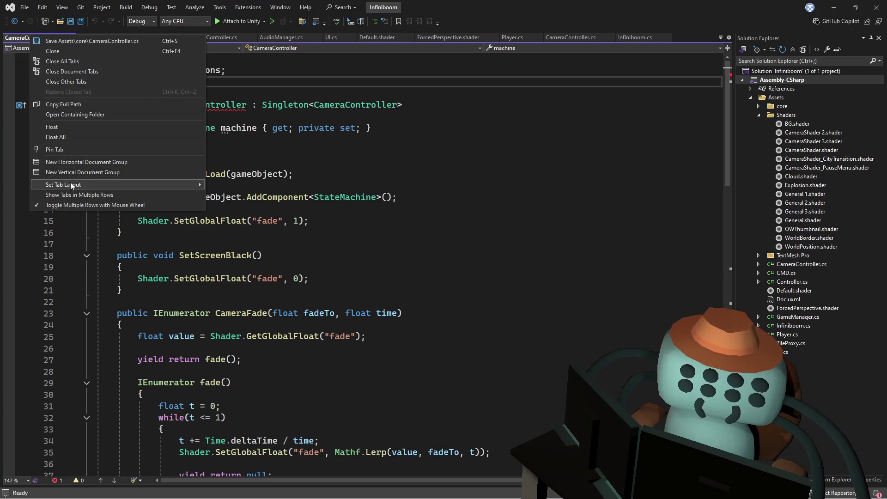
{"action": "left_click", "coordinate": [432, 127]}
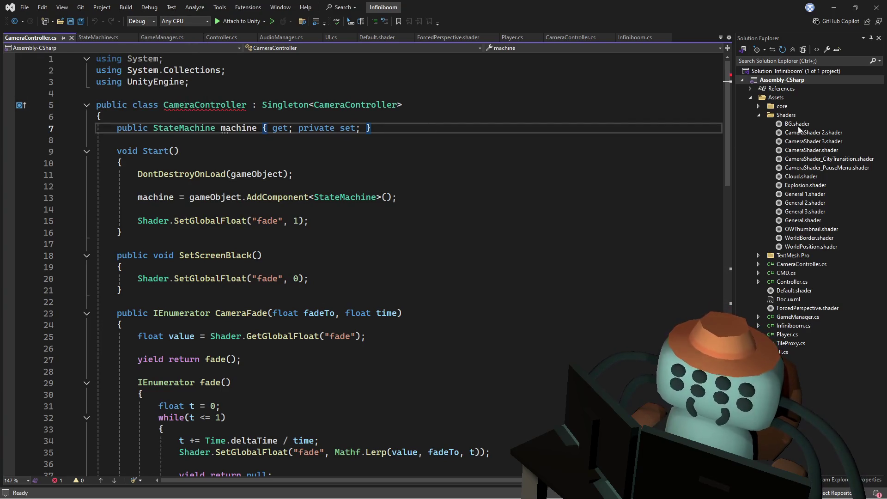
Rename the CameraController class to CameraControllerA and save the file
{"action": "left_click", "coordinate": [757, 106]}
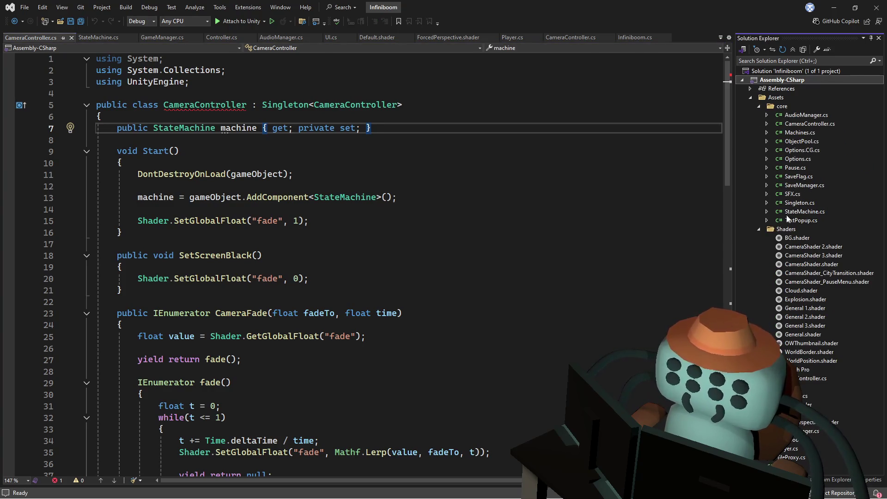
{"action": "double_click", "coordinate": [806, 125]}
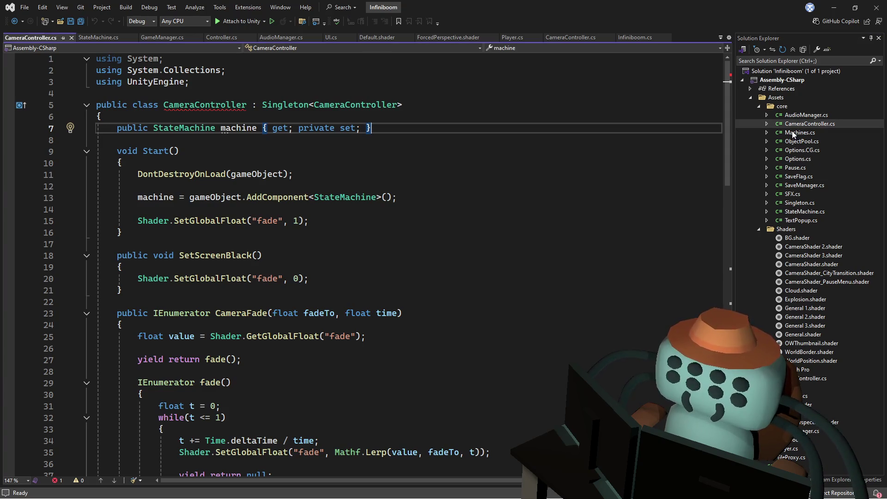
{"action": "left_click", "coordinate": [247, 105]}
{"action": "type", "text": "A"}
{"action": "key", "text": "Up"}
{"action": "key", "text": "Up"}
{"action": "key", "text": "Up"}
{"action": "key", "text": "ctrl+s"}
{"action": "left_click", "coordinate": [475, 130]}
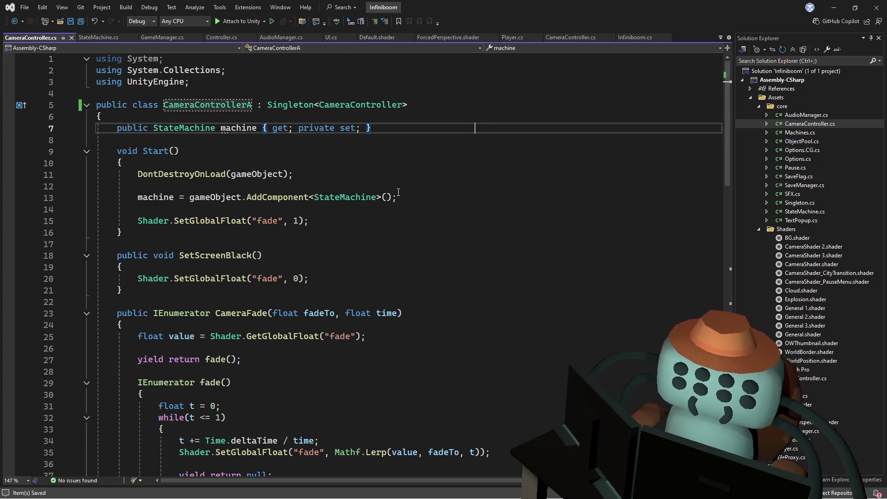
Check the renamed class, close the stale StateMachine.cs tab, and return to Unity
{"action": "left_click", "coordinate": [254, 104]}
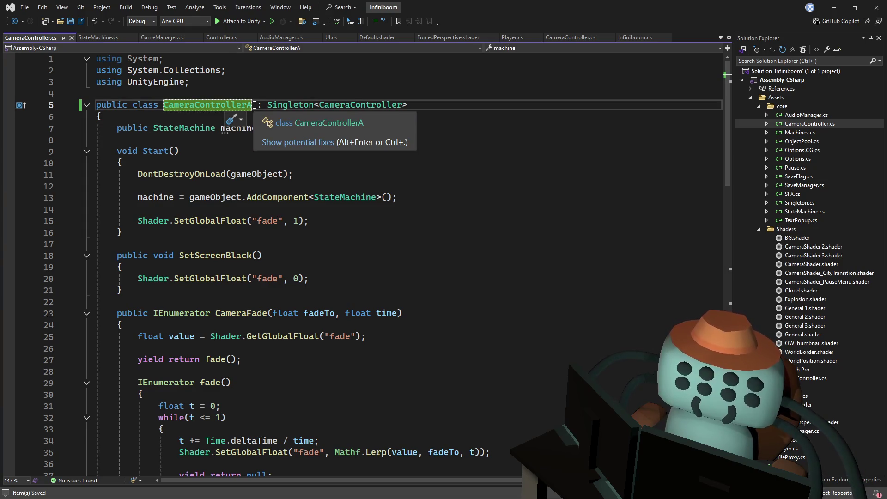
{"action": "left_click", "coordinate": [286, 87]}
{"action": "left_click", "coordinate": [89, 35]}
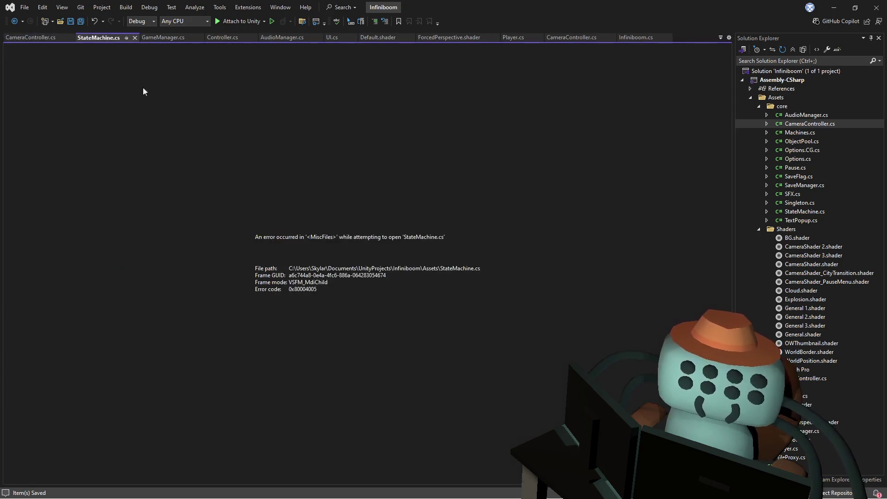
{"action": "left_click", "coordinate": [134, 38]}
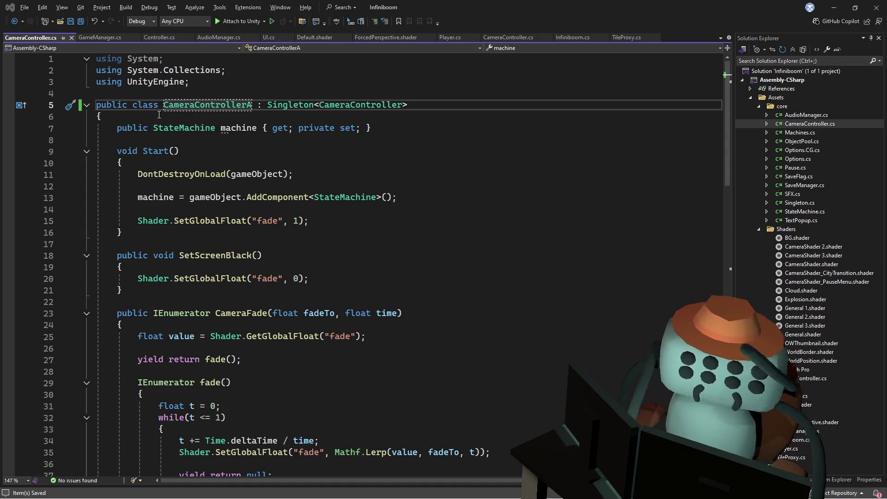
{"action": "key", "text": "alt+Tab"}
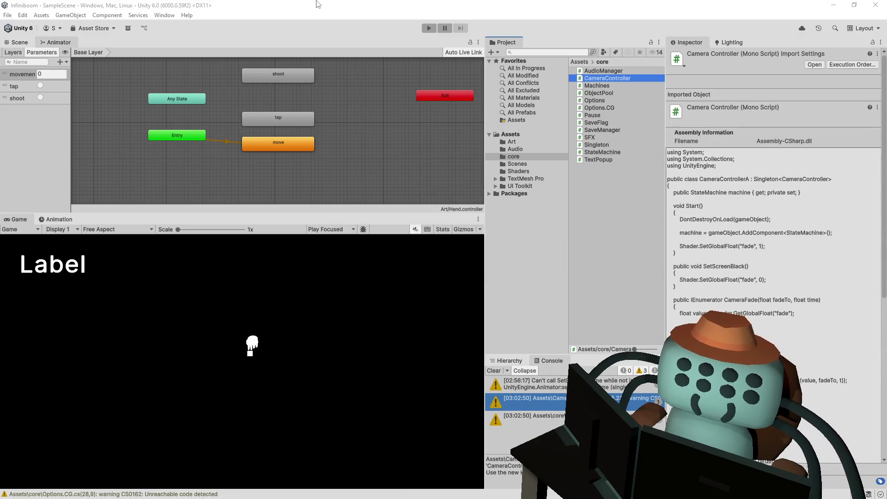
Play-test the game by flipping a tile in an enlarged Game view, then stop
{"action": "left_click", "coordinate": [422, 27]}
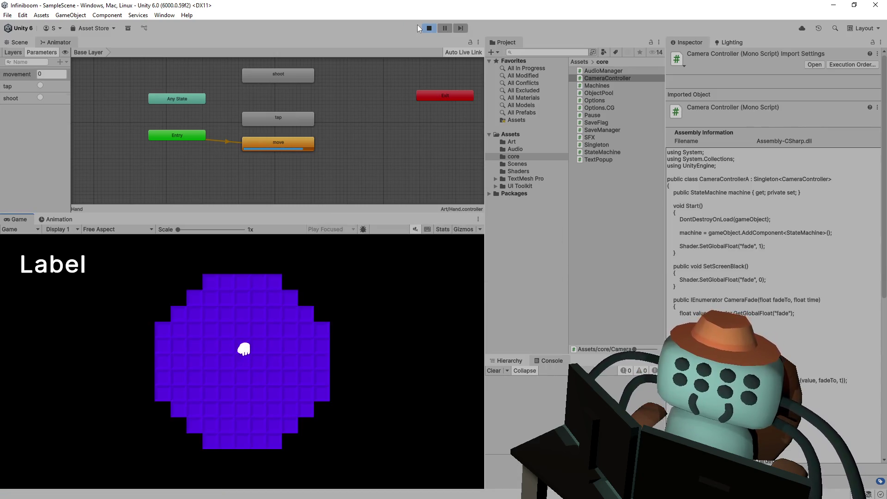
{"action": "left_click", "coordinate": [289, 342]}
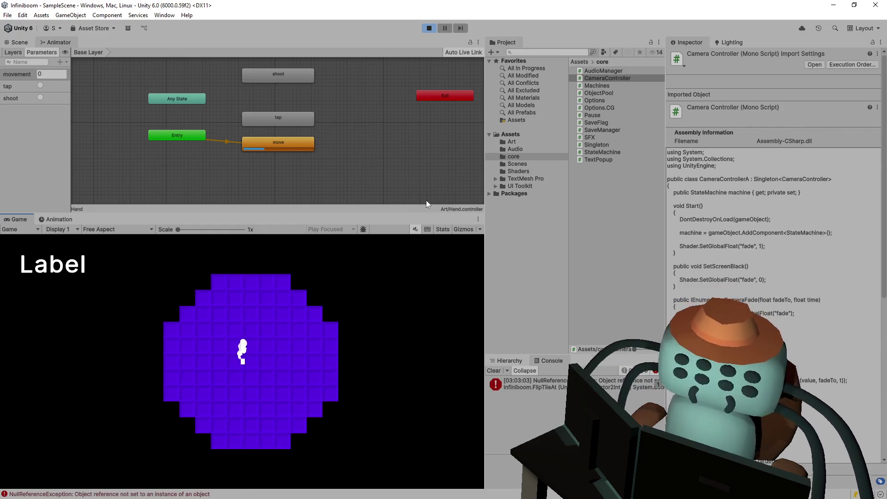
{"action": "left_click_drag", "start_coordinate": [405, 213], "coordinate": [407, 101]}
{"action": "left_click_drag", "start_coordinate": [488, 159], "coordinate": [519, 141]}
{"action": "left_click", "coordinate": [429, 29]}
Trace the console error through Player.cs to the FlipTileAt sound branch in Infiniboom.cs
{"action": "double_click", "coordinate": [550, 384]}
{"action": "left_click", "coordinate": [355, 234]}
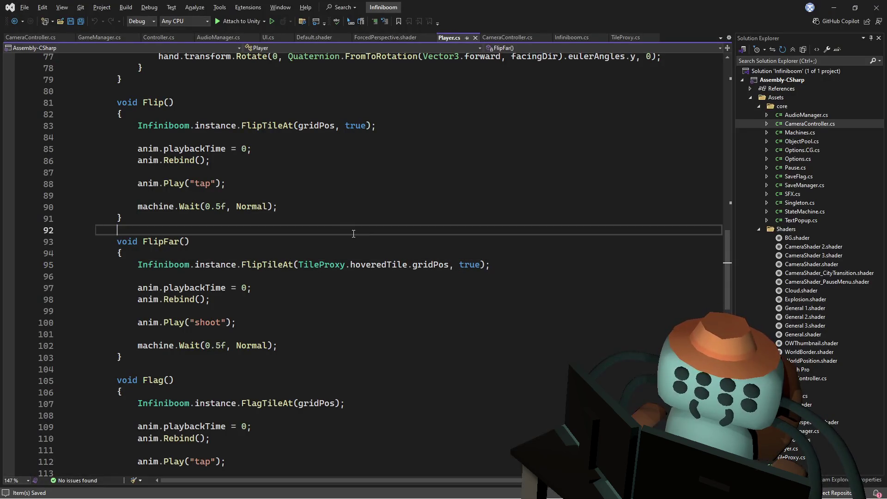
{"action": "key", "text": "alt+Tab"}
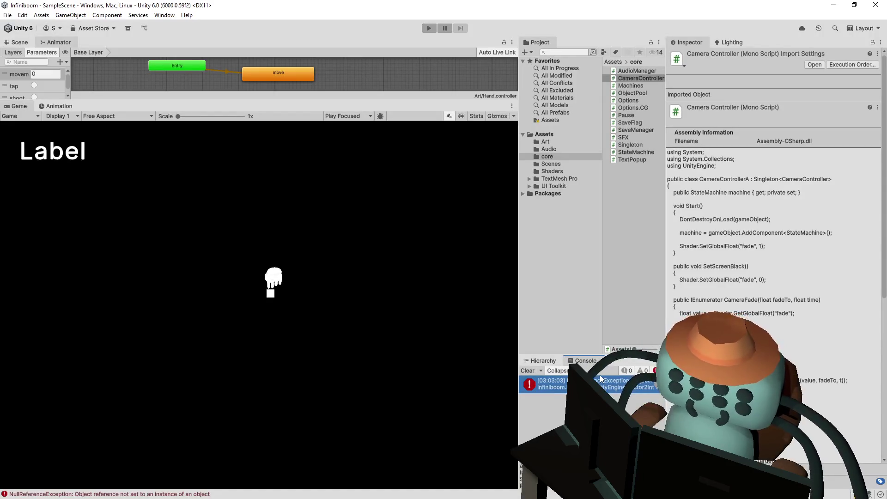
{"action": "double_click", "coordinate": [596, 383]}
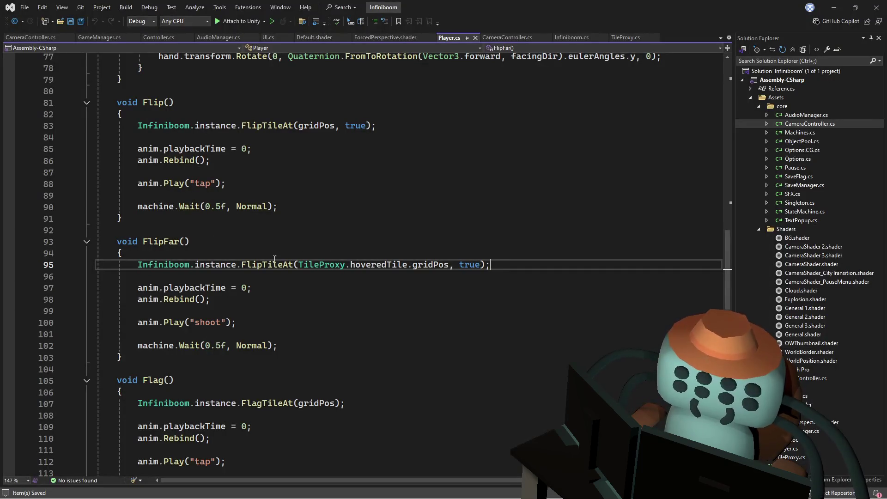
{"action": "key", "text": "alt+Tab"}
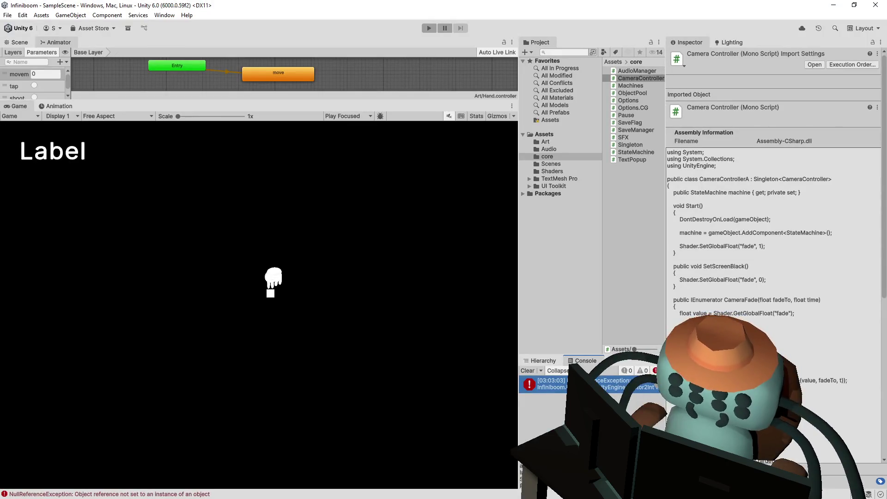
{"action": "double_click", "coordinate": [596, 384]}
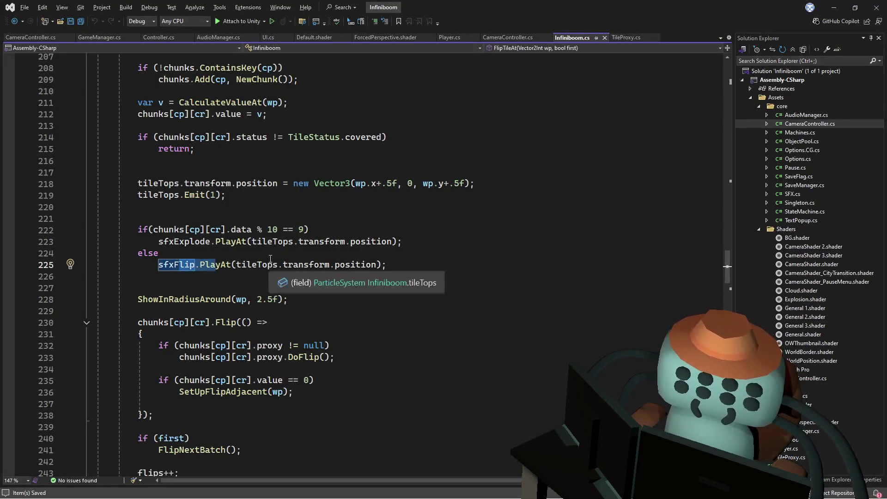
{"action": "key", "text": "Up"}
{"action": "key", "text": "alt+Tab"}
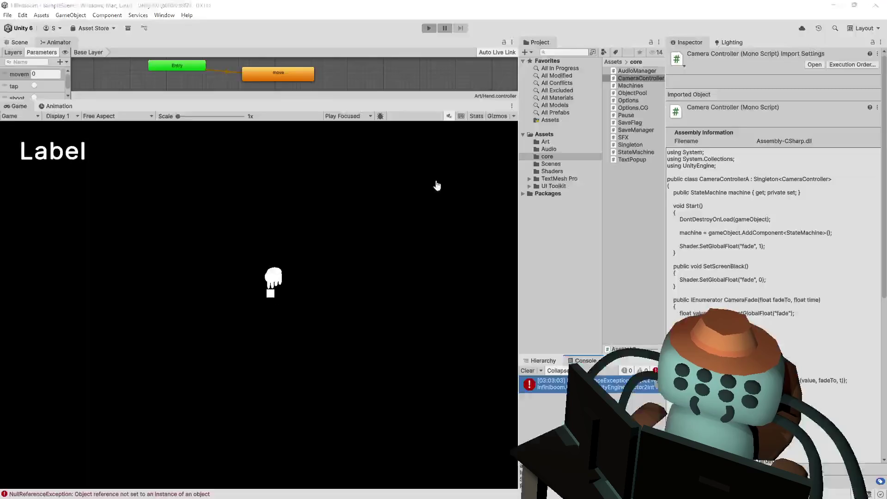
Review the sfxExplode, sfxFlag and sfxFlip SFX assets in Assets/Audio, ending on sfxFlip's empty Clips list
{"action": "left_click", "coordinate": [550, 150]}
{"action": "left_click", "coordinate": [629, 167]}
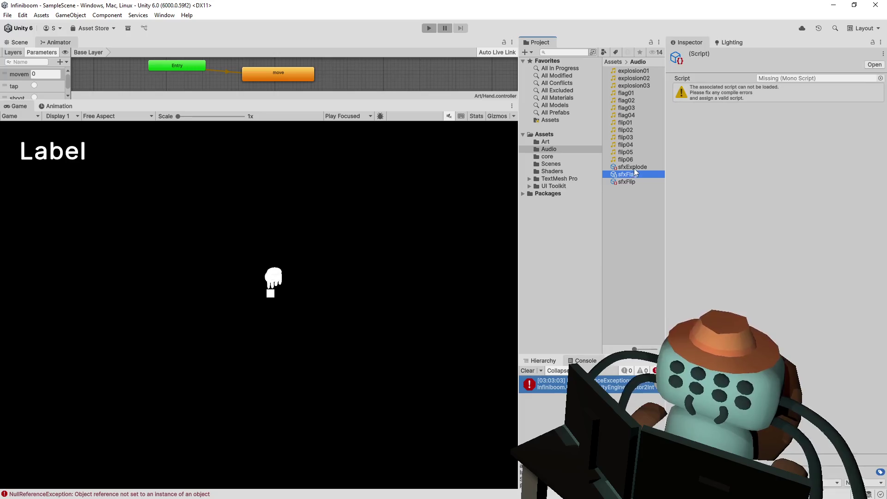
{"action": "left_click_drag", "start_coordinate": [518, 154], "coordinate": [434, 154]}
{"action": "left_click", "coordinate": [557, 182], "text": "shift"}
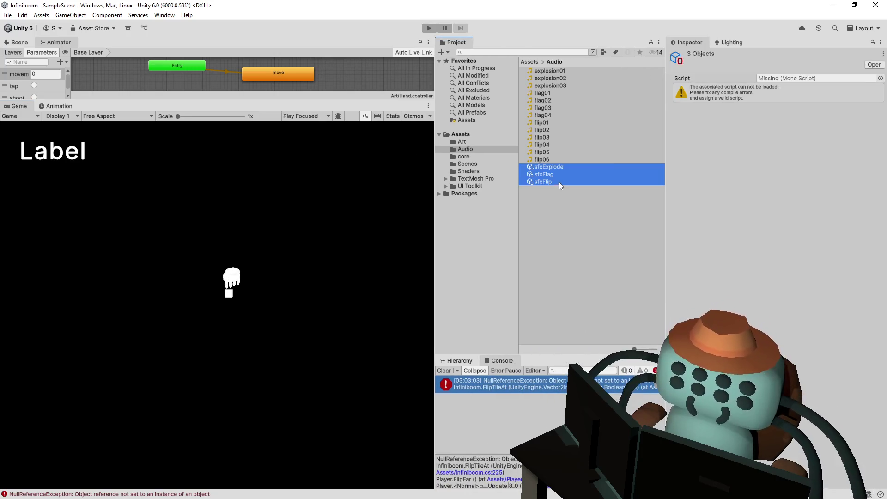
{"action": "left_click", "coordinate": [862, 78]}
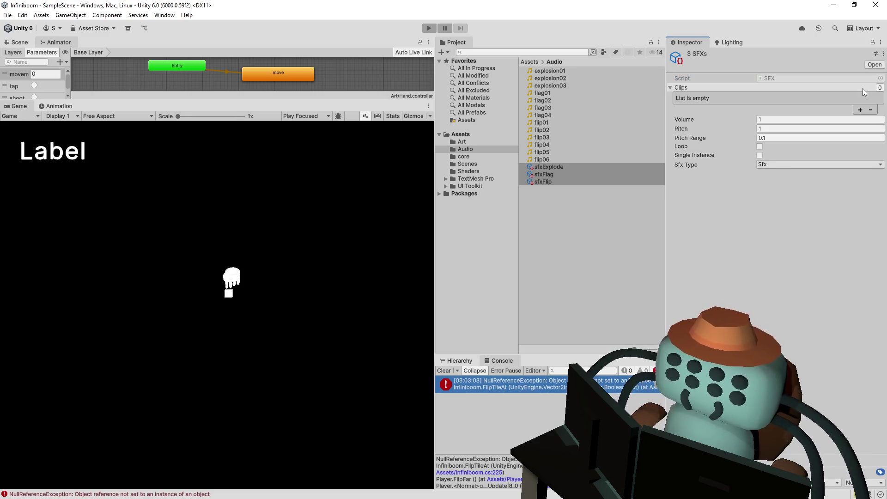
{"action": "left_click", "coordinate": [554, 176]}
{"action": "left_click", "coordinate": [551, 174], "text": "ctrl"}
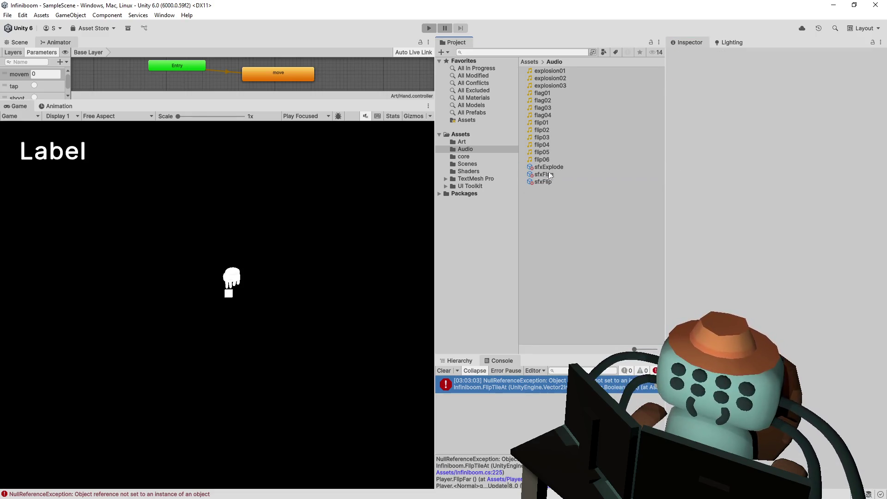
{"action": "left_click", "coordinate": [546, 182]}
{"action": "key", "text": "ctrl+p"}
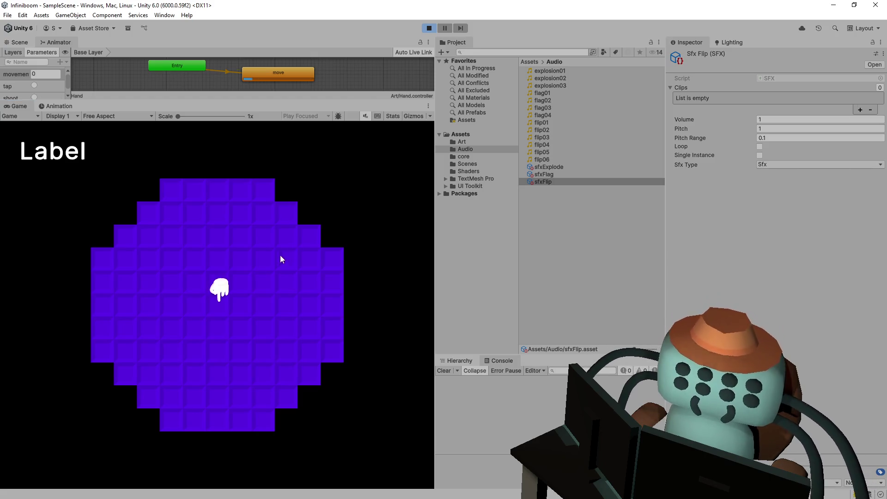
Widen the Game view, flag three suspected mines, and reveal the tiles around them
{"action": "left_click_drag", "start_coordinate": [435, 198], "coordinate": [556, 199]}
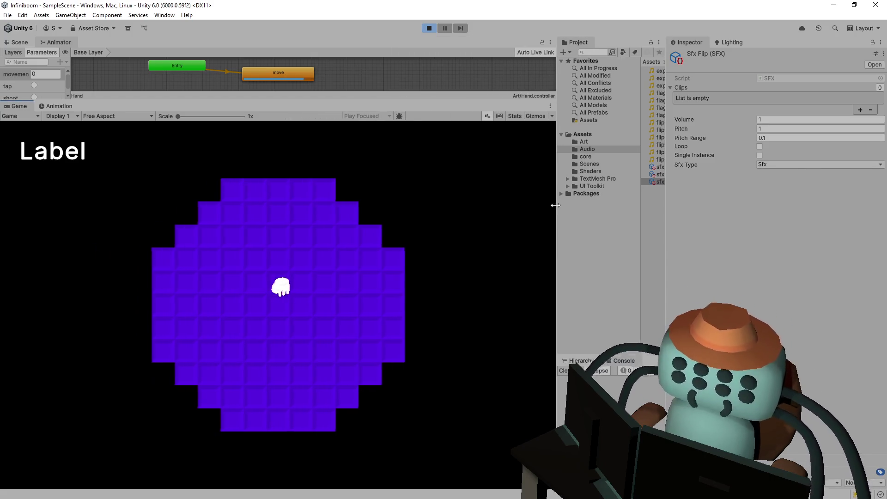
{"action": "mouse_move", "coordinate": [254, 306]}
{"action": "left_mouse_down"}
{"action": "mouse_move", "coordinate": [342, 308]}
{"action": "mouse_move", "coordinate": [339, 262]}
{"action": "left_mouse_up"}
{"action": "right_click", "coordinate": [316, 271]}
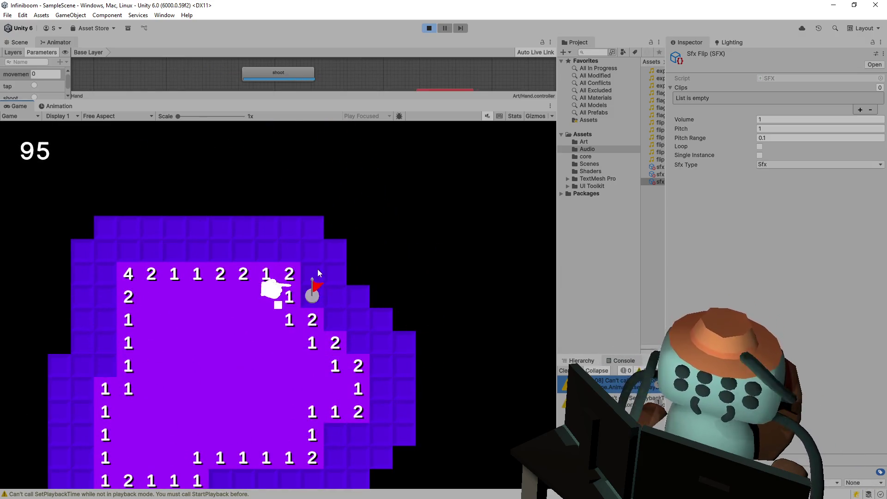
{"action": "right_click", "coordinate": [308, 268]}
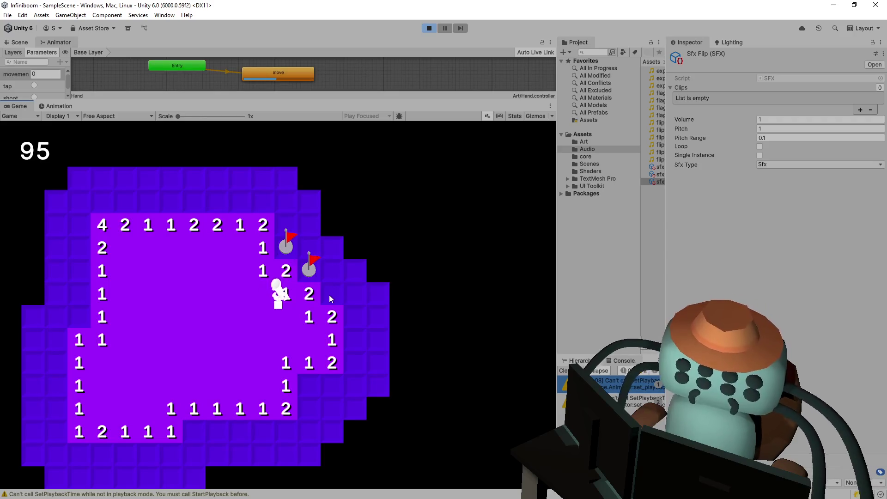
{"action": "right_click", "coordinate": [330, 292]}
{"action": "left_click", "coordinate": [332, 273]}
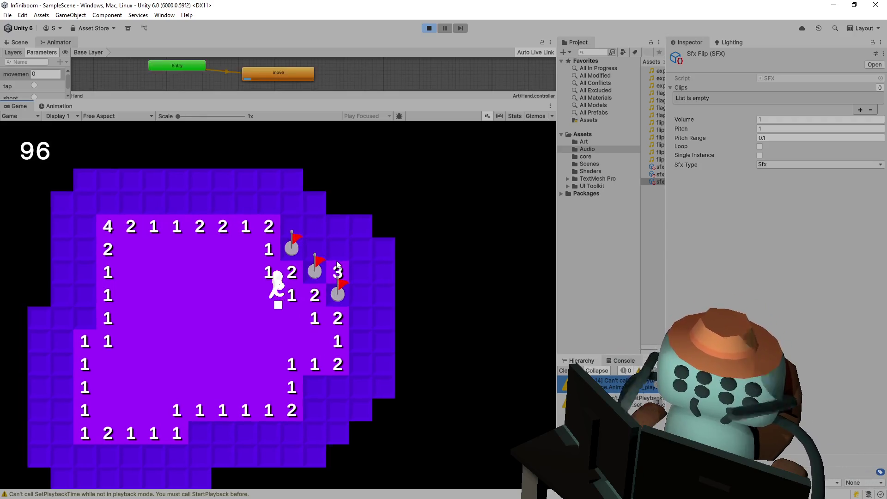
{"action": "left_click", "coordinate": [312, 253]}
{"action": "left_click", "coordinate": [308, 256]}
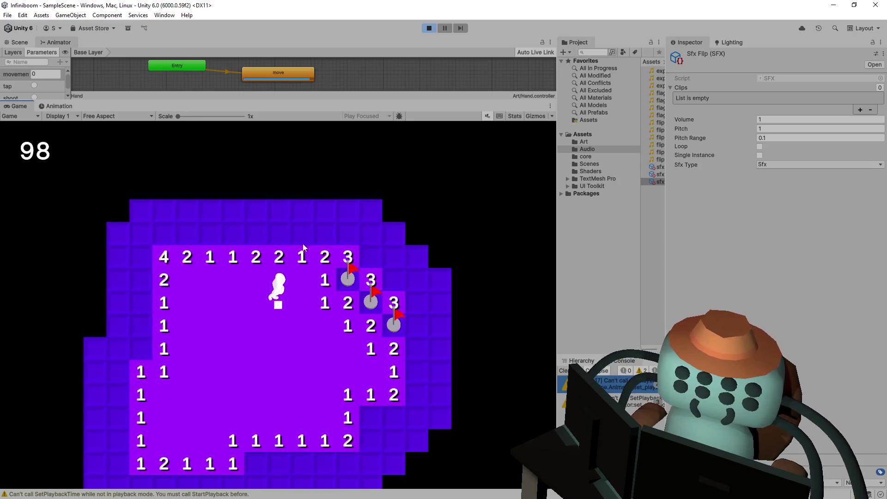
{"action": "left_click", "coordinate": [286, 237]}
{"action": "left_click", "coordinate": [303, 233]}
Flag and reveal top-row tiles until the score reaches 102, then stop playing
{"action": "right_click", "coordinate": [326, 235]}
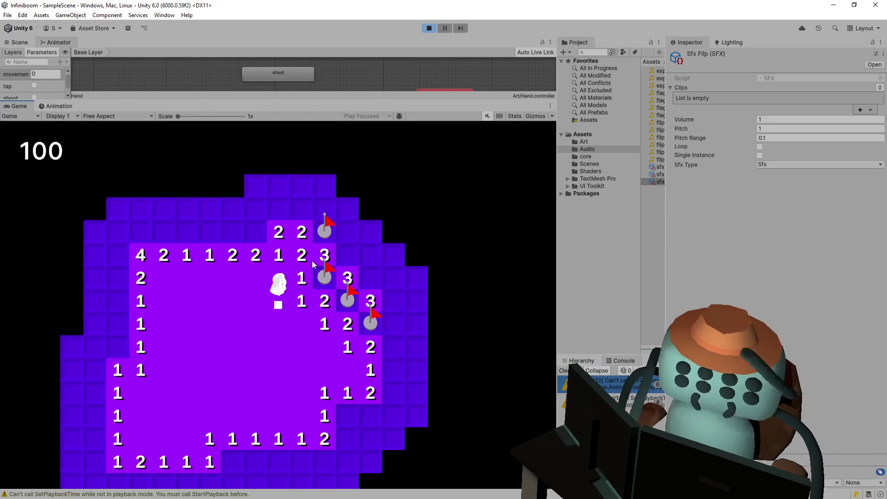
{"action": "right_click", "coordinate": [314, 245]}
{"action": "right_click", "coordinate": [284, 246]}
{"action": "left_click", "coordinate": [245, 245]}
{"action": "mouse_move", "coordinate": [266, 249]}
{"action": "left_mouse_down"}
{"action": "mouse_move", "coordinate": [298, 249]}
{"action": "mouse_move", "coordinate": [281, 248]}
{"action": "left_mouse_up"}
{"action": "right_click", "coordinate": [234, 247]}
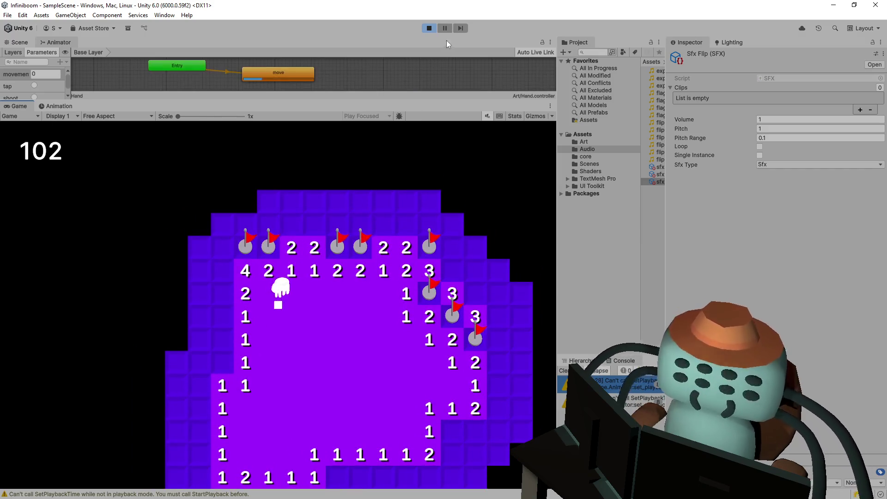
{"action": "left_click", "coordinate": [428, 28]}
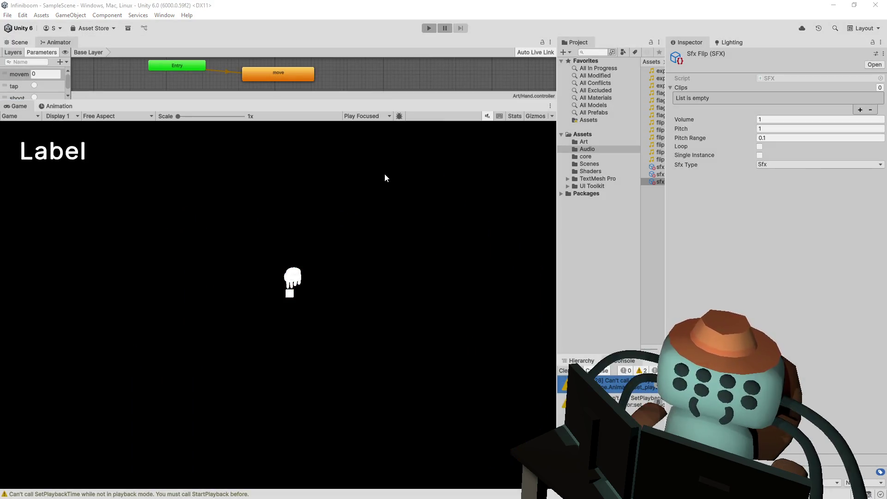
{"action": "key", "text": "alt+Tab"}
Scroll Infiniboom.cs down to the TileAt method and place the caret inside and after it
{"action": "scroll", "coordinate": [270, 219], "scroll_direction": "down", "scroll_amount": 18}
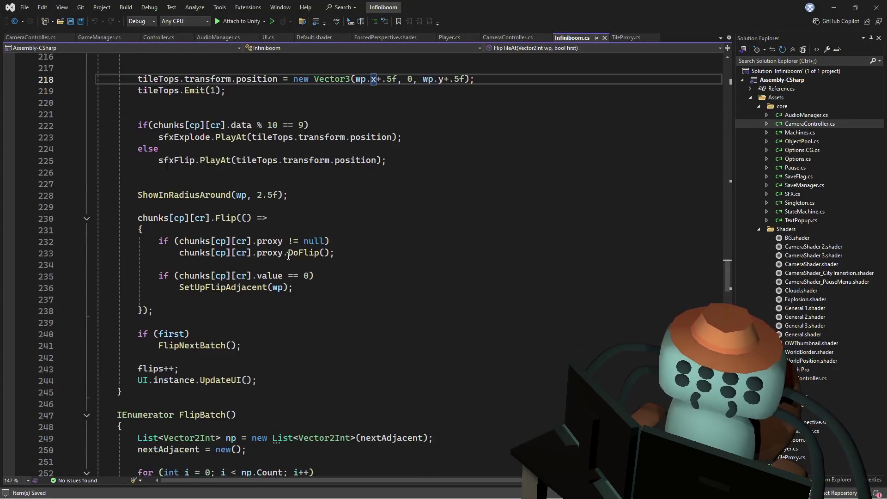
{"action": "scroll", "coordinate": [282, 243], "scroll_direction": "down", "scroll_amount": 4}
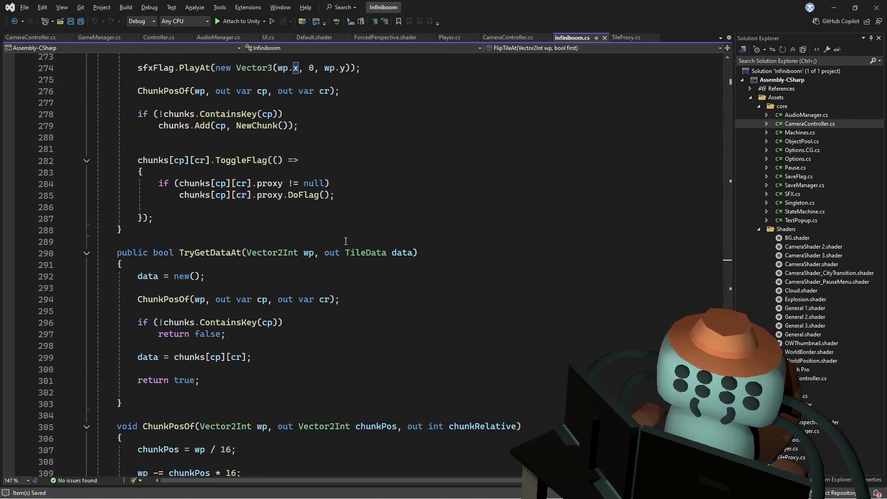
{"action": "scroll", "coordinate": [339, 231], "scroll_direction": "down", "scroll_amount": 4}
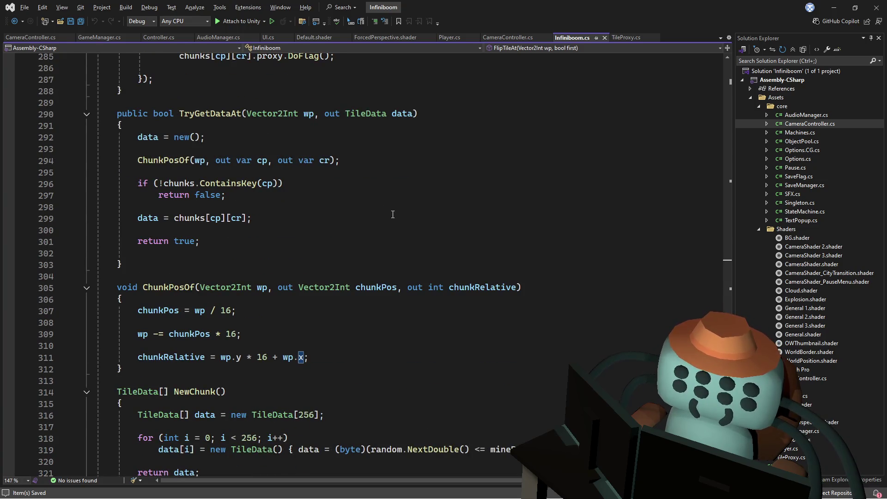
{"action": "scroll", "coordinate": [389, 218], "scroll_direction": "down", "scroll_amount": 4}
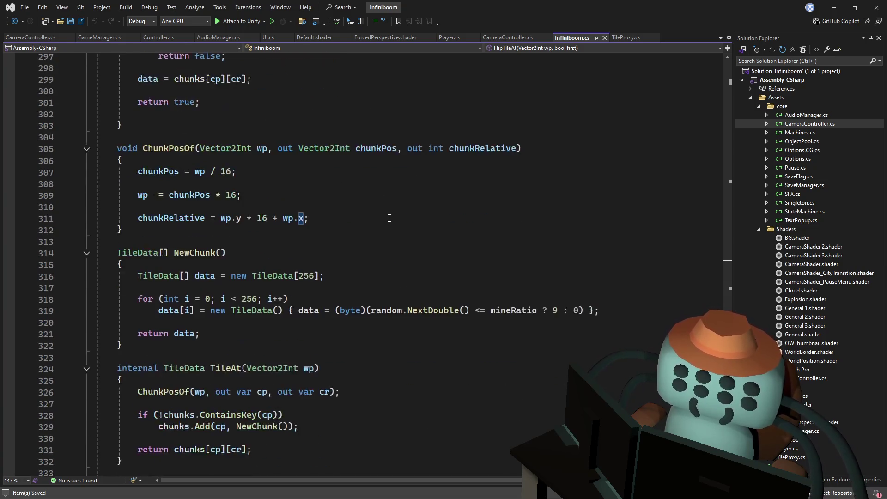
{"action": "scroll", "coordinate": [388, 218], "scroll_direction": "down", "scroll_amount": 5}
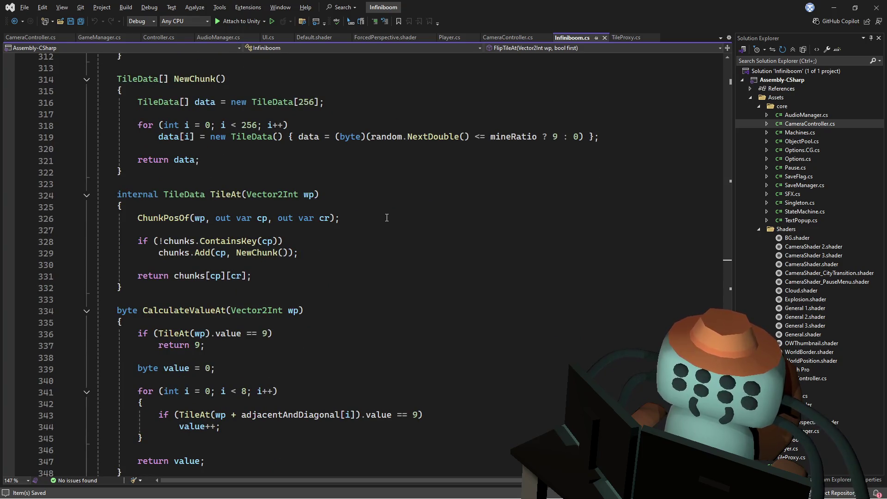
{"action": "scroll", "coordinate": [386, 217], "scroll_direction": "up", "scroll_amount": 1}
{"action": "left_click", "coordinate": [629, 236]}
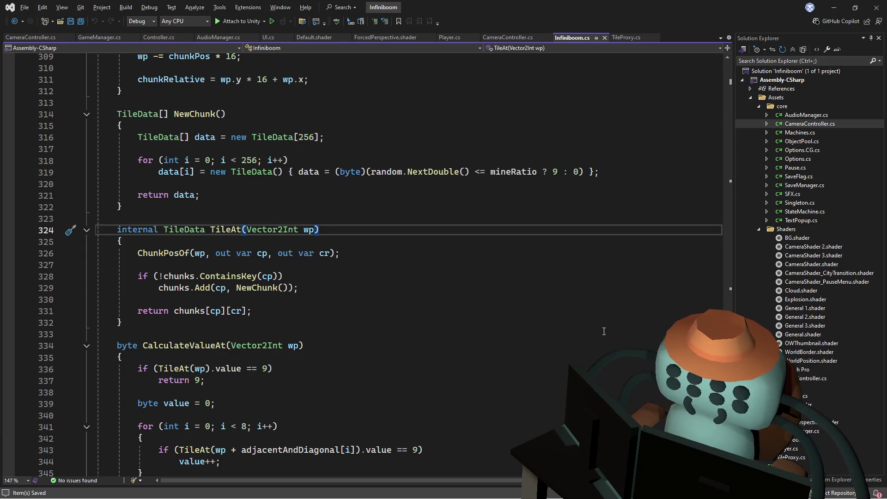
{"action": "left_click", "coordinate": [573, 323]}
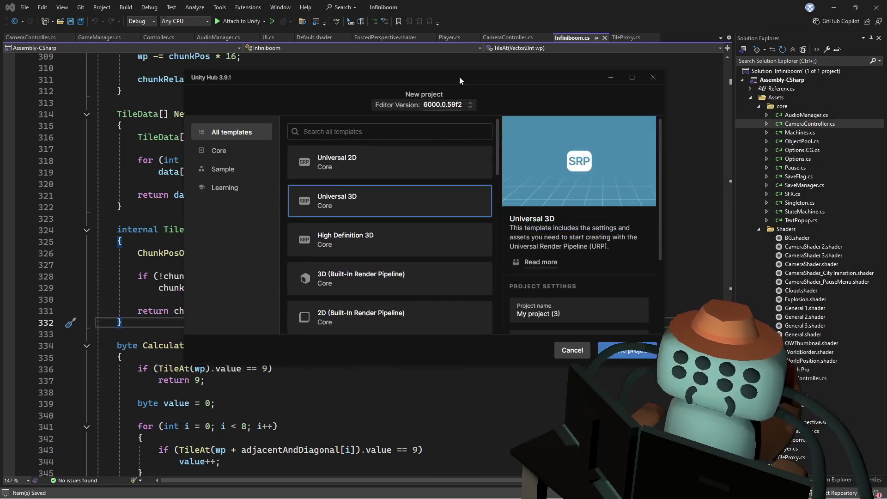
{"action": "double_click", "coordinate": [459, 77]}
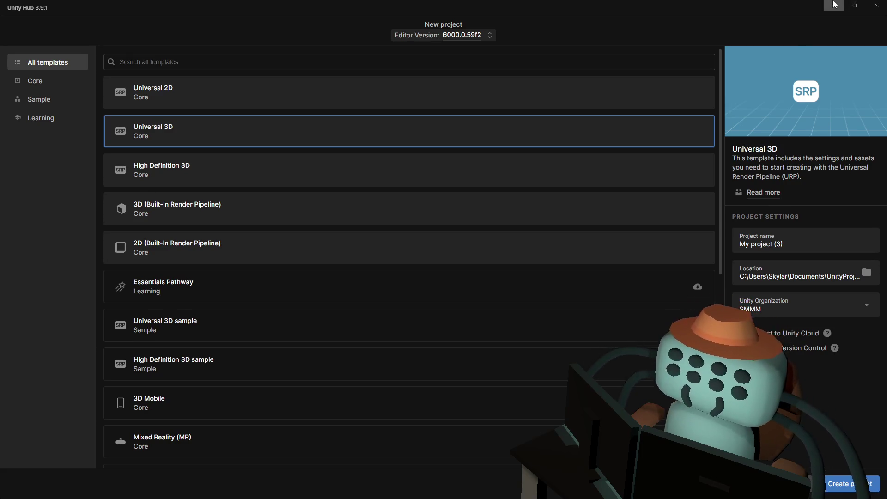
{"action": "left_click", "coordinate": [835, 5]}
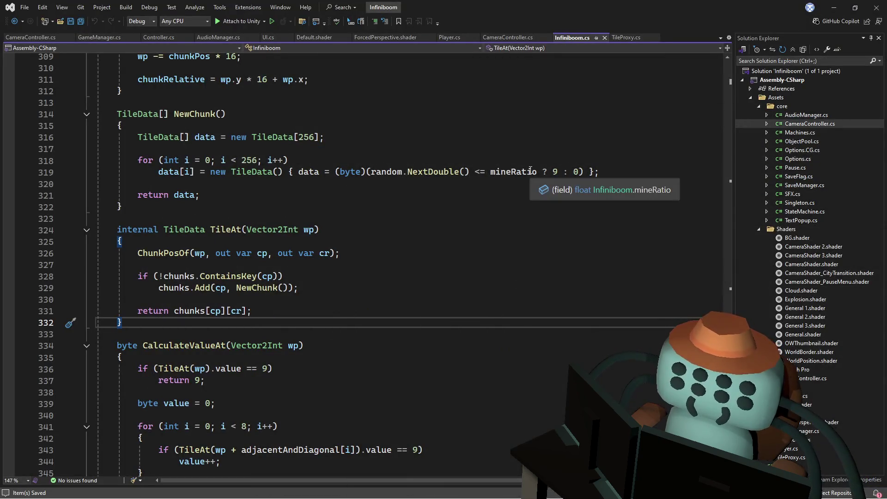
Review NewChunk and TileAt, undoing a trial indent so no edits remain, then return to Unity
{"action": "left_click", "coordinate": [543, 147]}
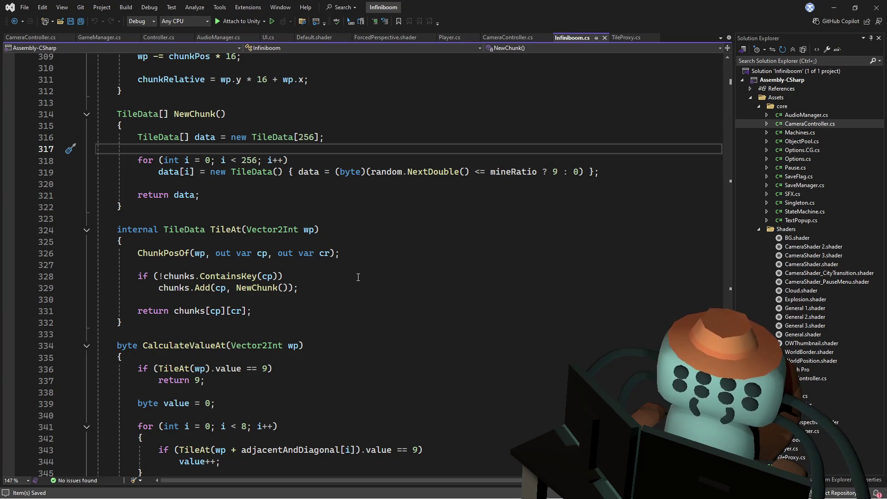
{"action": "key", "text": "Tab"}
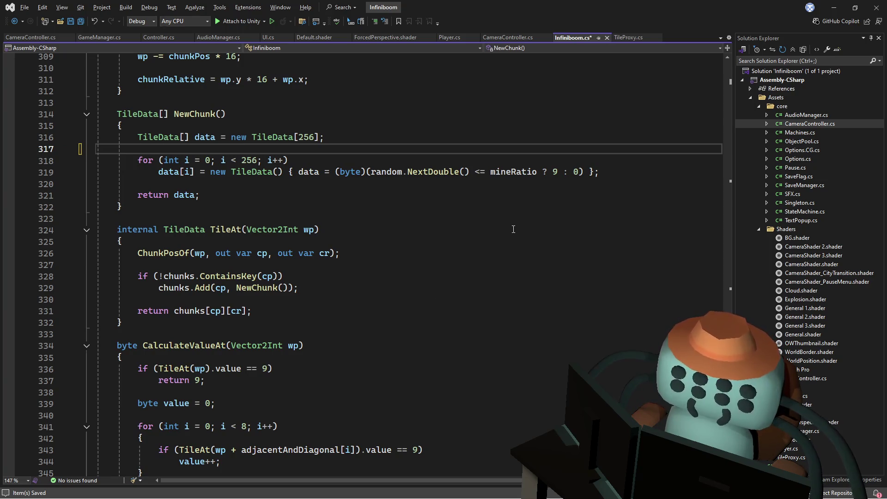
{"action": "key", "text": "ctrl+z"}
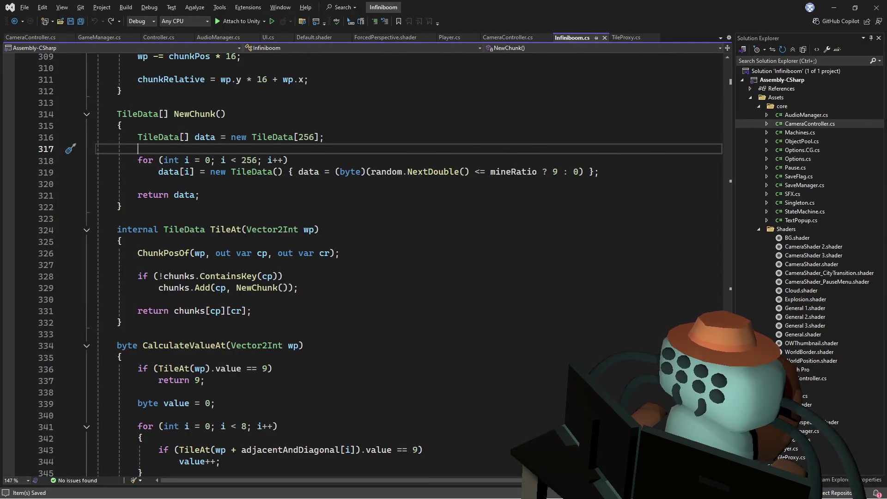
{"action": "left_click", "coordinate": [329, 216]}
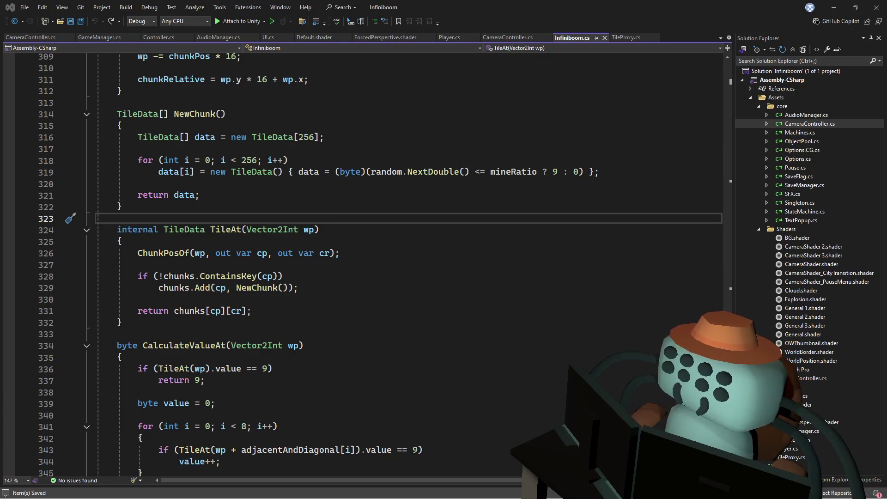
{"action": "left_click", "coordinate": [294, 270]}
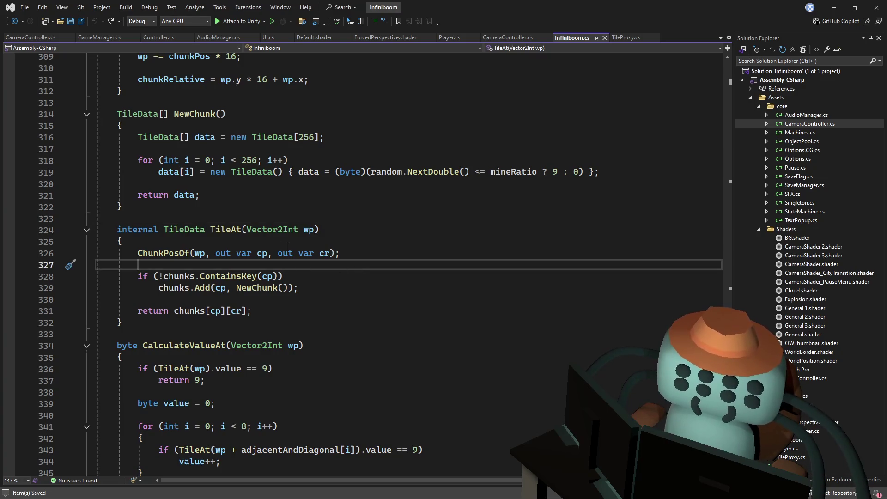
{"action": "left_click", "coordinate": [415, 162]}
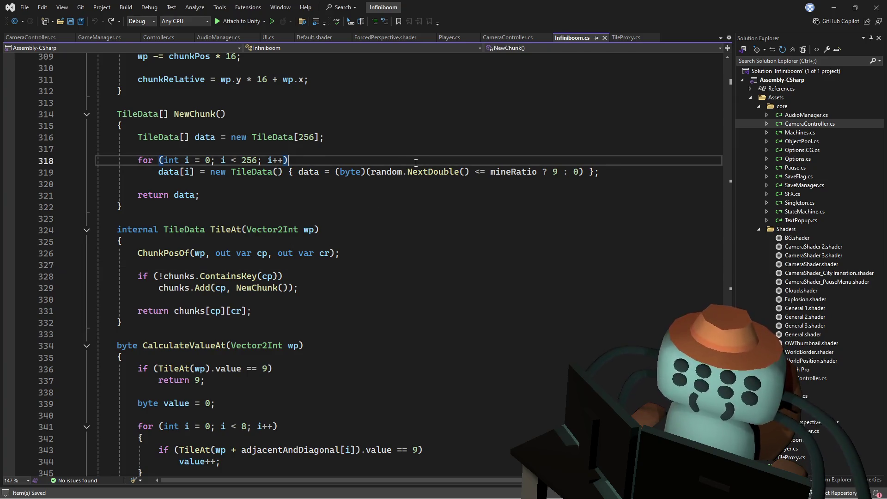
{"action": "left_click", "coordinate": [448, 140]}
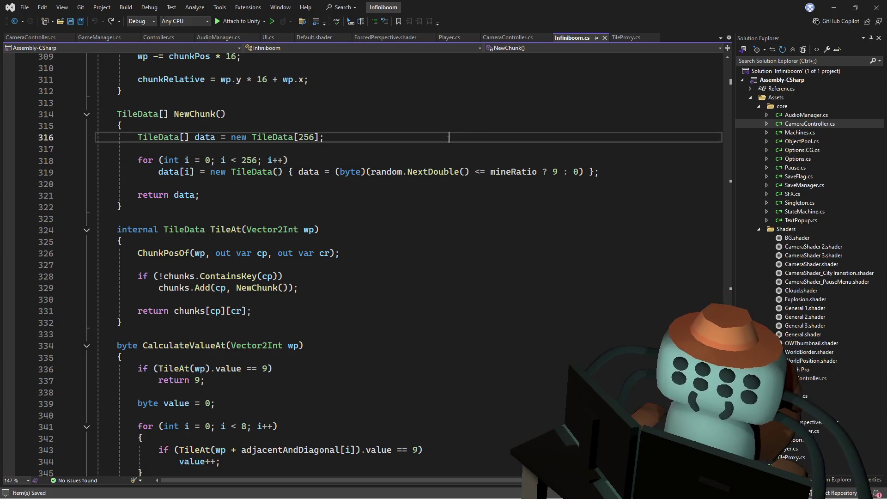
{"action": "key", "text": "alt+Tab"}
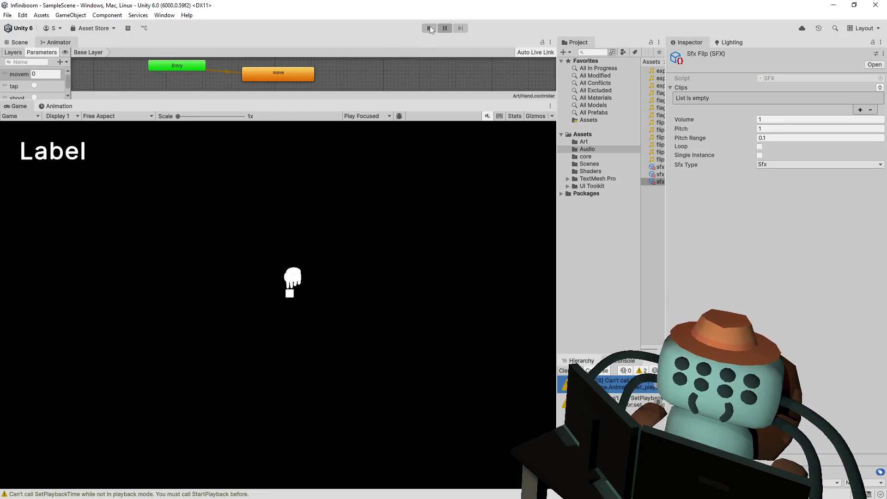
Start the game, move the player, and flip and flag tiles beside the character
{"action": "left_click", "coordinate": [428, 29]}
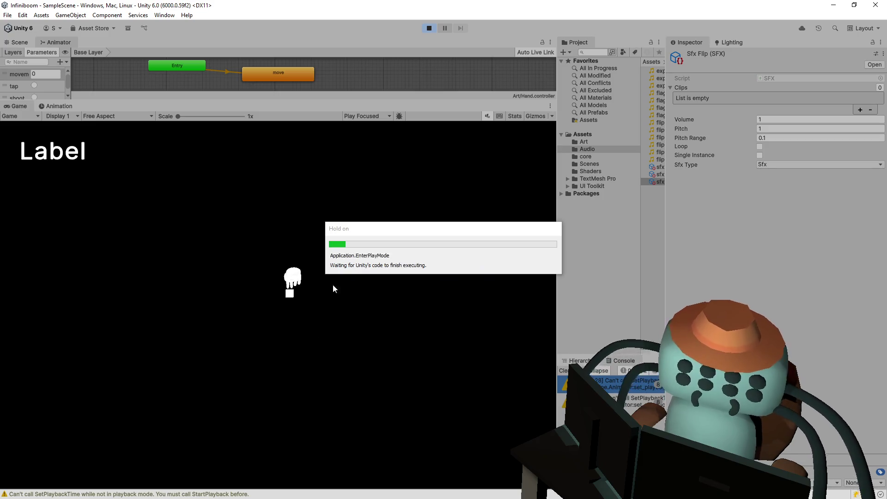
{"action": "mouse_move", "coordinate": [287, 296]}
{"action": "left_mouse_down"}
{"action": "mouse_move", "coordinate": [340, 317]}
{"action": "mouse_move", "coordinate": [346, 306]}
{"action": "mouse_move", "coordinate": [307, 295]}
{"action": "mouse_move", "coordinate": [350, 266]}
{"action": "mouse_move", "coordinate": [276, 273]}
{"action": "mouse_move", "coordinate": [367, 323]}
{"action": "mouse_move", "coordinate": [317, 295]}
{"action": "mouse_move", "coordinate": [356, 323]}
{"action": "mouse_move", "coordinate": [321, 262]}
{"action": "mouse_move", "coordinate": [323, 254]}
{"action": "mouse_move", "coordinate": [339, 259]}
{"action": "mouse_move", "coordinate": [335, 247]}
{"action": "mouse_move", "coordinate": [359, 270]}
{"action": "mouse_move", "coordinate": [362, 252]}
{"action": "mouse_move", "coordinate": [359, 272]}
{"action": "mouse_move", "coordinate": [362, 251]}
{"action": "left_mouse_up"}
{"action": "left_click", "coordinate": [362, 252]}
{"action": "right_click", "coordinate": [306, 275]}
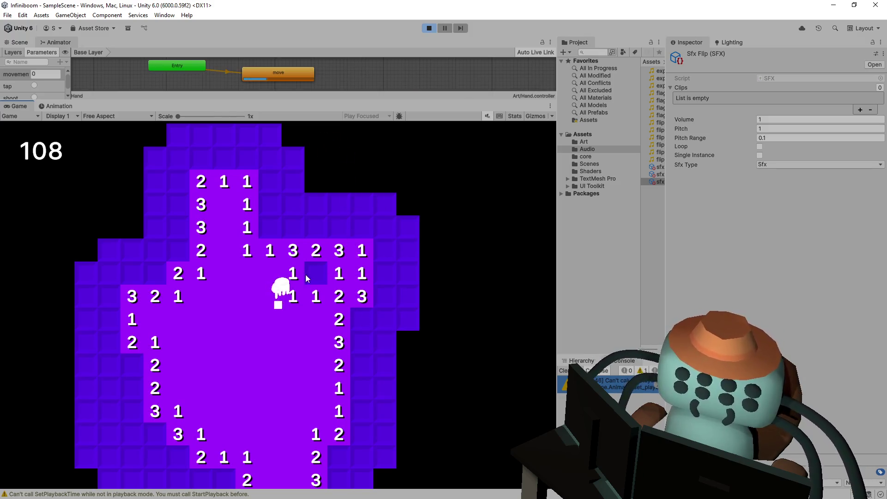
{"action": "right_click", "coordinate": [268, 248]}
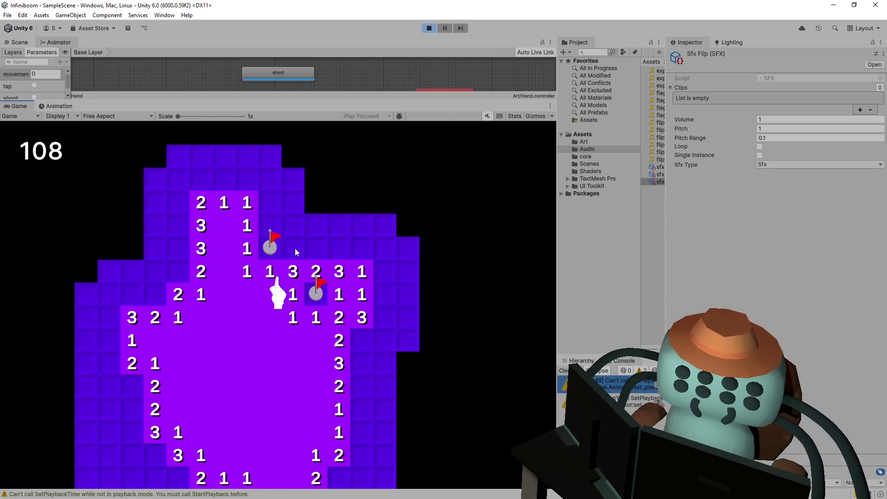
{"action": "left_click", "coordinate": [269, 225]}
{"action": "left_click", "coordinate": [291, 247]}
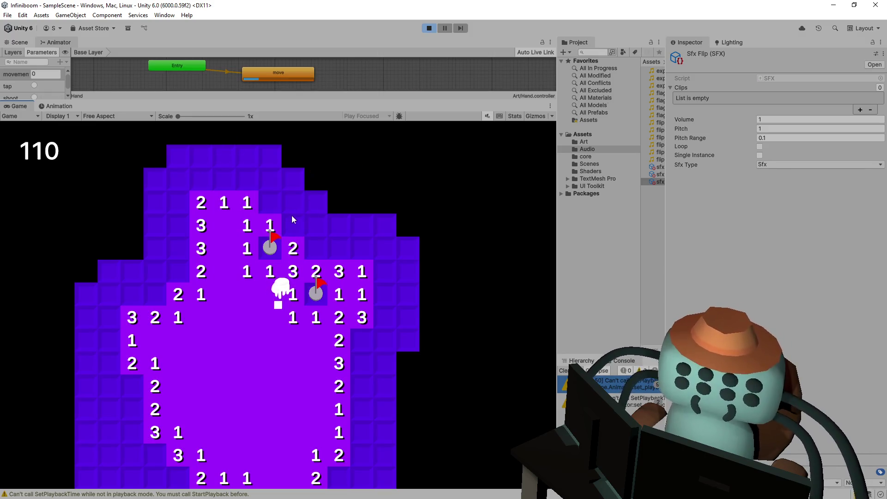
{"action": "left_click", "coordinate": [287, 222]}
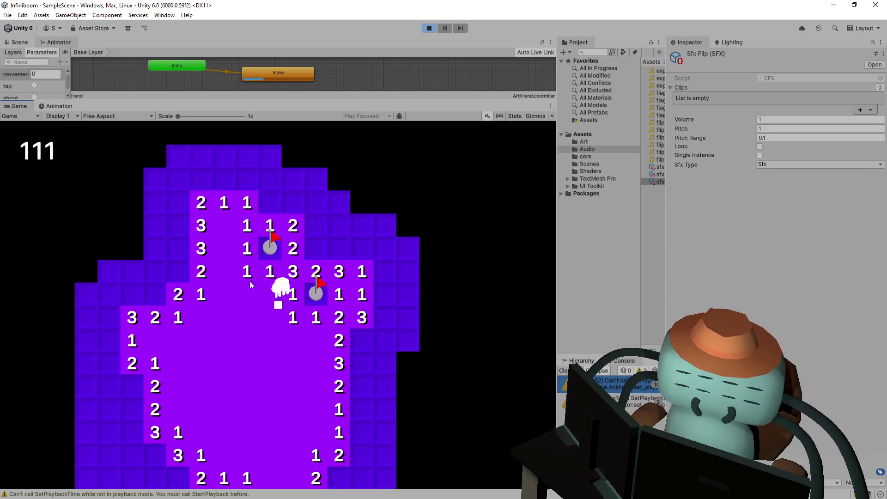
Walk left, flag the left column, flip top-row tiles to reach score 113, then exit Play mode
{"action": "key", "text": "a"}
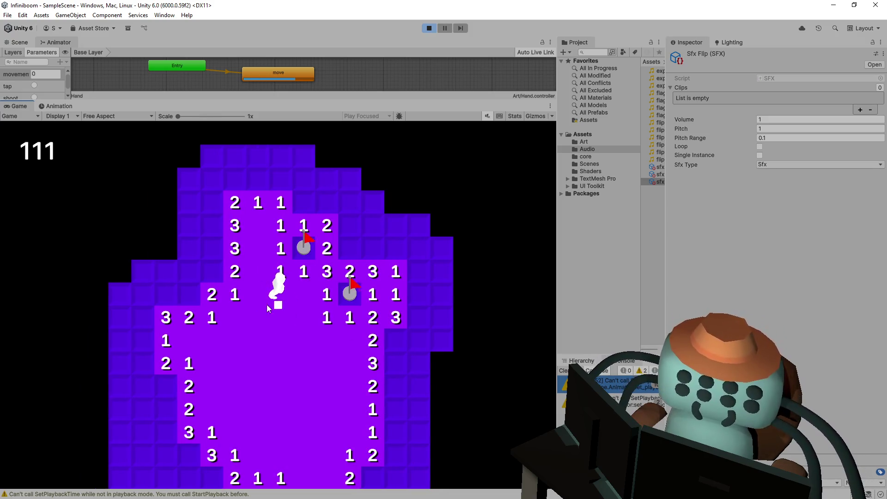
{"action": "right_click", "coordinate": [214, 268]}
{"action": "right_click", "coordinate": [213, 246]}
{"action": "right_click", "coordinate": [212, 225]}
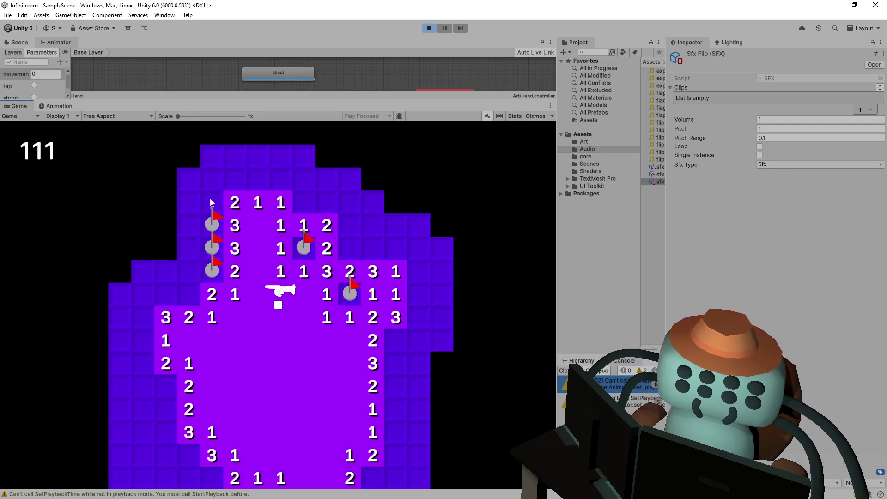
{"action": "right_click", "coordinate": [211, 198]}
{"action": "left_click", "coordinate": [212, 176]}
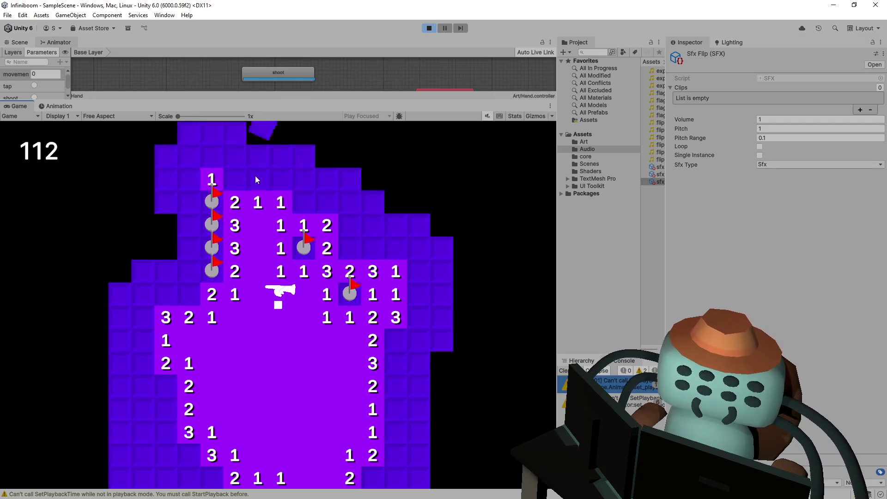
{"action": "left_click", "coordinate": [255, 176]}
{"action": "right_click", "coordinate": [282, 180]}
{"action": "key", "text": "s"}
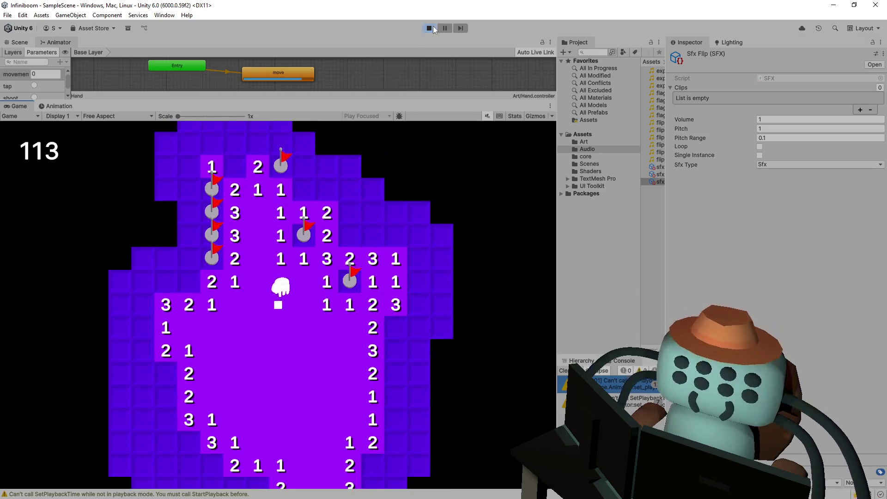
{"action": "key", "text": "ctrl+p"}
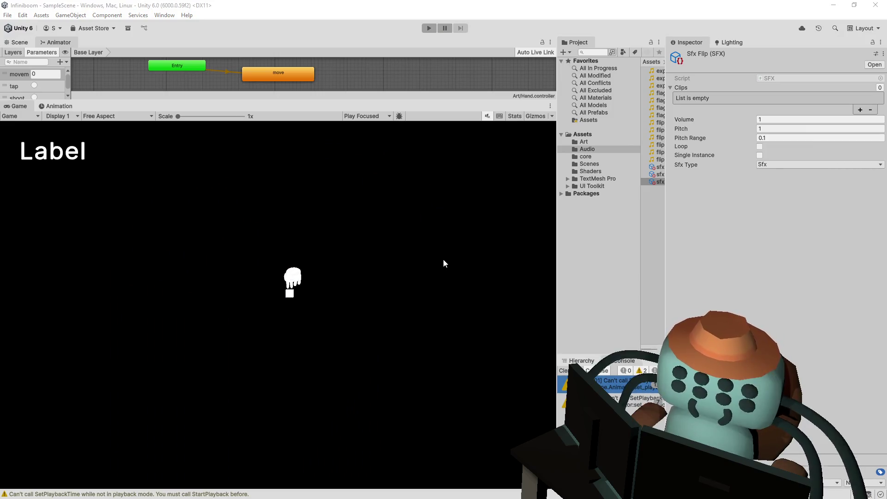
Switch to Visual Studio and bring up the Player.cs script
{"action": "key", "text": "alt+Tab"}
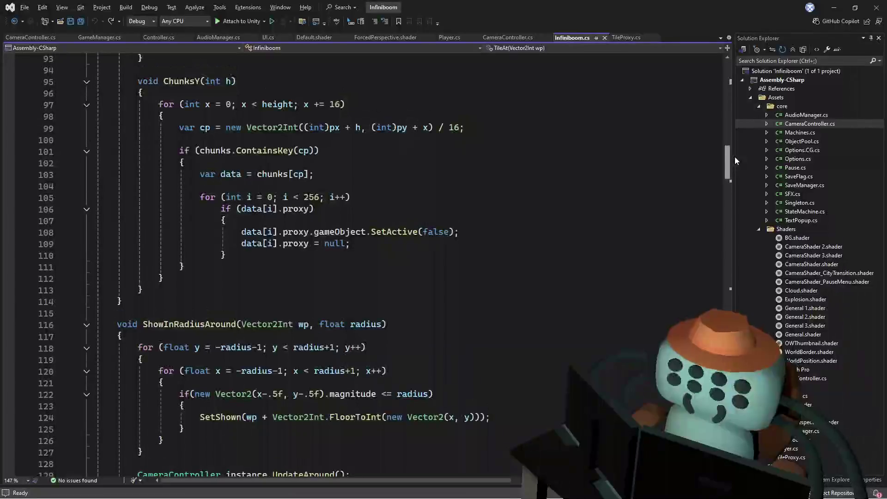
{"action": "mouse_move", "coordinate": [728, 158]}
{"action": "left_mouse_down"}
{"action": "mouse_move", "coordinate": [749, 113]}
{"action": "mouse_move", "coordinate": [713, 287]}
{"action": "mouse_move", "coordinate": [723, 221]}
{"action": "left_mouse_up"}
{"action": "key", "text": "ctrl+Home"}
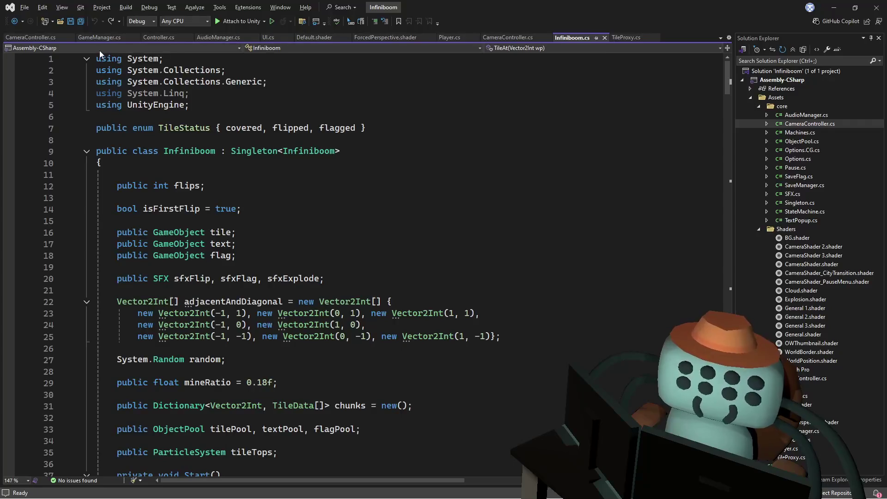
{"action": "left_click", "coordinate": [449, 38]}
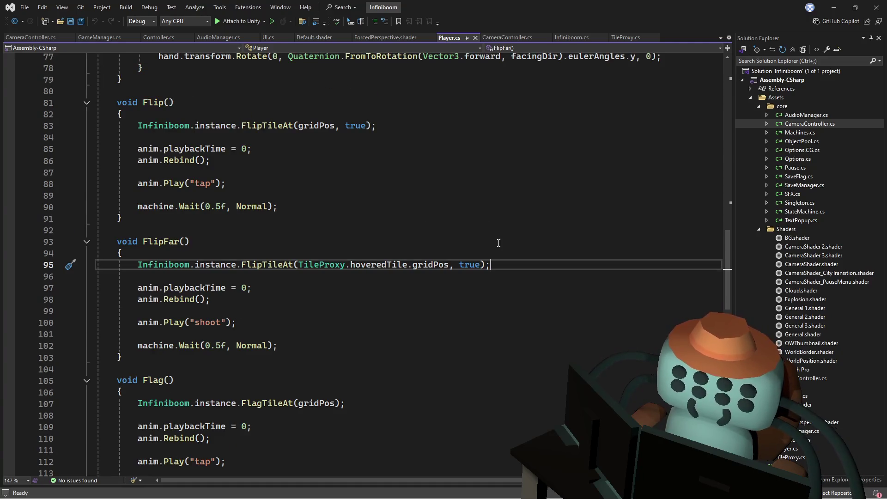
Locate the main Update, then Normal's inner Update holding the flip, flipfar, flag and flagfar checks
{"action": "scroll", "coordinate": [498, 242], "scroll_direction": "down", "scroll_amount": 4}
{"action": "scroll", "coordinate": [726, 276], "scroll_direction": "down", "scroll_amount": 4}
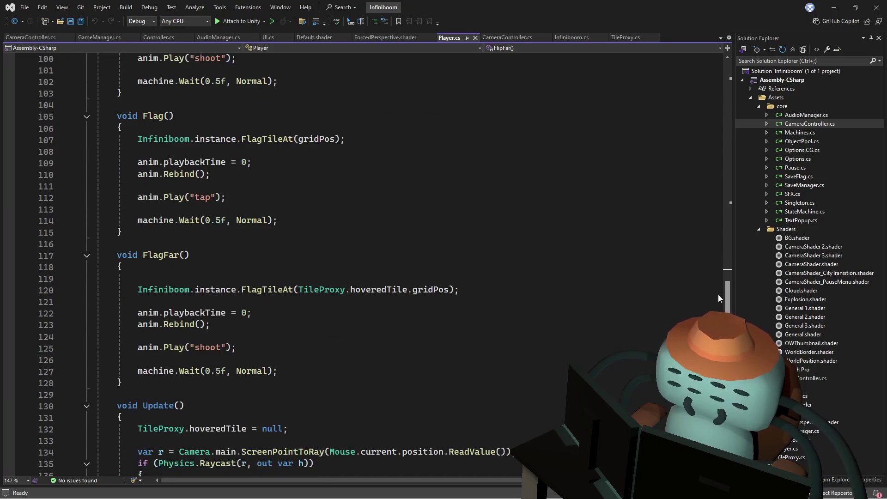
{"action": "scroll", "coordinate": [535, 251], "scroll_direction": "down", "scroll_amount": 3}
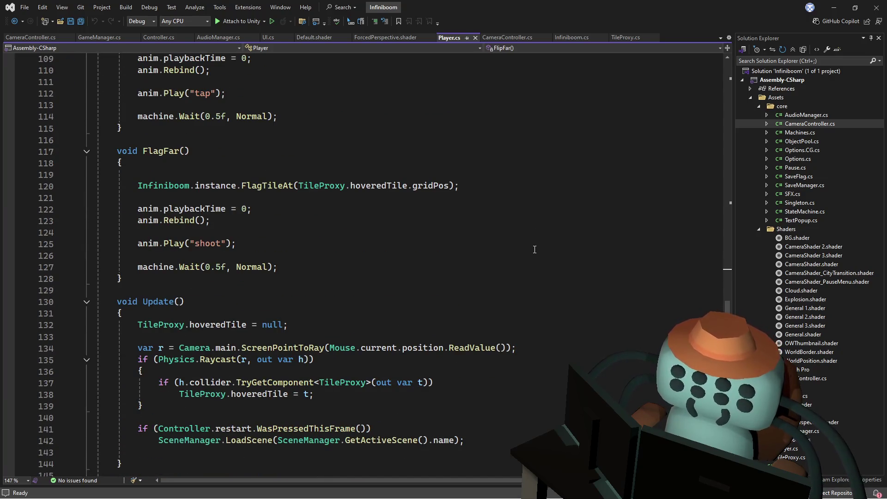
{"action": "scroll", "coordinate": [518, 268], "scroll_direction": "down", "scroll_amount": 3}
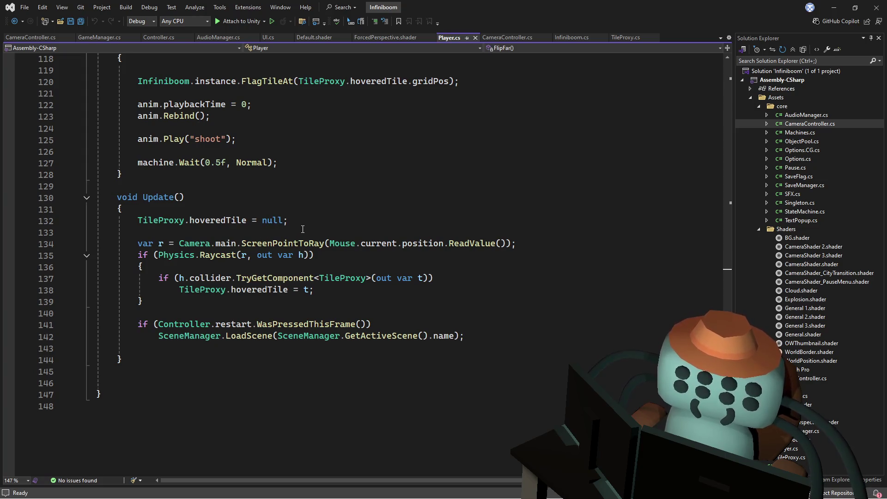
{"action": "left_click", "coordinate": [247, 221]}
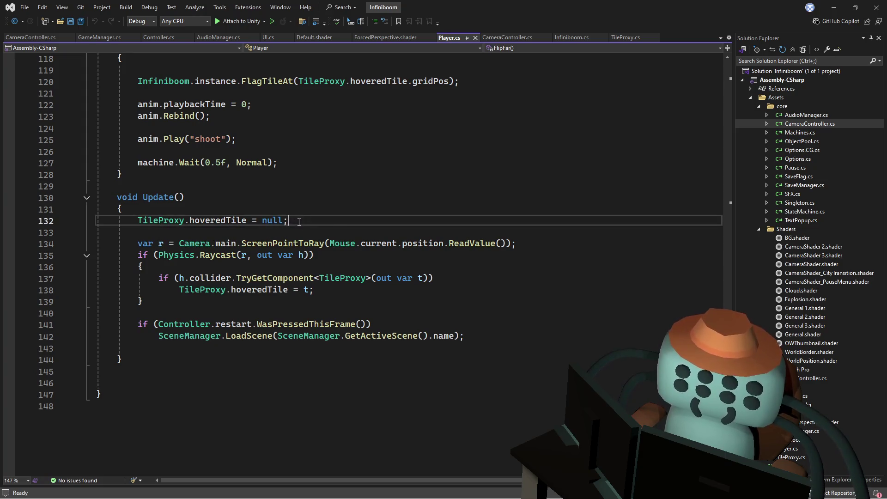
{"action": "scroll", "coordinate": [248, 221], "scroll_direction": "up", "scroll_amount": 3}
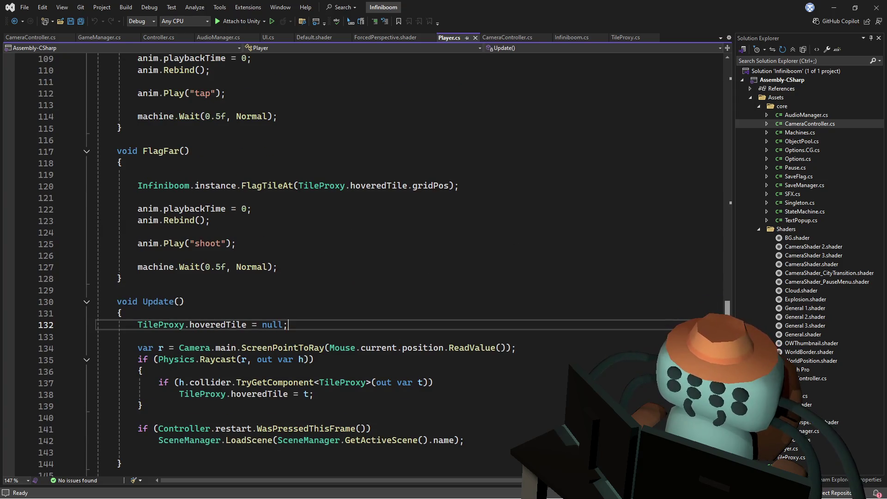
{"action": "scroll", "coordinate": [369, 266], "scroll_direction": "up", "scroll_amount": 2}
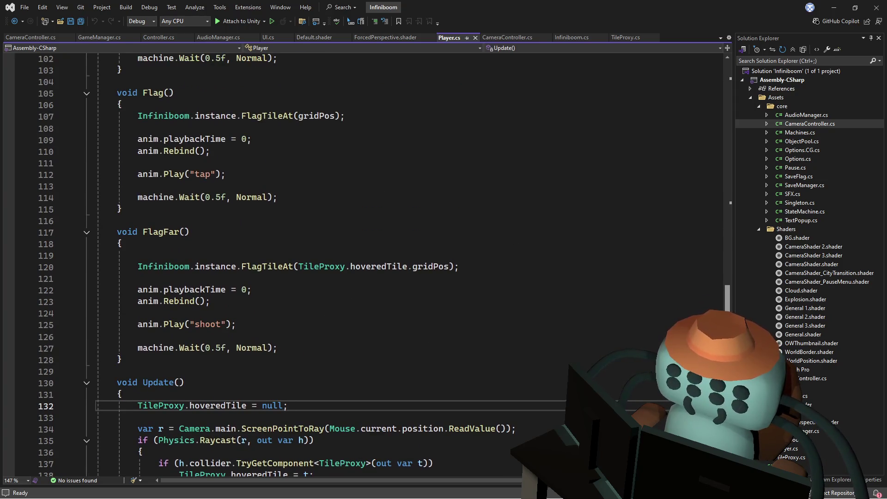
{"action": "scroll", "coordinate": [735, 310], "scroll_direction": "up", "scroll_amount": 2}
{"action": "scroll", "coordinate": [739, 304], "scroll_direction": "up", "scroll_amount": 3}
{"action": "mouse_move", "coordinate": [747, 283]}
{"action": "left_mouse_down"}
{"action": "mouse_move", "coordinate": [759, 258]}
{"action": "mouse_move", "coordinate": [755, 177]}
{"action": "left_mouse_up"}
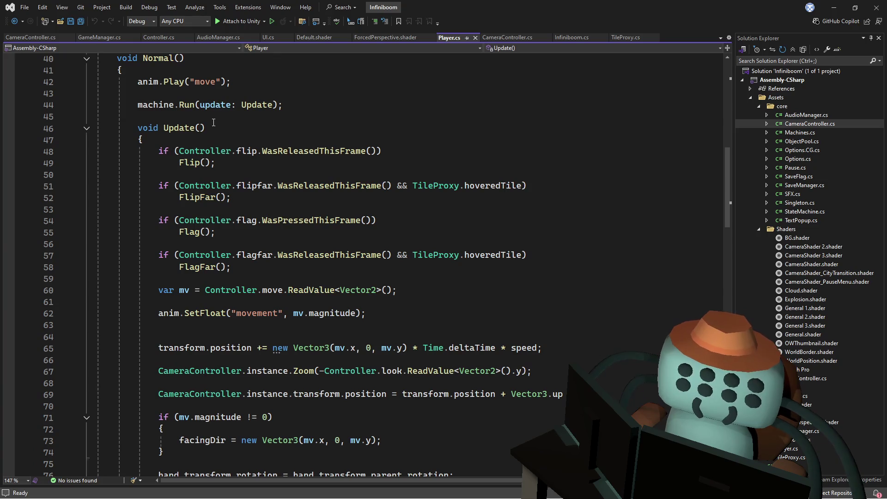
{"action": "left_click", "coordinate": [234, 131]}
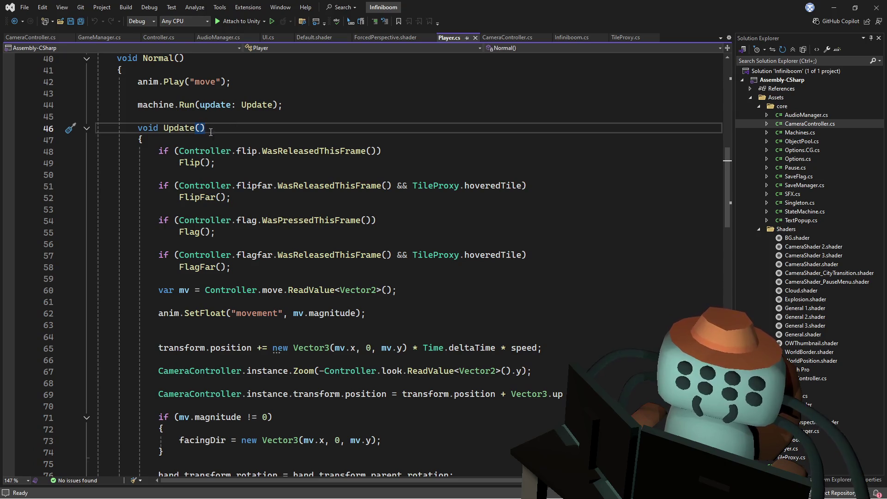
{"action": "scroll", "coordinate": [216, 138], "scroll_direction": "down", "scroll_amount": 1}
Remove the flip and flag input checks from Normal's Update and delete the leftover blank lines
{"action": "left_click", "coordinate": [158, 116]}
{"action": "left_click", "coordinate": [217, 152], "text": "shift"}
{"action": "left_click", "coordinate": [309, 232], "text": "shift"}
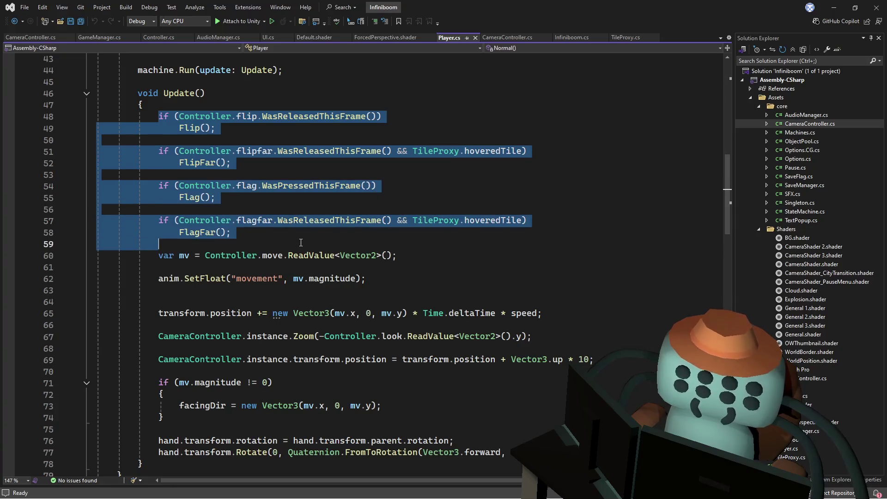
{"action": "key", "text": "Delete"}
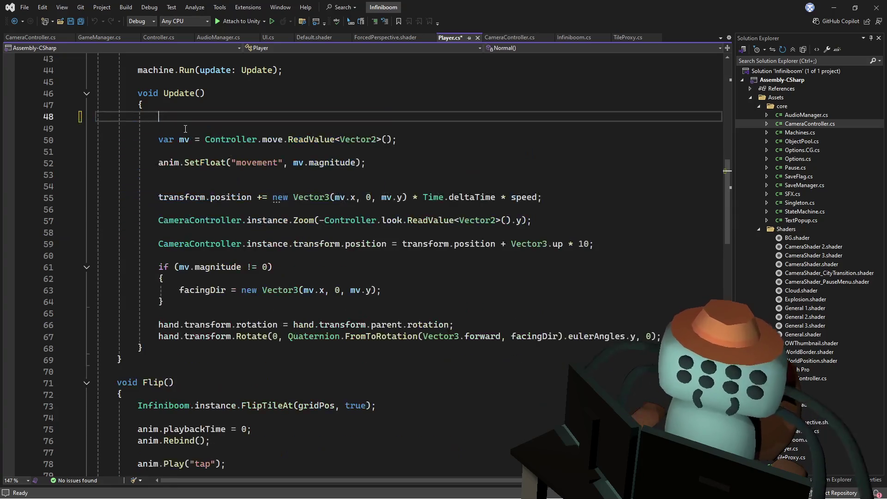
{"action": "scroll", "coordinate": [182, 162], "scroll_direction": "up", "scroll_amount": 3}
{"action": "left_click_drag", "start_coordinate": [181, 228], "coordinate": [144, 209]}
{"action": "key", "text": "BackSpace"}
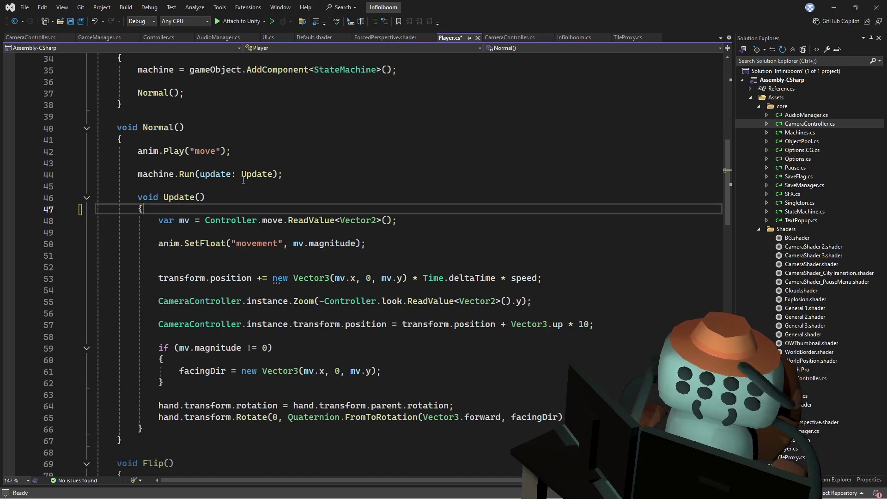
{"action": "scroll", "coordinate": [241, 200], "scroll_direction": "up", "scroll_amount": 5}
{"action": "scroll", "coordinate": [191, 248], "scroll_direction": "down", "scroll_amount": 20}
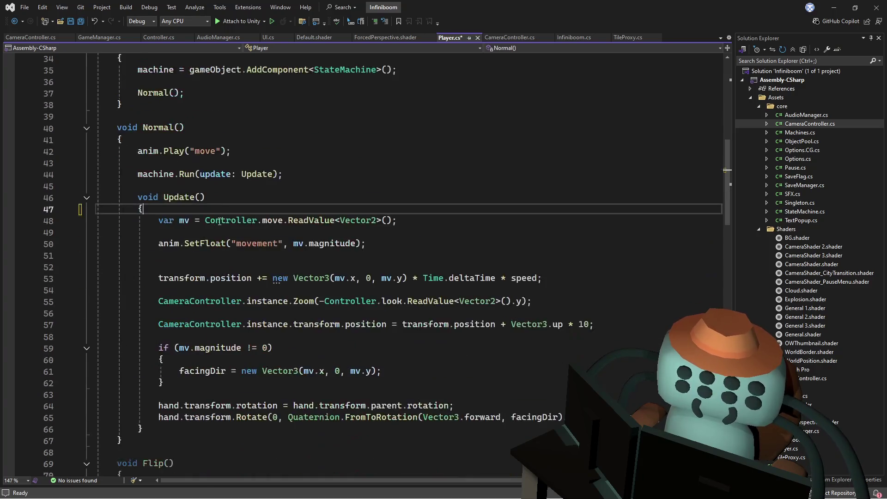
{"action": "scroll", "coordinate": [219, 226], "scroll_direction": "down", "scroll_amount": 4}
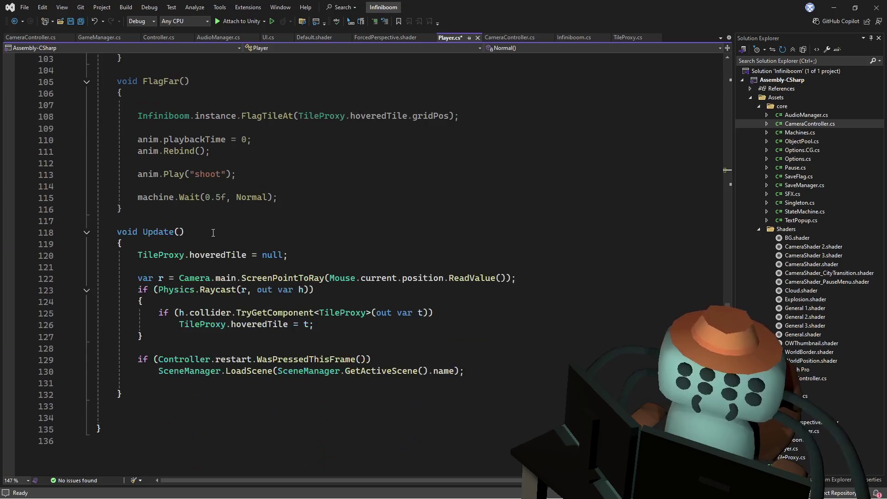
Paste the input checks after the restart check in the main Update, save Player.cs, and return to Unity
{"action": "left_click", "coordinate": [177, 380]}
{"action": "type", "text": "if (Controller.flip.WasReleasedThisFrame())             Flip();          if (Controller.flipfar.WasReleasedThisFrame() && TileProxy.hoveredTile)             FlipFar();          if (Controller.flag.WasPressedThisFrame())             Flag();          if (Controller.flagfar.WasReleasedThisFrame() && TileProxy.hoveredTile)             FlagFar();"}
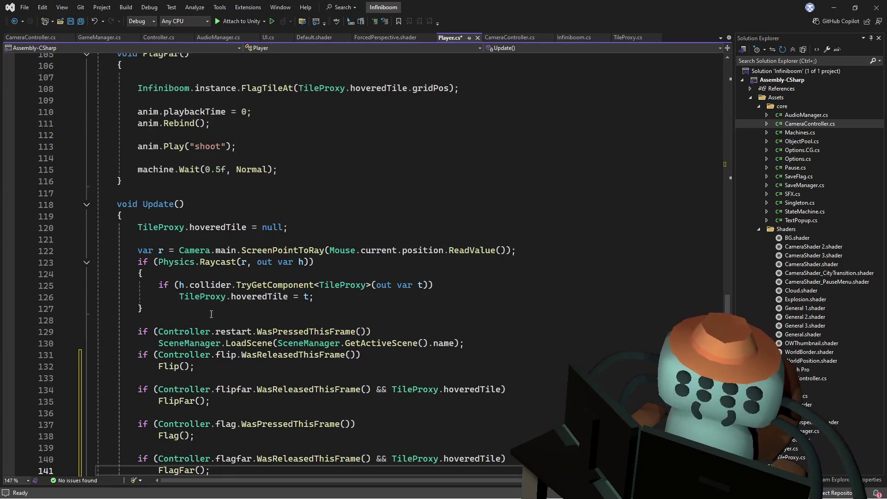
{"action": "left_click", "coordinate": [467, 346]}
{"action": "key", "text": "Return"}
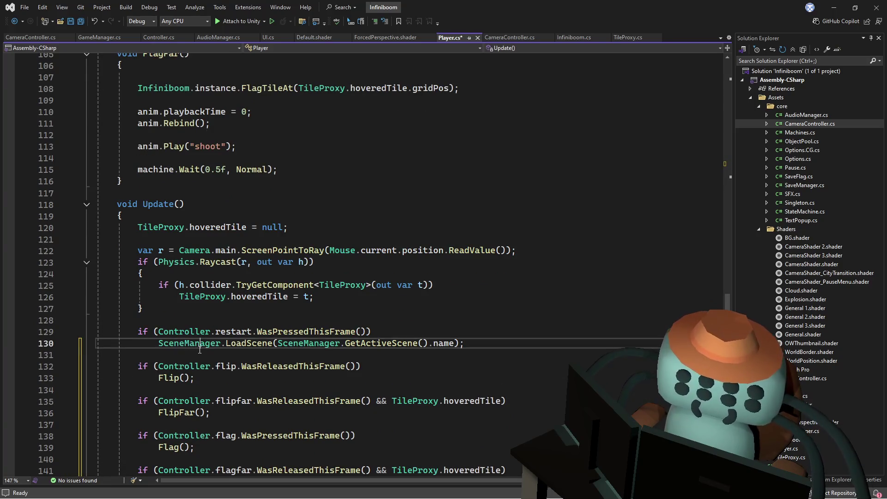
{"action": "scroll", "coordinate": [360, 306], "scroll_direction": "down", "scroll_amount": 2}
{"action": "mouse_move", "coordinate": [157, 296]}
{"action": "left_mouse_down"}
{"action": "mouse_move", "coordinate": [203, 377]}
{"action": "mouse_move", "coordinate": [349, 403]}
{"action": "left_mouse_up"}
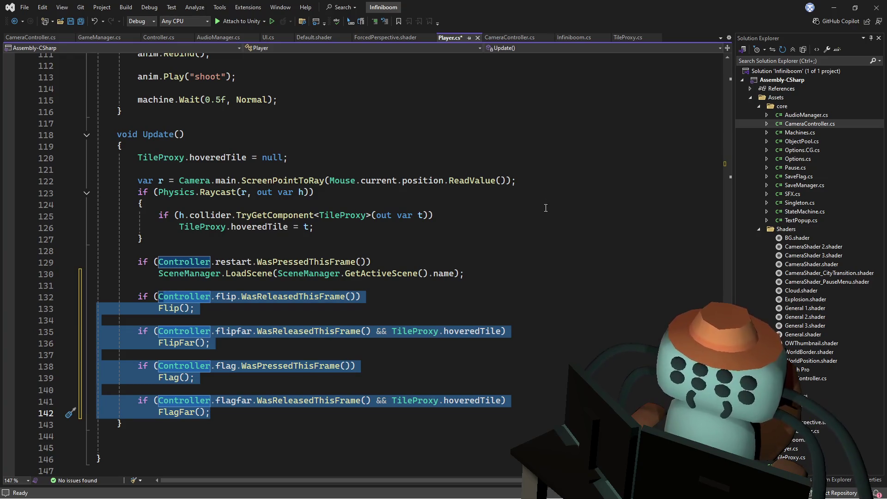
{"action": "scroll", "coordinate": [411, 244], "scroll_direction": "up", "scroll_amount": 15}
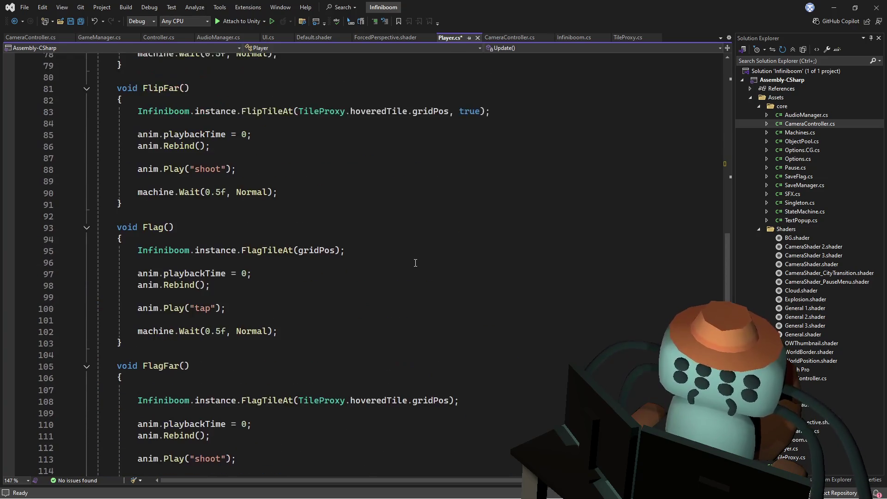
{"action": "scroll", "coordinate": [393, 313], "scroll_direction": "up", "scroll_amount": 3}
{"action": "left_click", "coordinate": [318, 287]}
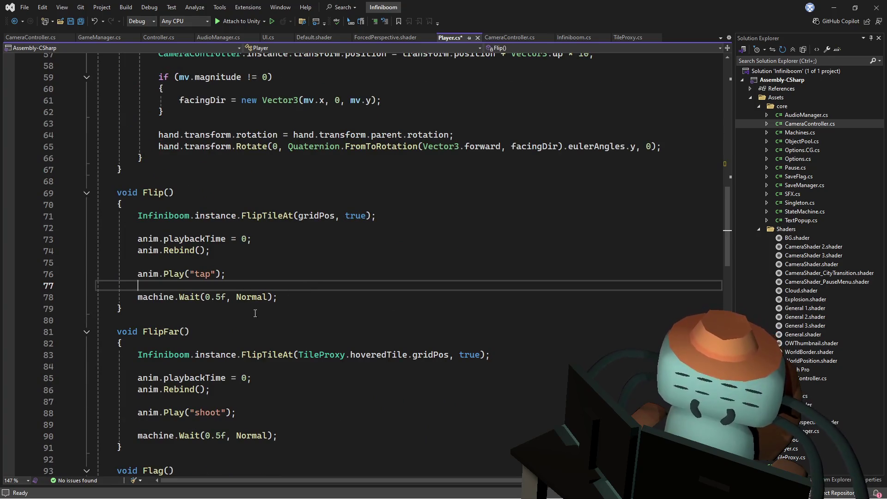
{"action": "scroll", "coordinate": [323, 296], "scroll_direction": "up", "scroll_amount": 3}
{"action": "key", "text": "ctrl+s"}
{"action": "key", "text": "alt+Tab"}
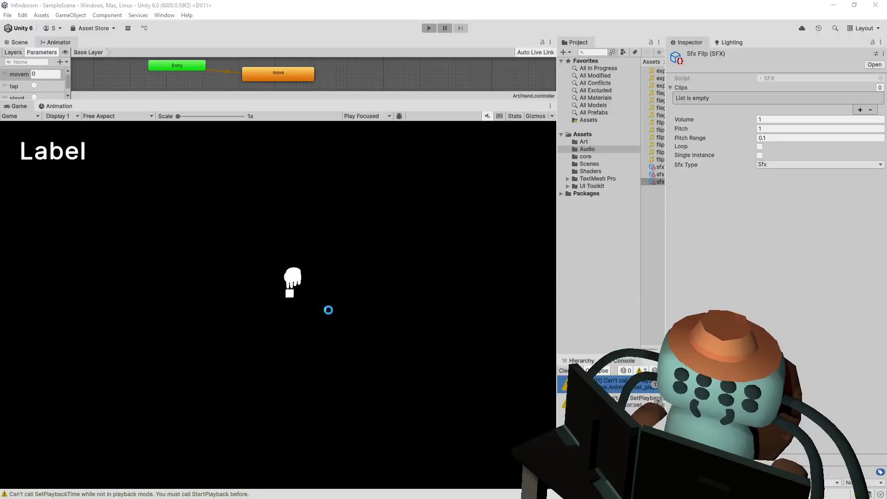
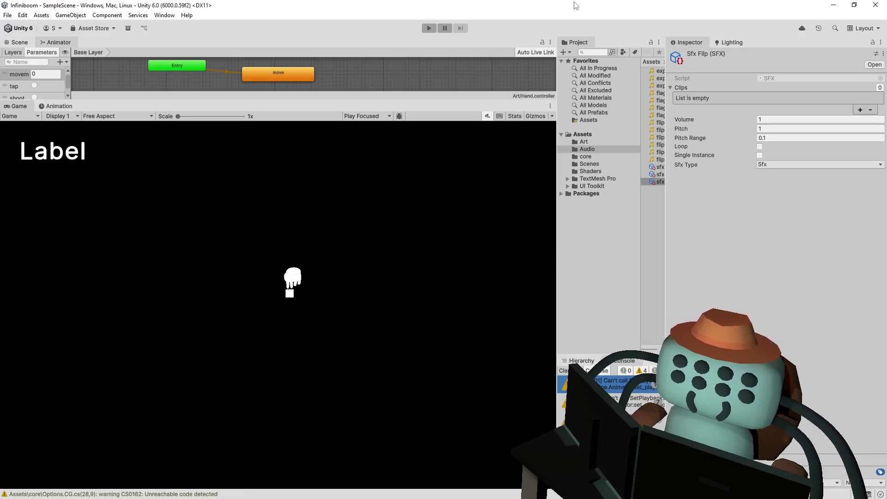
Playtest the minesweeper, revealing and flagging tiles across the top and left of the board
{"action": "left_click", "coordinate": [427, 27]}
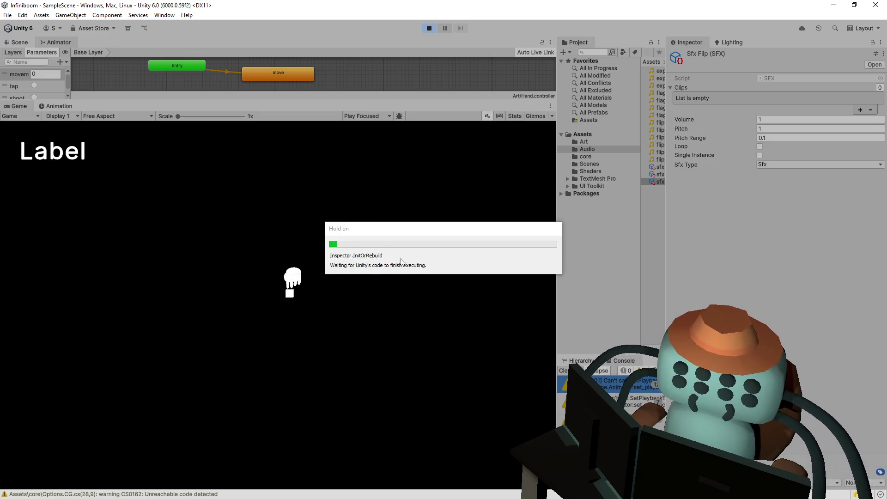
{"action": "left_click", "coordinate": [285, 290]}
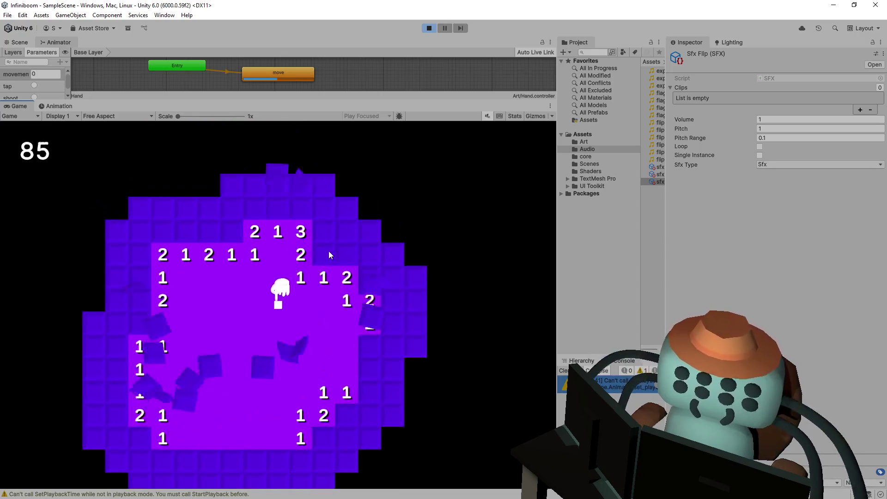
{"action": "right_click", "coordinate": [329, 250]}
{"action": "right_click", "coordinate": [330, 236]}
{"action": "right_click", "coordinate": [369, 264]}
{"action": "left_click", "coordinate": [369, 259]}
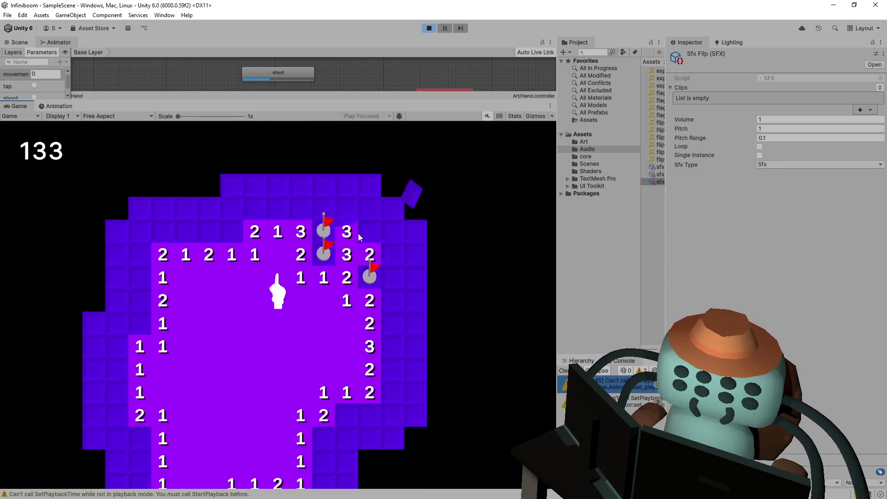
{"action": "right_click", "coordinate": [301, 248]}
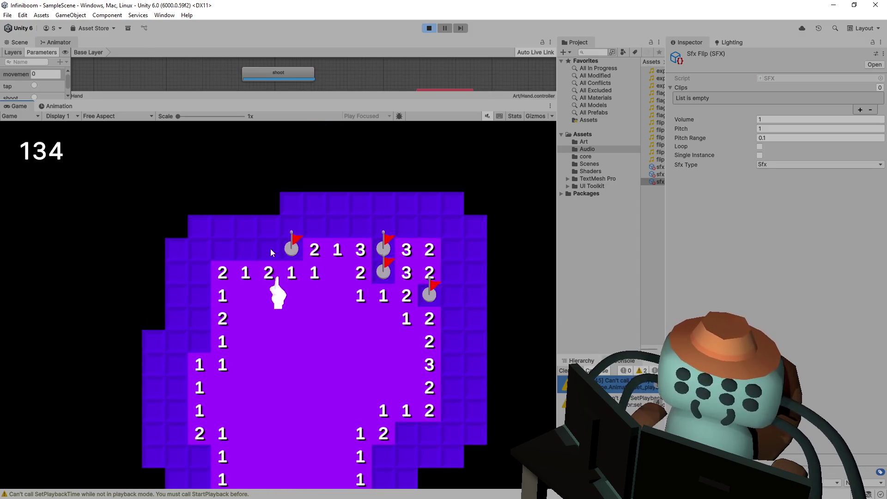
{"action": "left_click", "coordinate": [270, 249]}
{"action": "right_click", "coordinate": [219, 250]}
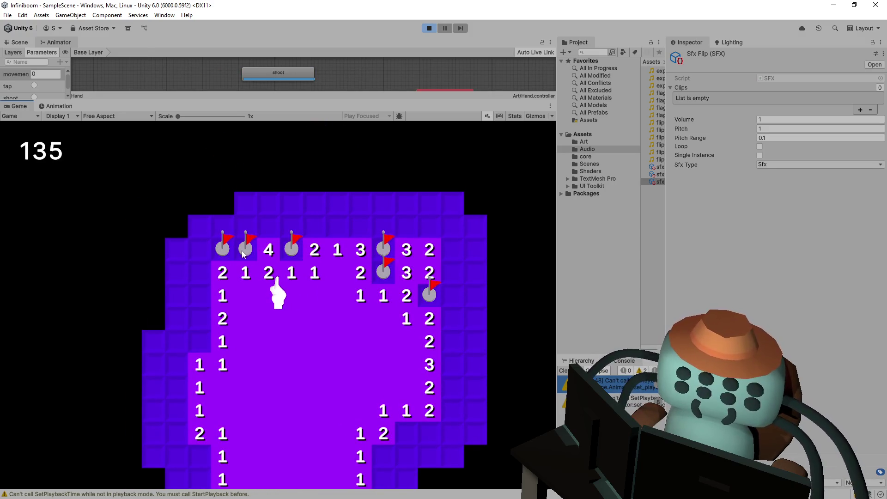
{"action": "left_click", "coordinate": [226, 250]}
{"action": "right_click", "coordinate": [203, 339]}
{"action": "left_click", "coordinate": [199, 318]}
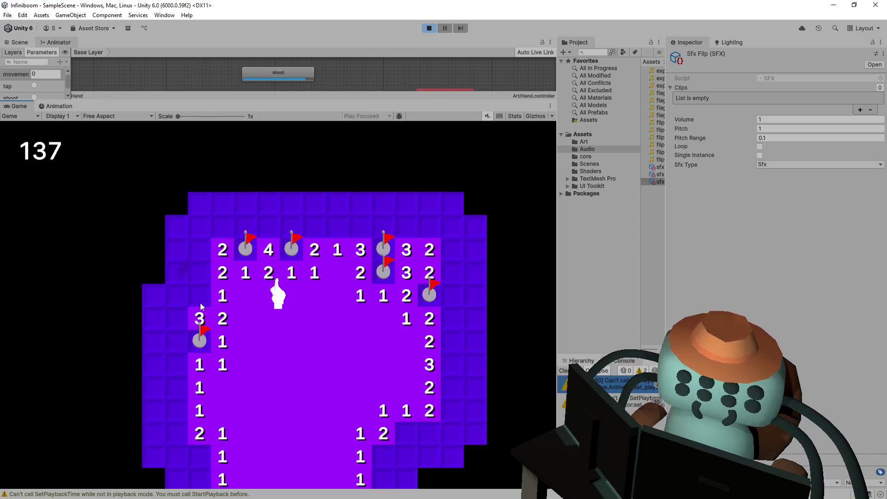
{"action": "right_click", "coordinate": [199, 295]}
{"action": "left_click", "coordinate": [199, 273]}
{"action": "left_click", "coordinate": [202, 254]}
{"action": "left_click", "coordinate": [182, 258]}
{"action": "right_click", "coordinate": [153, 317]}
{"action": "right_click", "coordinate": [174, 314]}
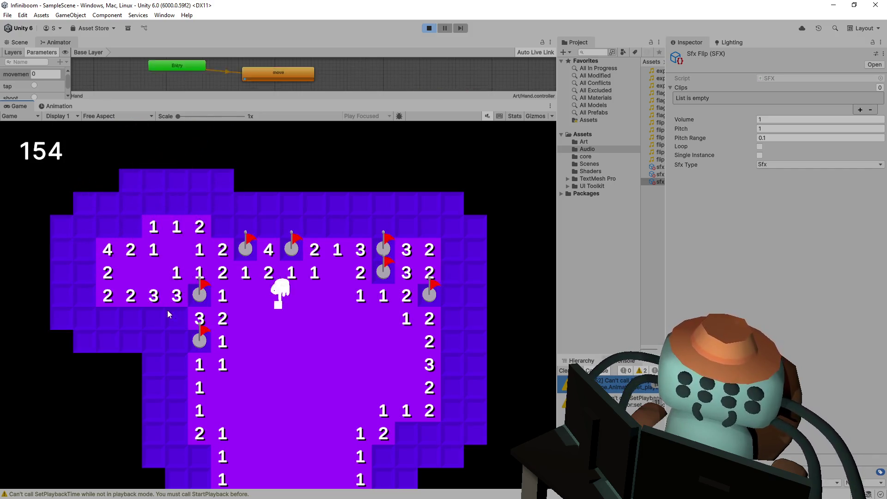
{"action": "left_click", "coordinate": [108, 318]}
{"action": "right_click", "coordinate": [130, 318]}
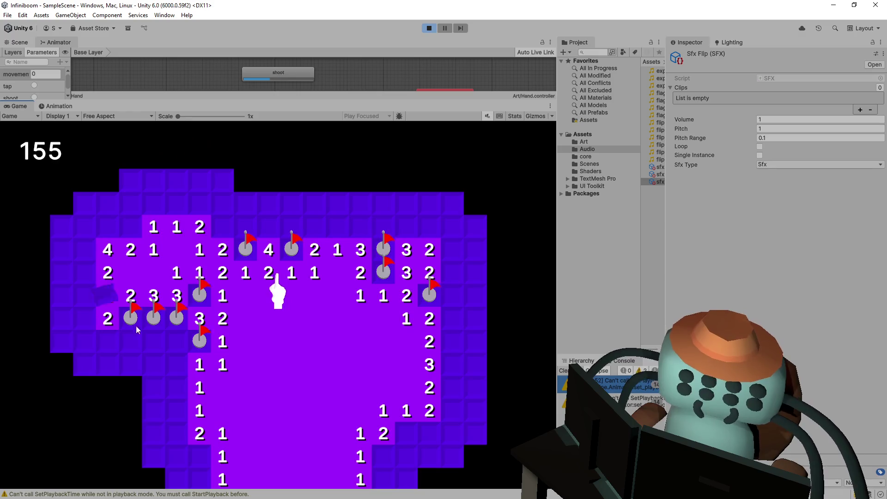
{"action": "right_click", "coordinate": [110, 225]}
{"action": "left_click", "coordinate": [129, 213]}
{"action": "right_click", "coordinate": [108, 228]}
{"action": "right_click", "coordinate": [130, 227]}
{"action": "left_click", "coordinate": [160, 205]}
{"action": "left_click", "coordinate": [181, 206]}
{"action": "right_click", "coordinate": [196, 206]}
{"action": "right_click", "coordinate": [223, 225]}
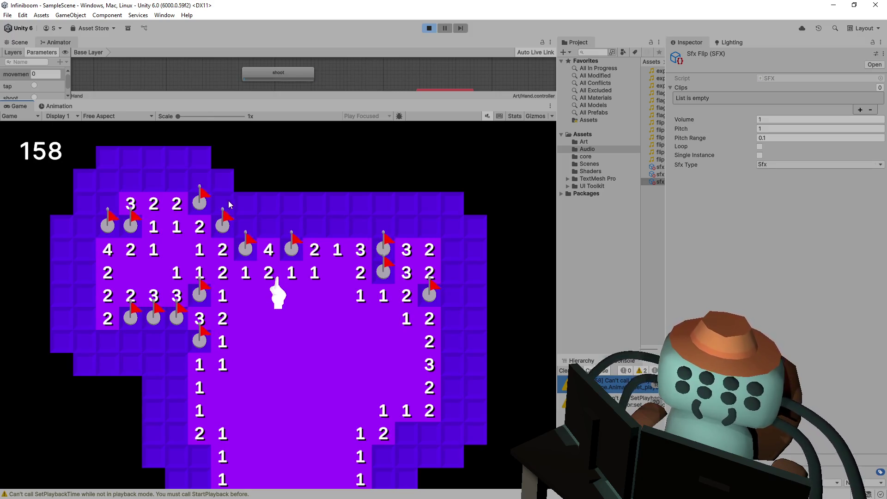
{"action": "left_click", "coordinate": [228, 197]}
{"action": "right_click", "coordinate": [247, 226]}
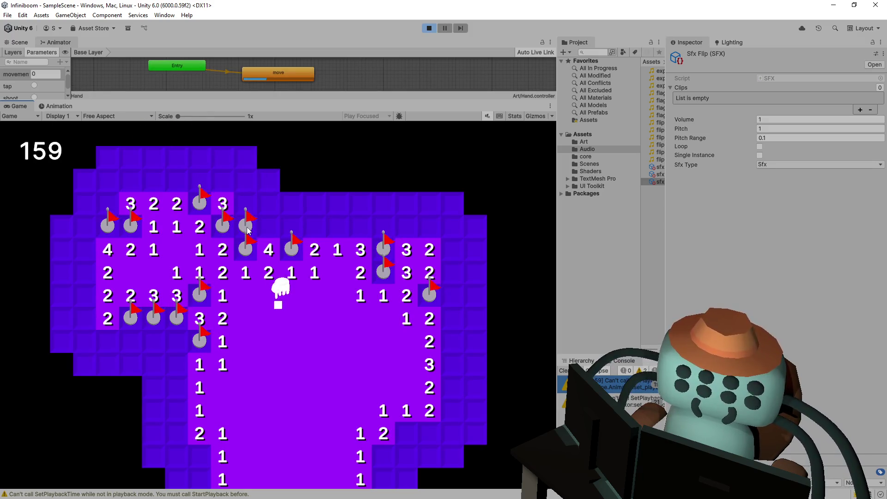
{"action": "right_click", "coordinate": [247, 230]}
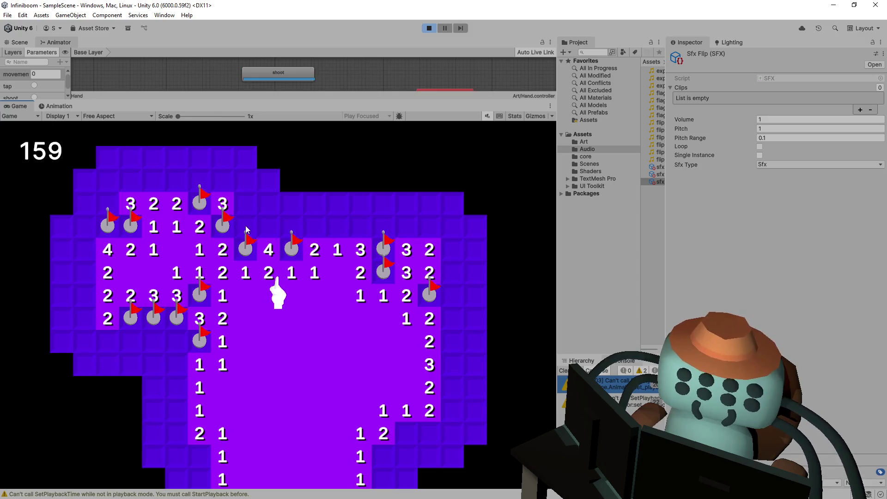
{"action": "left_click", "coordinate": [246, 230]}
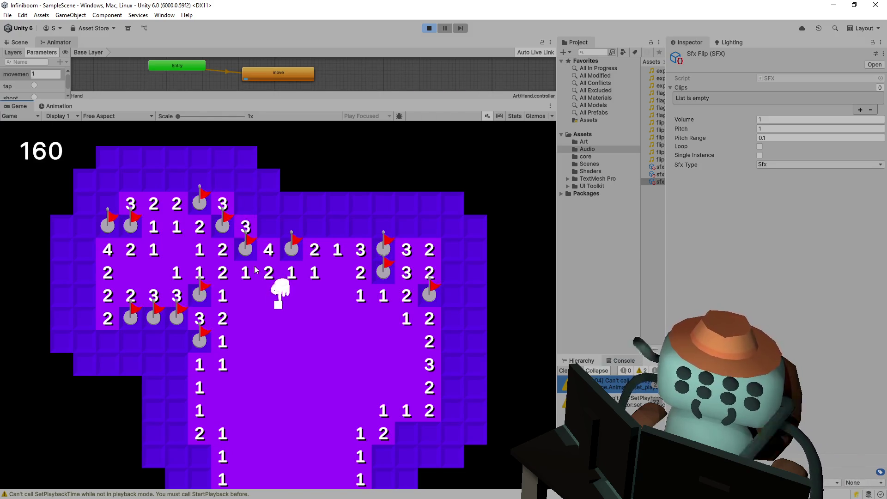
Reveal tiles down the left column and flag mines around the middle, exposing a 2 and a 5
{"action": "left_click", "coordinate": [217, 249]}
{"action": "left_click", "coordinate": [218, 271]}
{"action": "left_click", "coordinate": [218, 290]}
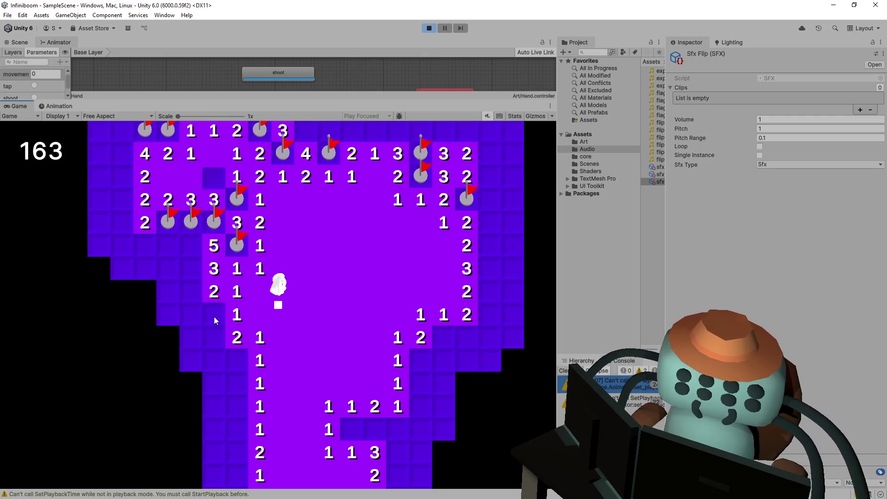
{"action": "right_click", "coordinate": [213, 317]}
{"action": "left_click", "coordinate": [216, 338]}
{"action": "left_click", "coordinate": [207, 357]}
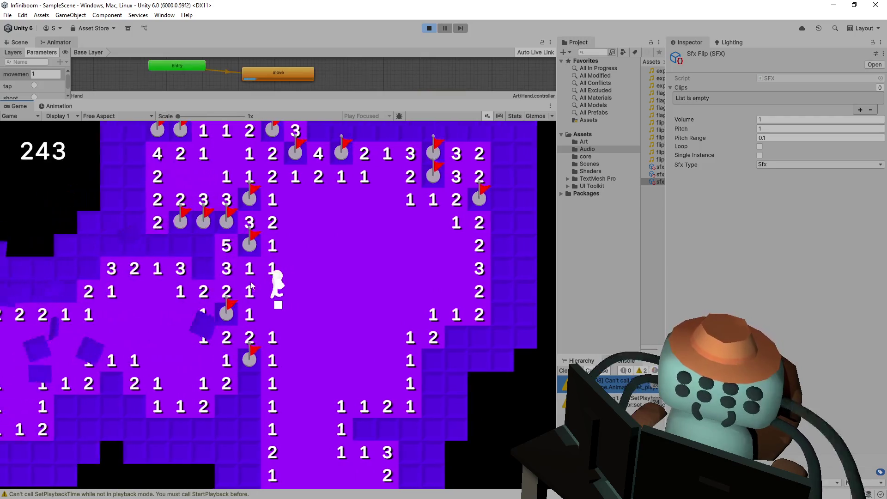
{"action": "right_click", "coordinate": [349, 267]}
{"action": "right_click", "coordinate": [344, 247]}
{"action": "left_click", "coordinate": [281, 247]}
{"action": "right_click", "coordinate": [303, 246]}
{"action": "right_click", "coordinate": [254, 245]}
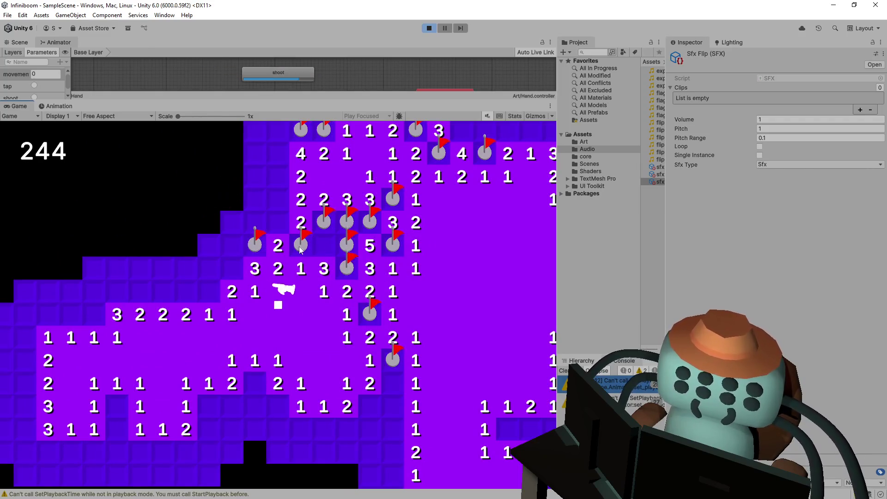
{"action": "left_click", "coordinate": [321, 249]}
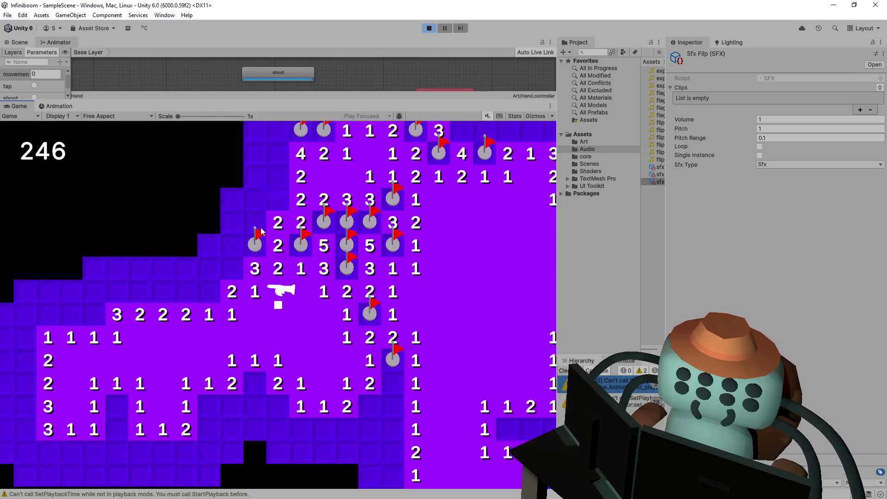
Walk the hand character with S, A and D, revealing tiles beside it, then stop the playtest
{"action": "key", "text": "s"}
{"action": "key", "text": "a"}
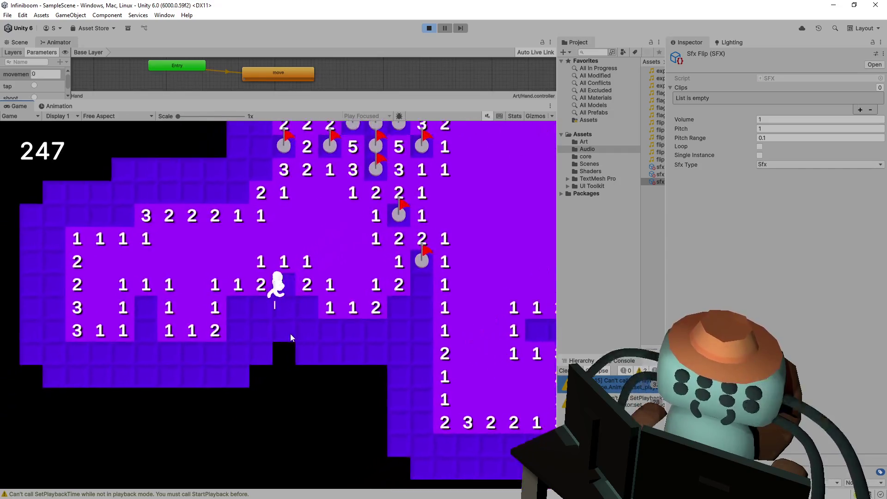
{"action": "left_click", "coordinate": [293, 332]}
{"action": "key", "text": "d"}
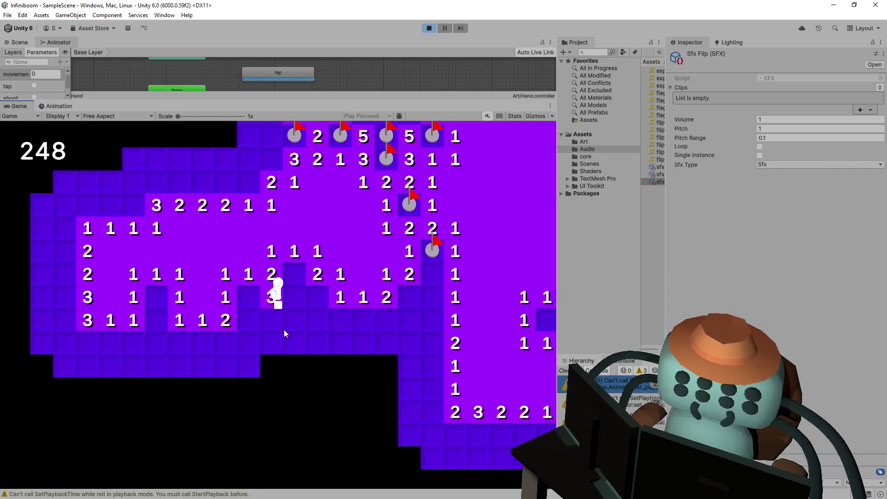
{"action": "left_click", "coordinate": [283, 329]}
{"action": "key", "text": "d"}
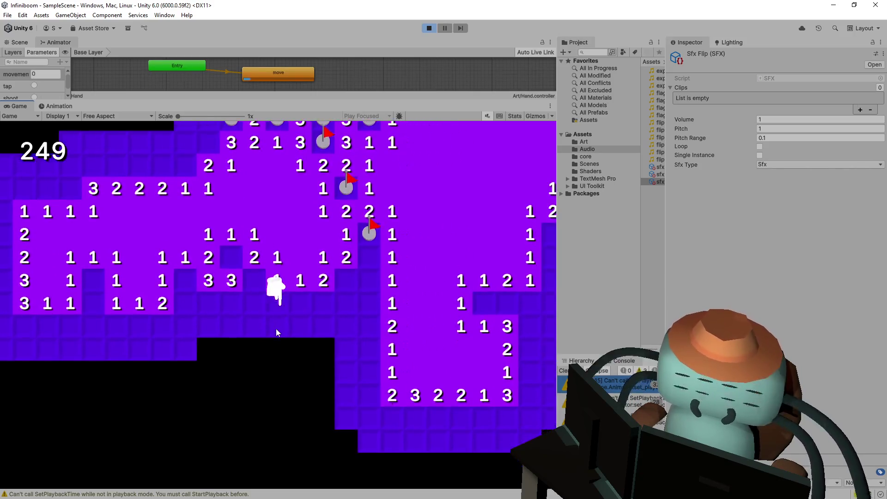
{"action": "left_click", "coordinate": [273, 328]}
{"action": "key", "text": "d"}
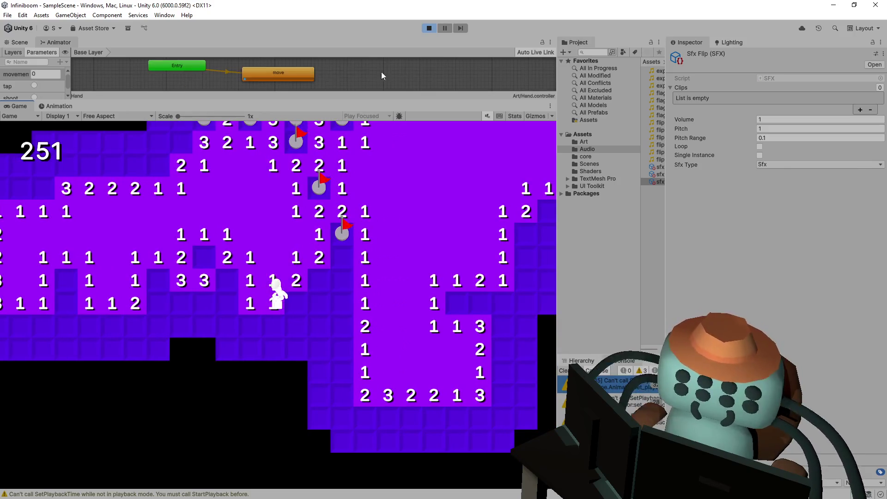
{"action": "left_click", "coordinate": [428, 30]}
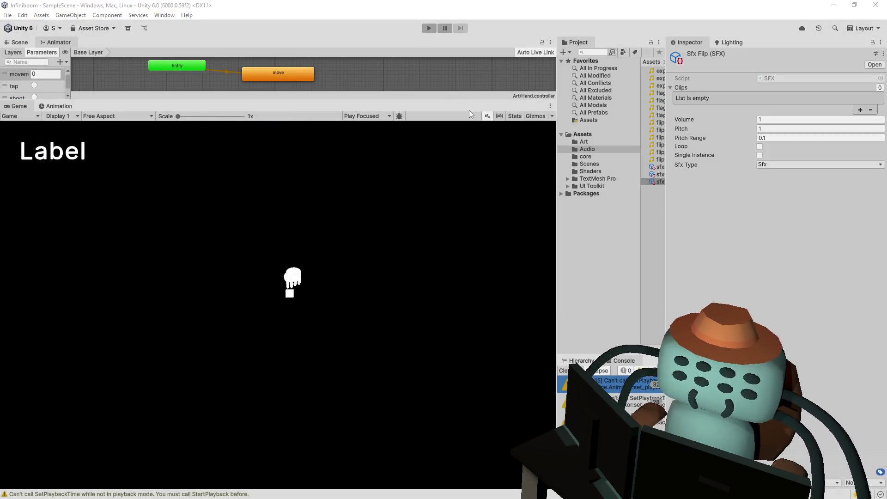
In Player.cs, cut the movement code out of Normal()'s Update body
{"action": "key", "text": "alt+Tab"}
{"action": "left_click", "coordinate": [444, 172]}
{"action": "scroll", "coordinate": [452, 190], "scroll_direction": "up", "scroll_amount": 4}
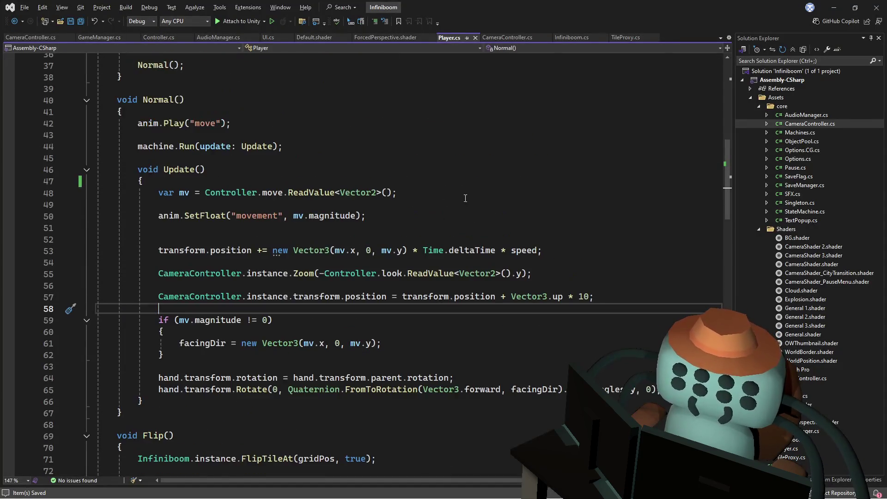
{"action": "scroll", "coordinate": [397, 272], "scroll_direction": "up", "scroll_amount": 2}
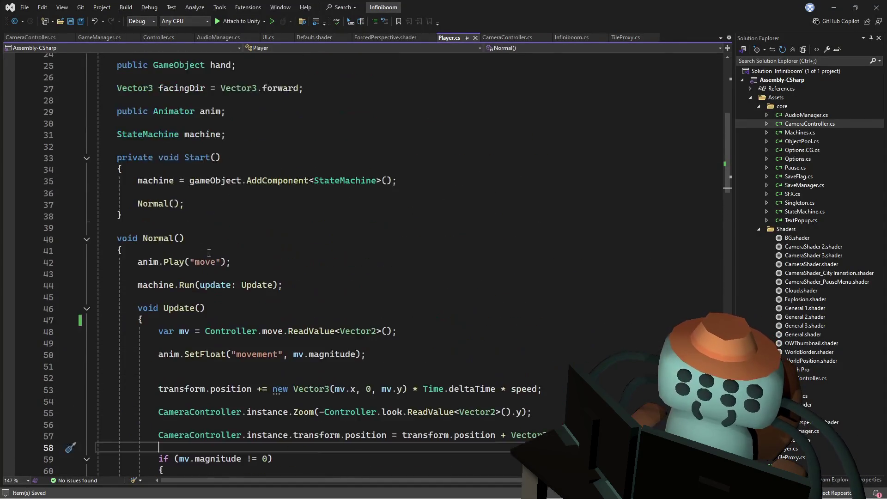
{"action": "scroll", "coordinate": [236, 246], "scroll_direction": "up", "scroll_amount": 1}
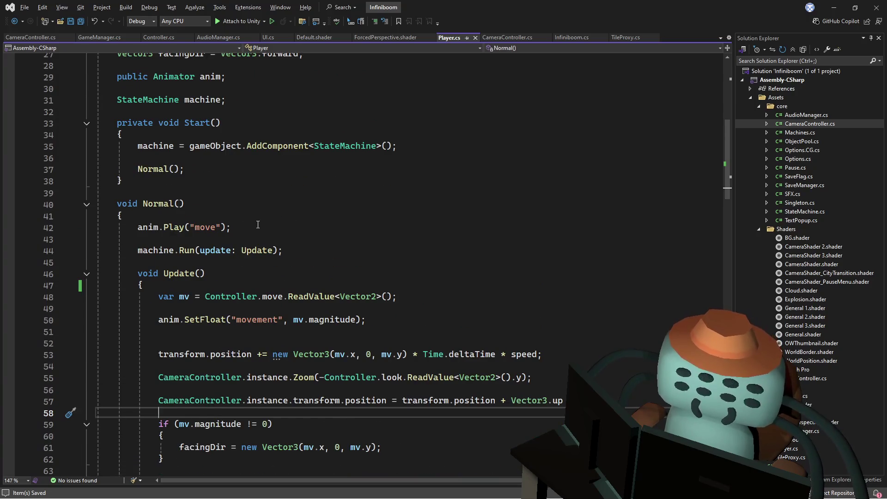
{"action": "scroll", "coordinate": [258, 225], "scroll_direction": "down", "scroll_amount": 2}
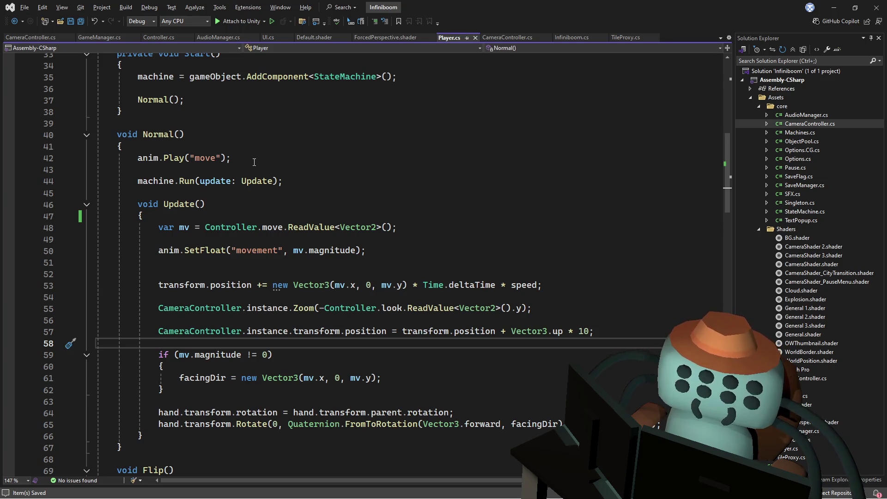
{"action": "scroll", "coordinate": [254, 162], "scroll_direction": "down", "scroll_amount": 3}
{"action": "mouse_move", "coordinate": [670, 319]}
{"action": "left_mouse_down"}
{"action": "mouse_move", "coordinate": [332, 123]}
{"action": "mouse_move", "coordinate": [338, 113]}
{"action": "left_mouse_up"}
{"action": "key", "text": "BackSpace"}
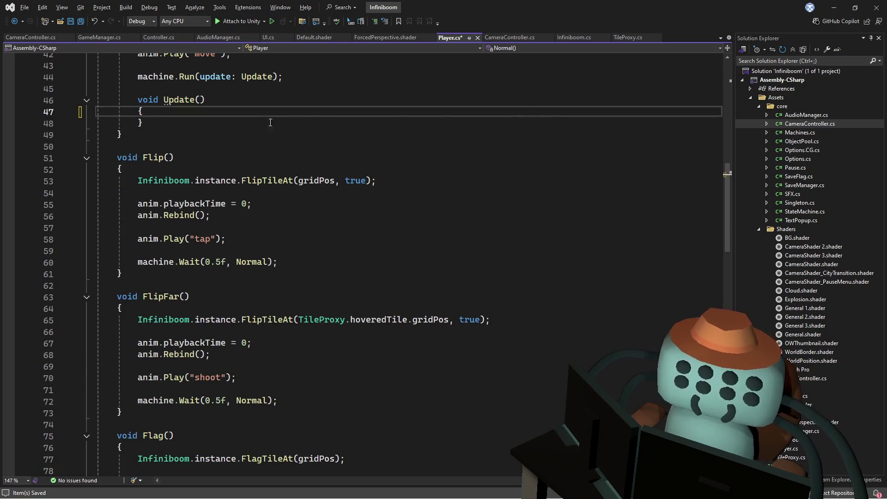
Paste the movement code into the Update after FlagFar(), with a blank line before it
{"action": "scroll", "coordinate": [338, 119], "scroll_direction": "down", "scroll_amount": 5}
{"action": "left_click_drag", "start_coordinate": [725, 215], "coordinate": [725, 373]}
{"action": "scroll", "coordinate": [292, 258], "scroll_direction": "up", "scroll_amount": 8}
{"action": "left_click", "coordinate": [295, 382]}
{"action": "key", "text": "ctrl+v"}
{"action": "left_click", "coordinate": [309, 261]}
{"action": "key", "text": "Return"}
{"action": "key", "text": "Return"}
{"action": "mouse_move", "coordinate": [728, 302]}
{"action": "left_mouse_down"}
{"action": "mouse_move", "coordinate": [739, 198]}
{"action": "mouse_move", "coordinate": [763, 182]}
{"action": "mouse_move", "coordinate": [767, 147]}
{"action": "mouse_move", "coordinate": [746, 162]}
{"action": "left_mouse_up"}
Save Player.cs and go back to Unity so the scripts recompile
{"action": "left_click", "coordinate": [329, 228]}
{"action": "key", "text": "ctrl+s"}
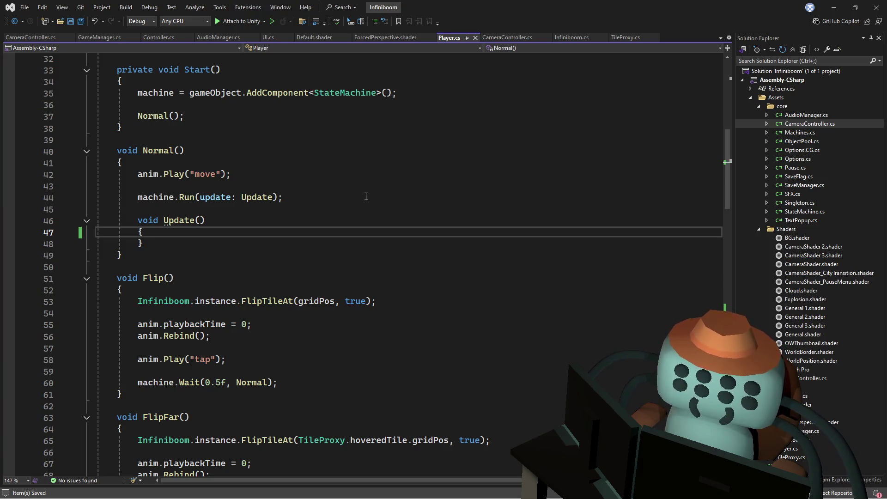
{"action": "left_click", "coordinate": [366, 197]}
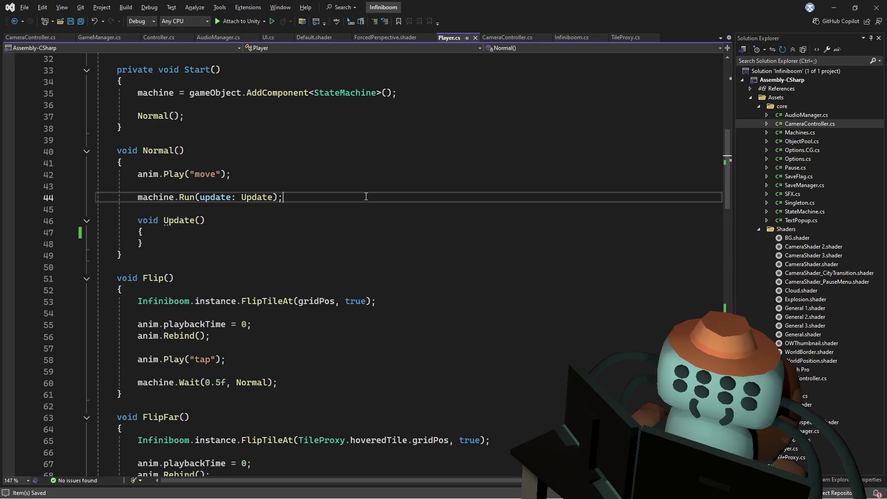
{"action": "left_click", "coordinate": [388, 181]}
{"action": "key", "text": "alt+Tab"}
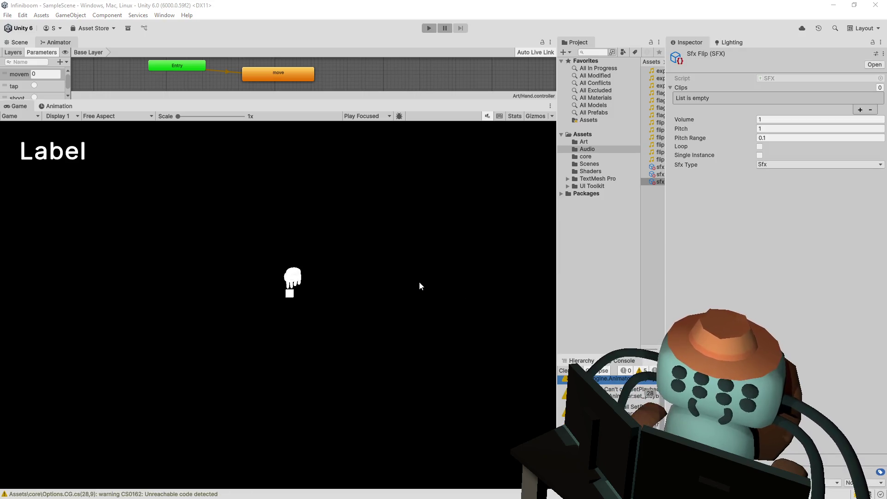
Enter play mode, then flag mines and reveal tiles near the centre, uncovering a 2 and a 3
{"action": "left_click", "coordinate": [434, 27]}
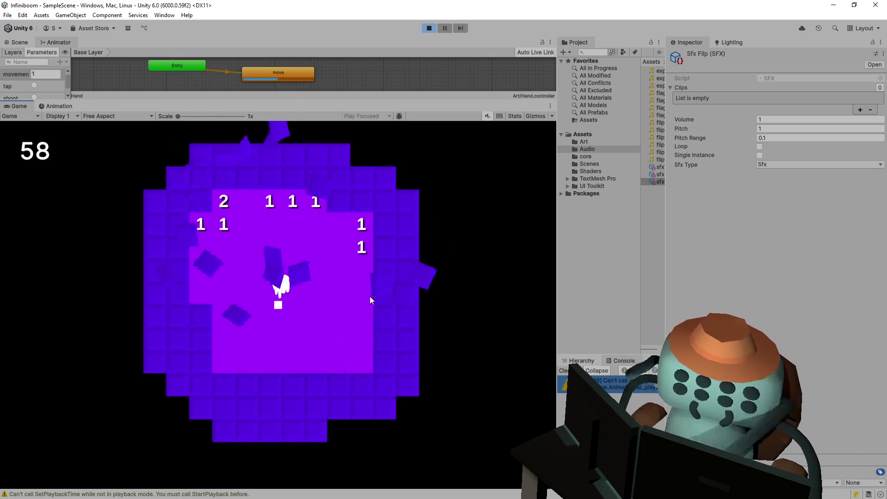
{"action": "right_click", "coordinate": [340, 263]}
{"action": "left_click", "coordinate": [327, 251]}
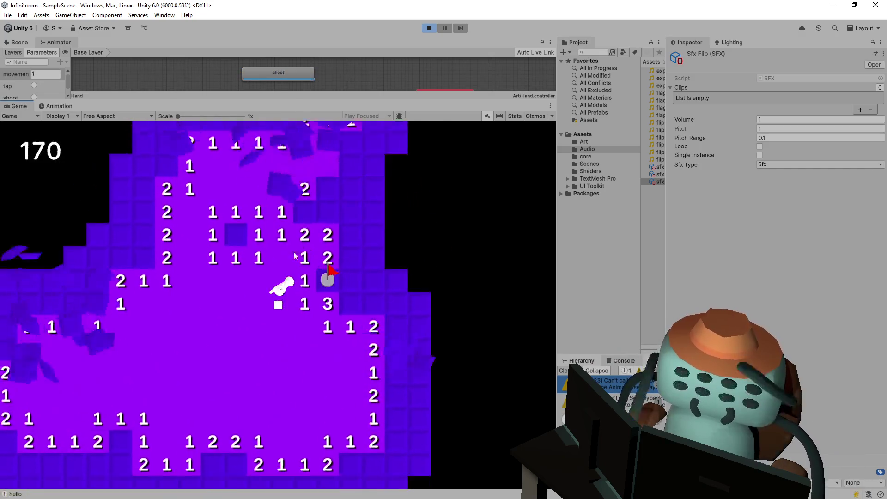
{"action": "right_click", "coordinate": [276, 239]}
{"action": "right_click", "coordinate": [323, 249]}
{"action": "right_click", "coordinate": [342, 254]}
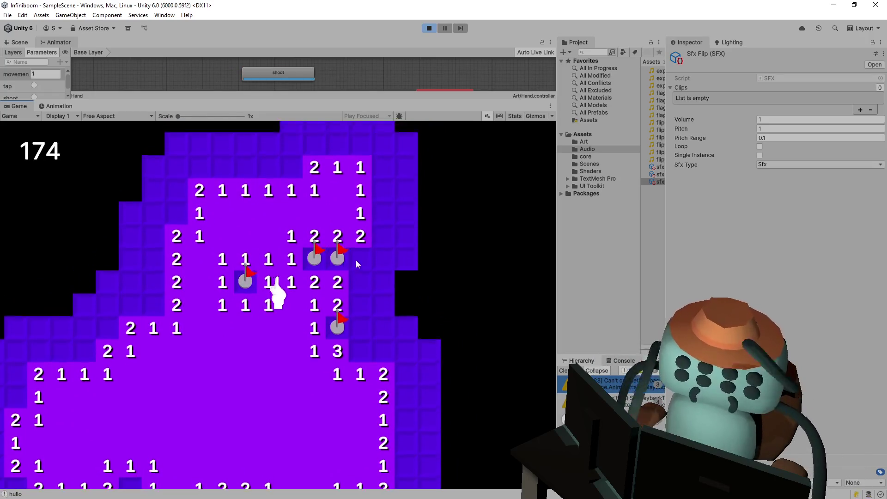
{"action": "left_click", "coordinate": [311, 353]}
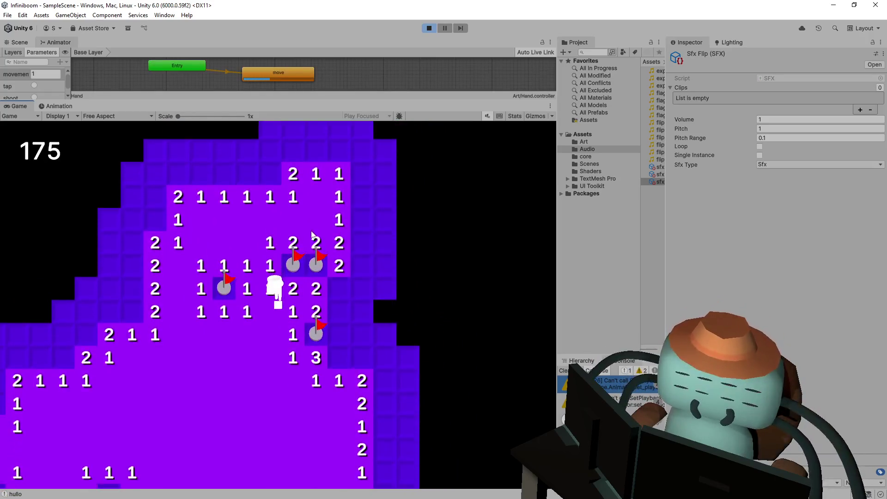
{"action": "right_click", "coordinate": [314, 259]}
{"action": "right_click", "coordinate": [320, 278]}
{"action": "left_click", "coordinate": [343, 279]}
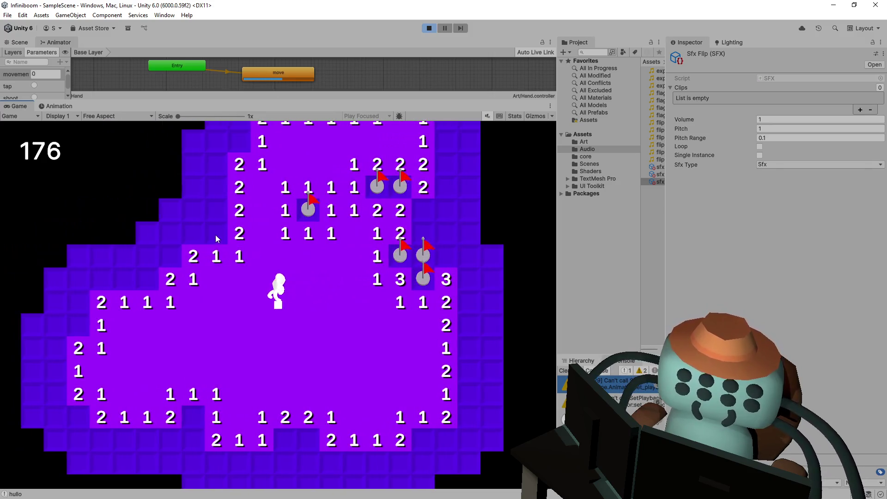
Flag mines and reveal safe tiles on the left side until the counter shows 183, then exit play mode
{"action": "right_click", "coordinate": [215, 233]}
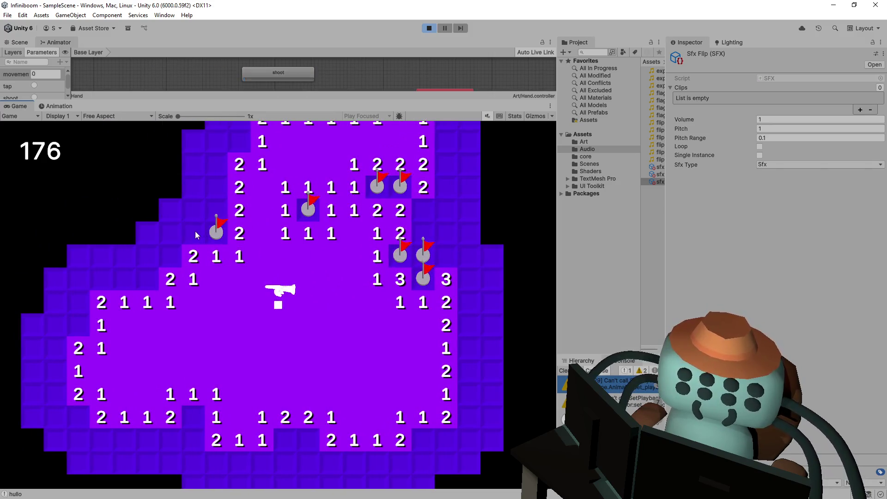
{"action": "left_click", "coordinate": [196, 232]}
{"action": "right_click", "coordinate": [171, 252]}
{"action": "left_click", "coordinate": [171, 233]}
{"action": "right_click", "coordinate": [216, 210]}
{"action": "left_click", "coordinate": [217, 186]}
{"action": "right_click", "coordinate": [221, 170]}
{"action": "right_click", "coordinate": [239, 238]}
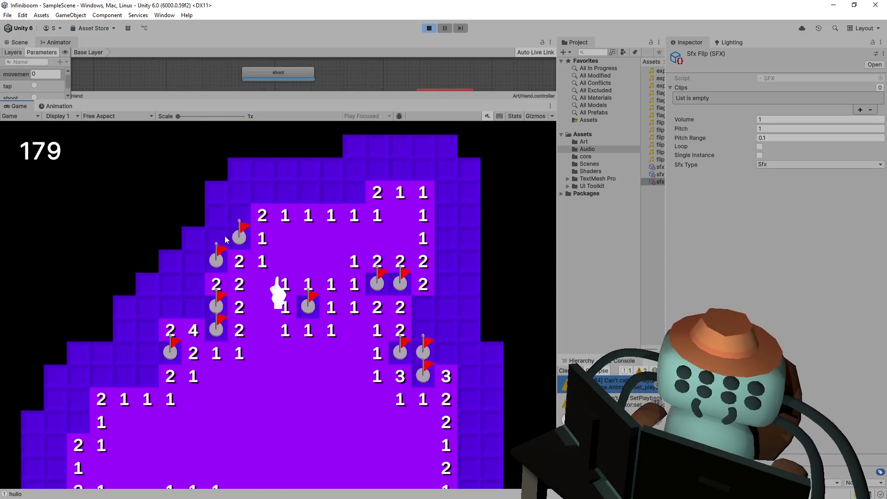
{"action": "left_click", "coordinate": [216, 237]}
{"action": "left_click", "coordinate": [193, 284]}
{"action": "left_click", "coordinate": [196, 308]}
{"action": "left_click", "coordinate": [428, 28]}
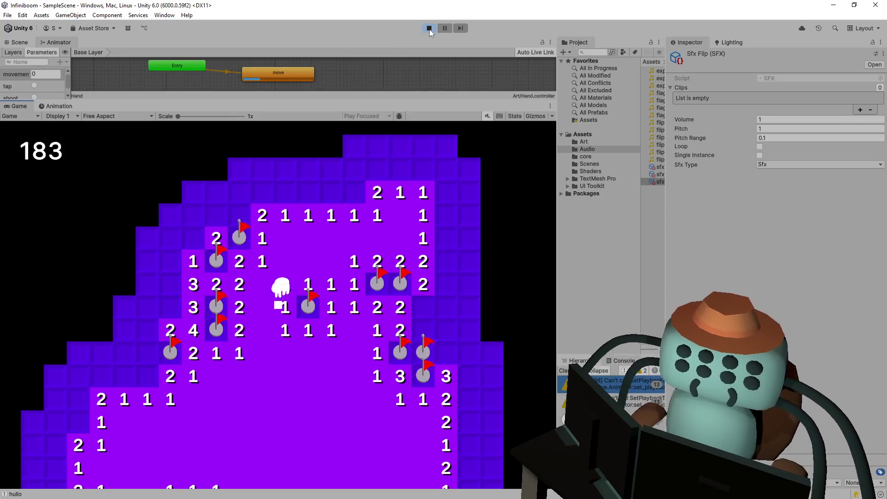
Inspect how the facingDir assignment on line 140 drives the hand rotation in Update(), then return to FlipFar()
{"action": "key", "text": "alt+Tab"}
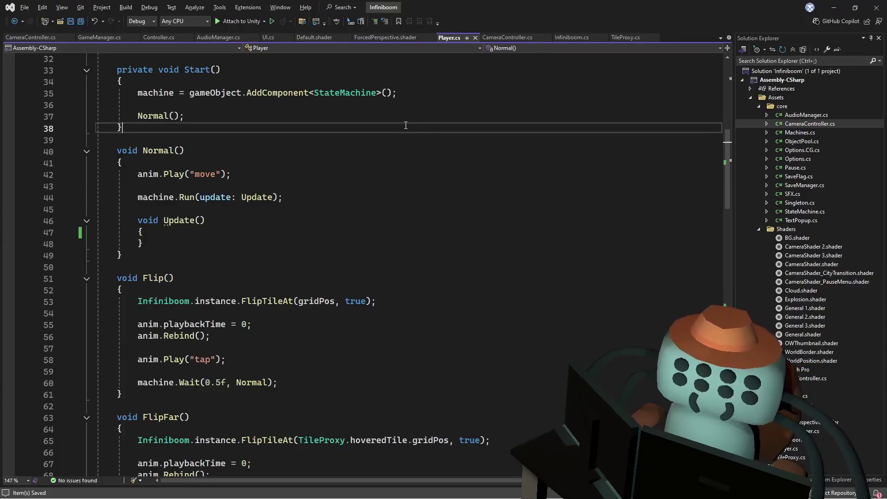
{"action": "scroll", "coordinate": [323, 226], "scroll_direction": "down", "scroll_amount": 15}
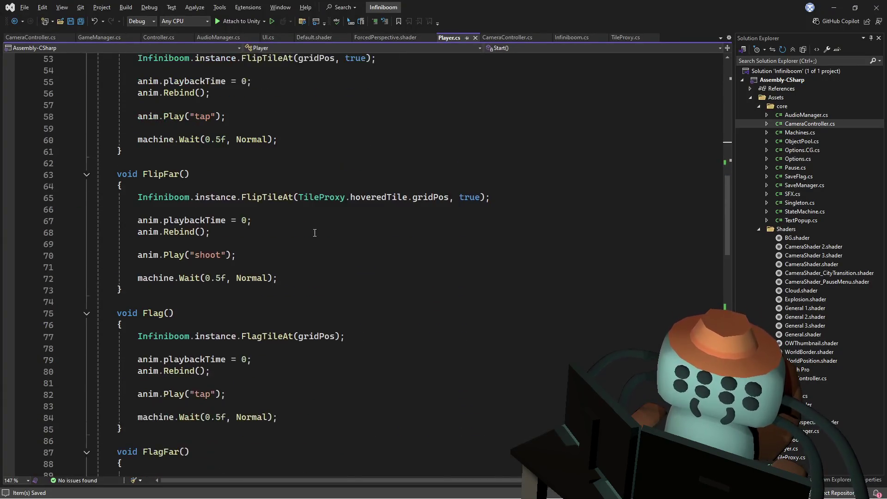
{"action": "scroll", "coordinate": [322, 226], "scroll_direction": "down", "scroll_amount": 11}
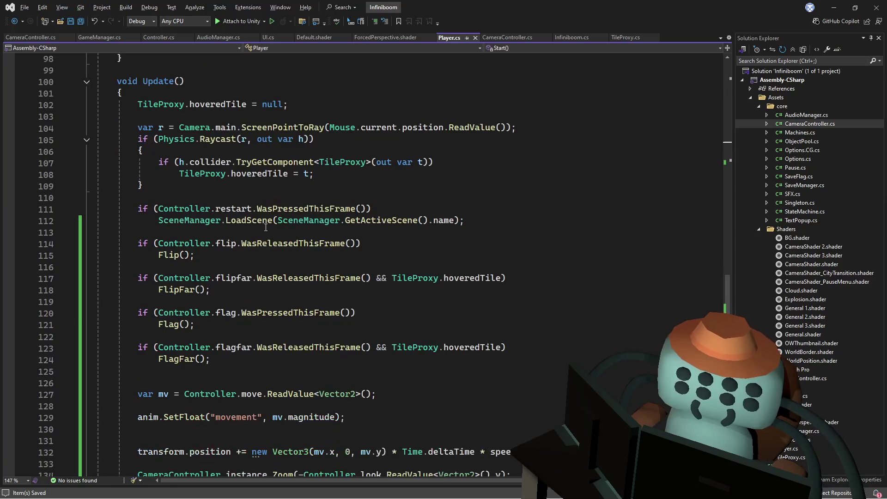
{"action": "scroll", "coordinate": [265, 227], "scroll_direction": "down", "scroll_amount": 2}
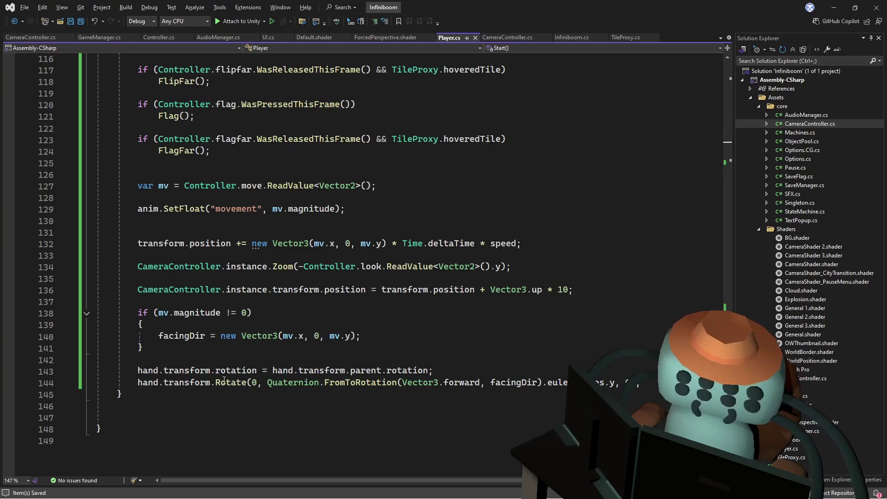
{"action": "left_click", "coordinate": [240, 359]}
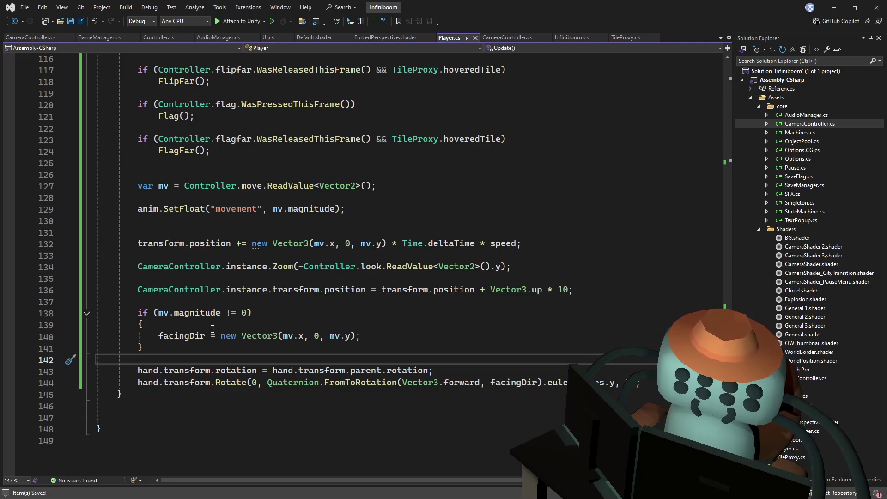
{"action": "left_click", "coordinate": [184, 336]}
{"action": "double_click", "coordinate": [185, 336]}
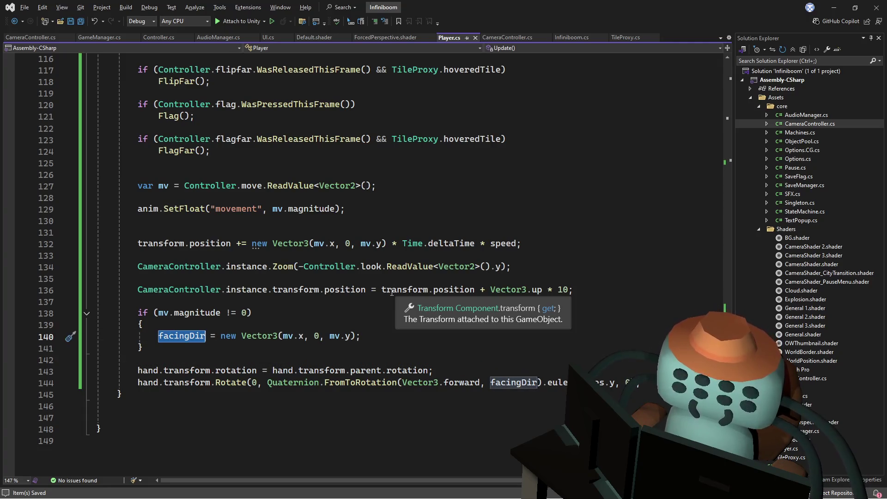
{"action": "scroll", "coordinate": [334, 343], "scroll_direction": "up", "scroll_amount": 1}
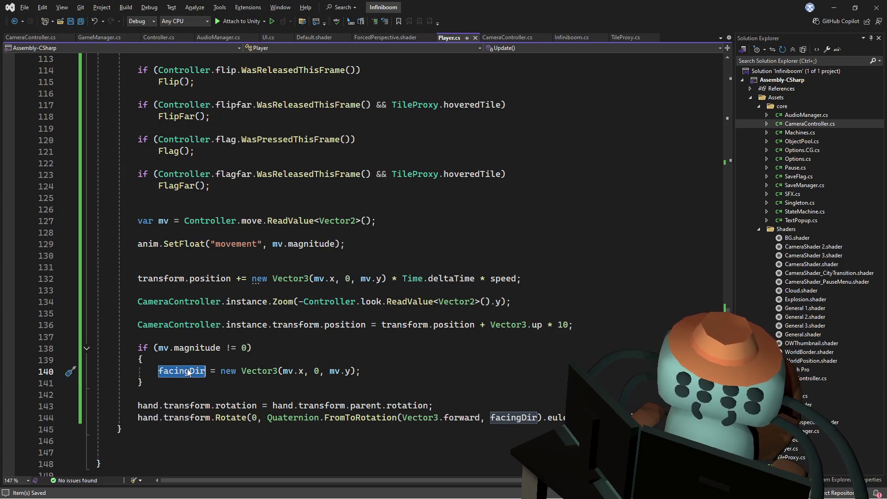
{"action": "scroll", "coordinate": [417, 305], "scroll_direction": "up", "scroll_amount": 13}
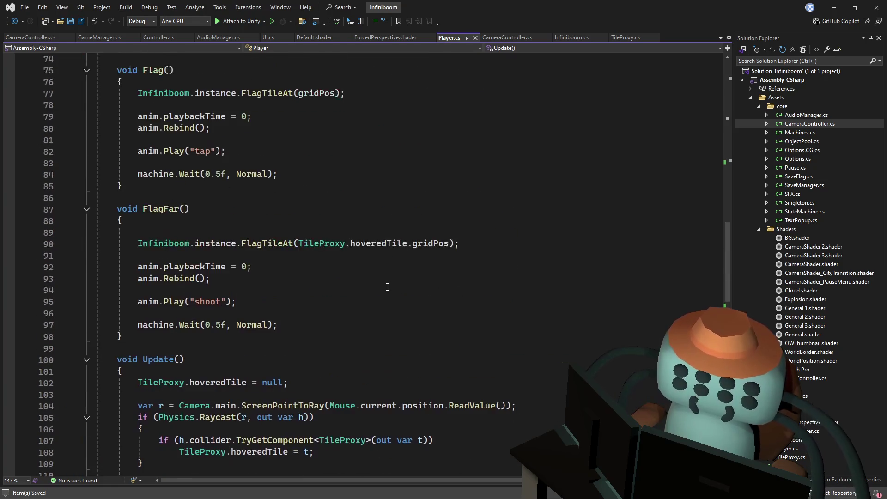
{"action": "scroll", "coordinate": [256, 198], "scroll_direction": "up", "scroll_amount": 8}
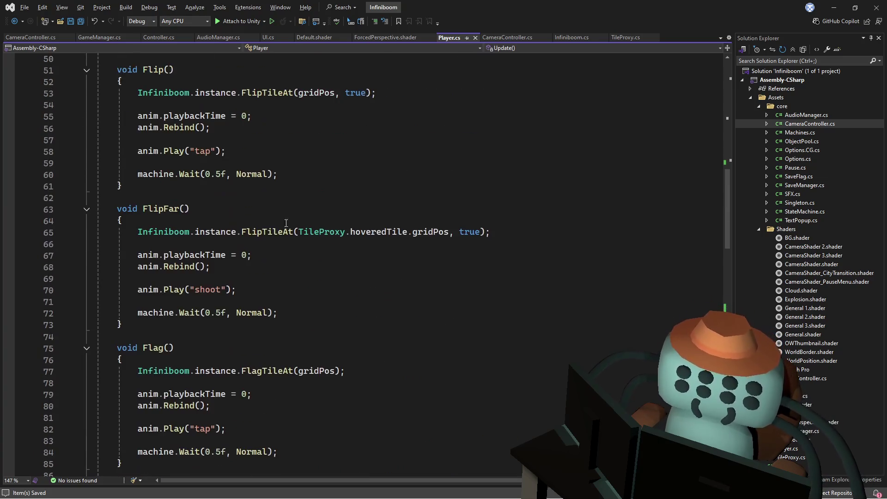
Insert a new line in FlipFar() above the FlipTileAt call beginning 'facingDir ='
{"action": "left_click", "coordinate": [308, 231]}
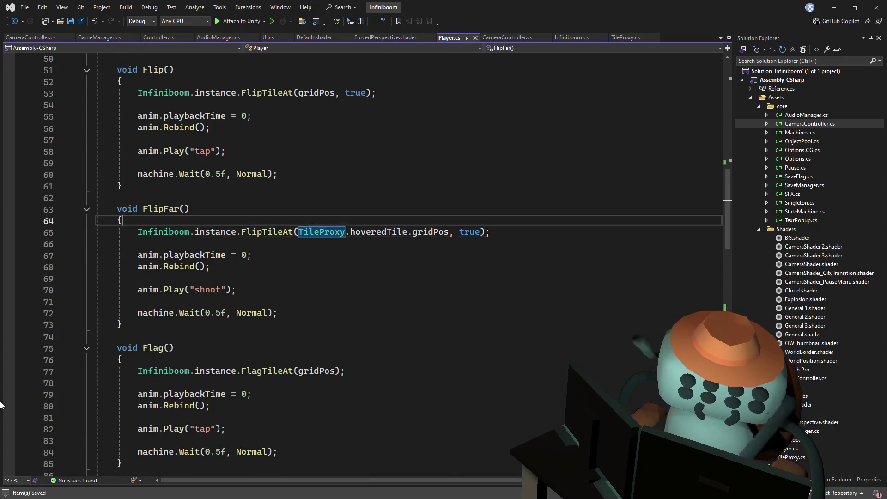
{"action": "key", "text": "ctrl+Return"}
{"action": "key", "text": "ctrl+Return"}
{"action": "type", "text": "facingDir"}
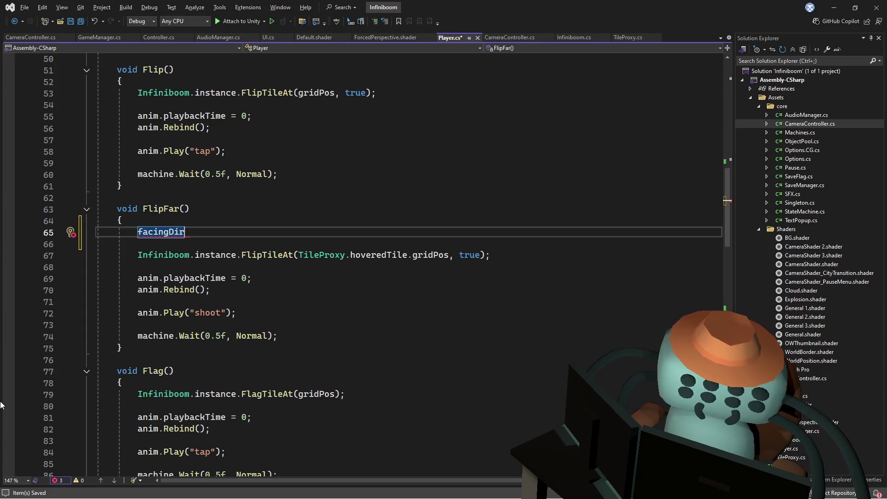
{"action": "type", "text": " ="}
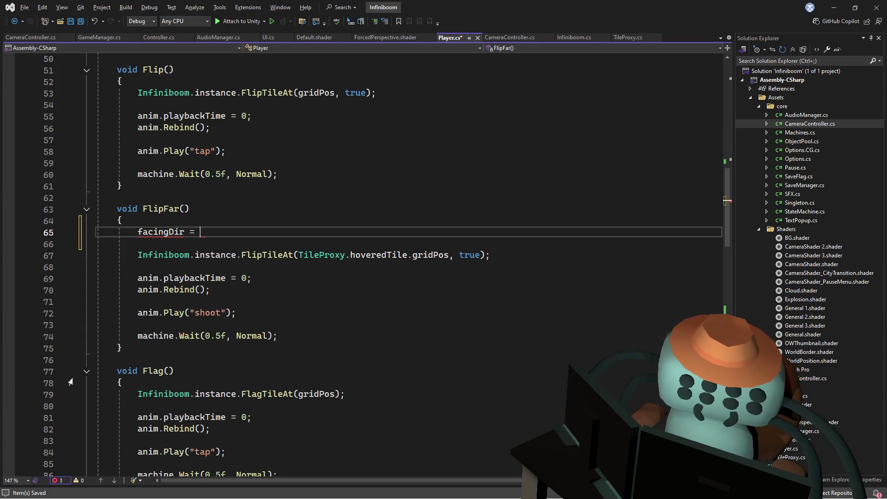
Complete it as 'facingDir = TileProxy.hoveredTile.gridPos - gridPos;' and briefly check the hand's Animator graph
{"action": "left_click_drag", "start_coordinate": [448, 254], "coordinate": [298, 253]}
{"action": "key", "text": "ctrl+c"}
{"action": "left_click", "coordinate": [241, 233]}
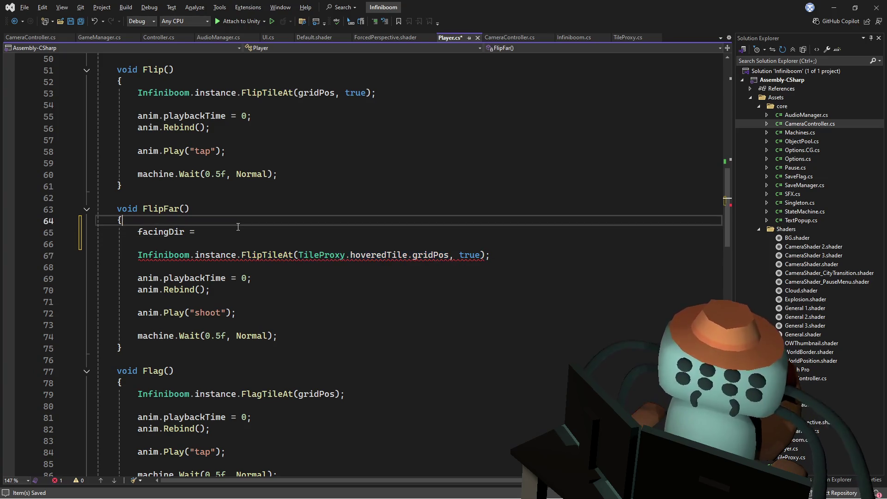
{"action": "key", "text": "ctrl+v"}
{"action": "type", "text": "-"}
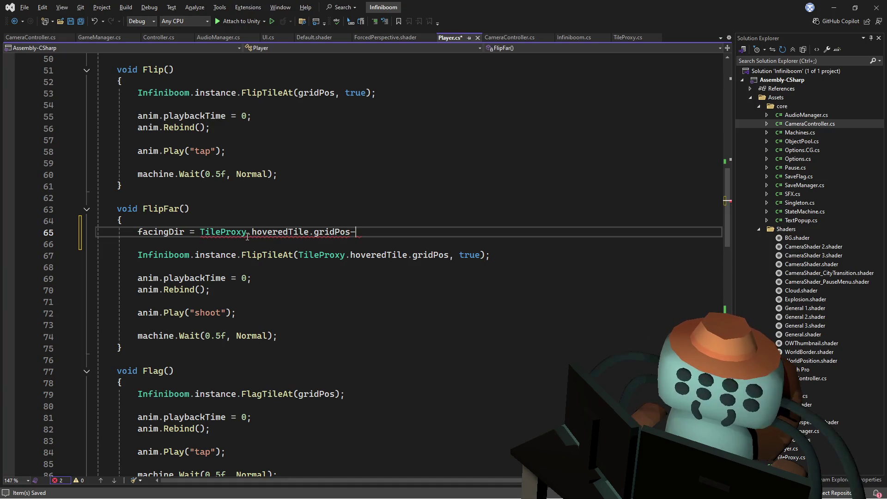
{"action": "type", "text": " gri"}
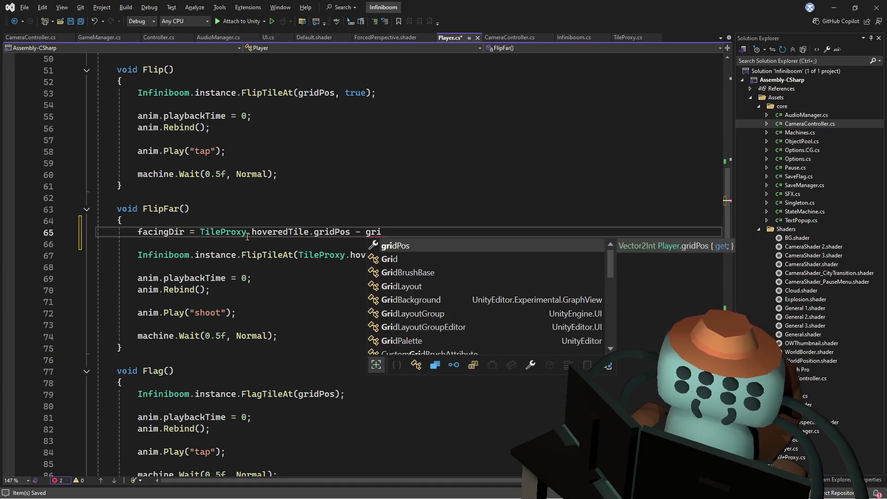
{"action": "key", "text": "Tab"}
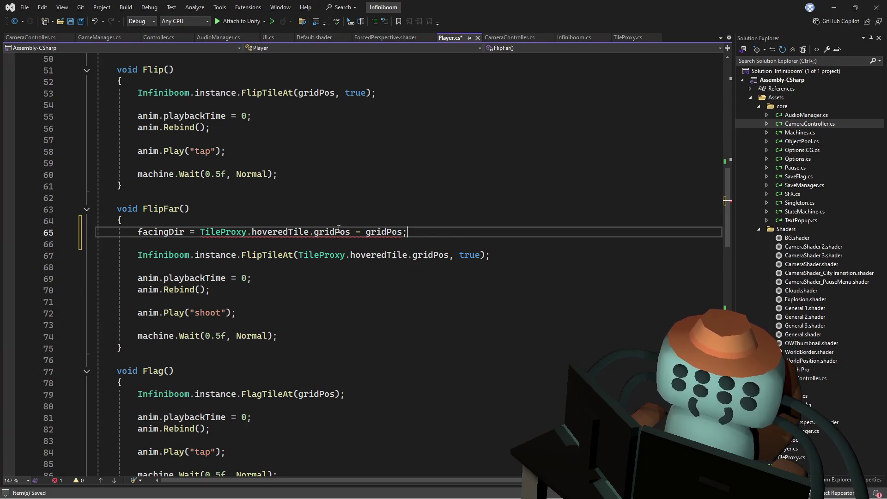
{"action": "mouse_move", "coordinate": [309, 233]}
{"action": "key", "text": "Up"}
{"action": "key", "text": "Up"}
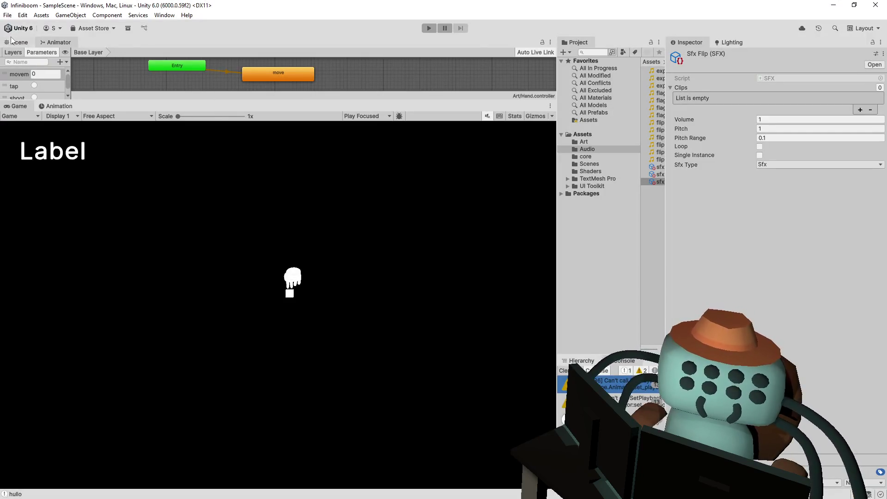
{"action": "left_click", "coordinate": [59, 42]}
{"action": "left_click", "coordinate": [286, 174]}
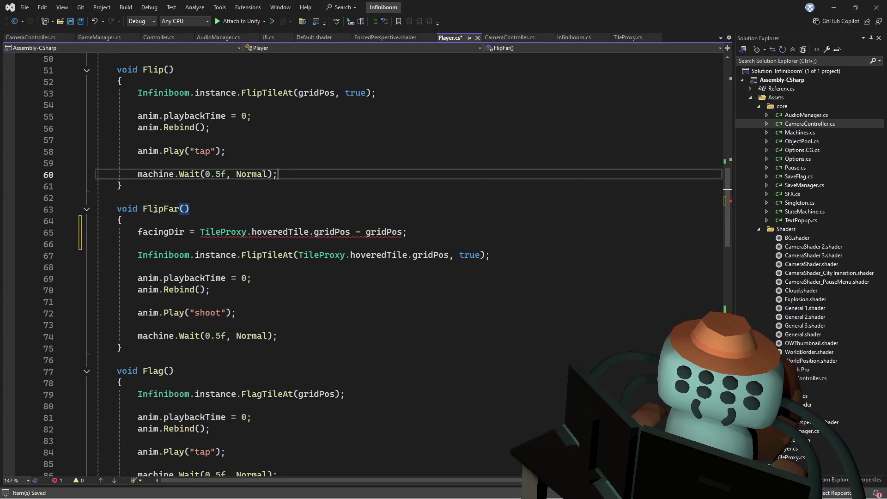
In FlipFar, wrap the hovered-tile offset expression on line 65 in a (Vector2) cast
{"action": "left_click", "coordinate": [318, 202]}
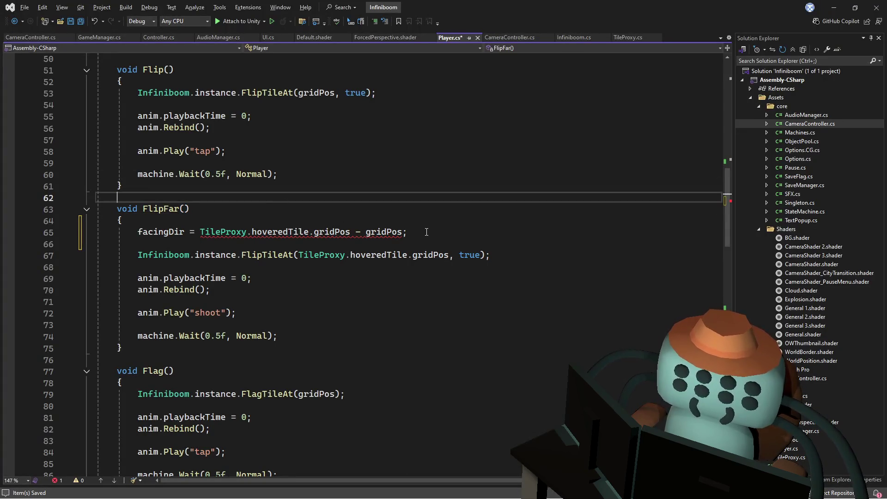
{"action": "left_click", "coordinate": [405, 233]}
{"action": "key", "text": "ctrl+shift+Left"}
{"action": "key", "text": "ctrl+shift+Left"}
{"action": "key", "text": "ctrl+shift+Left"}
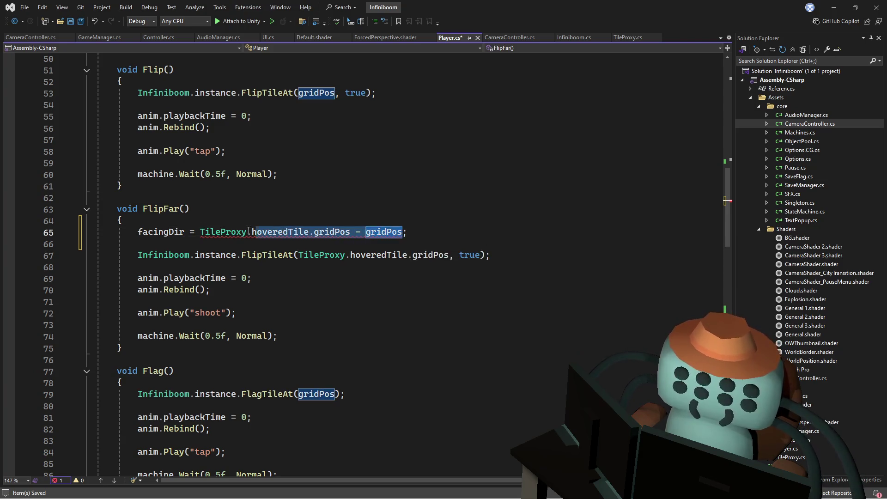
{"action": "type", "text": "("}
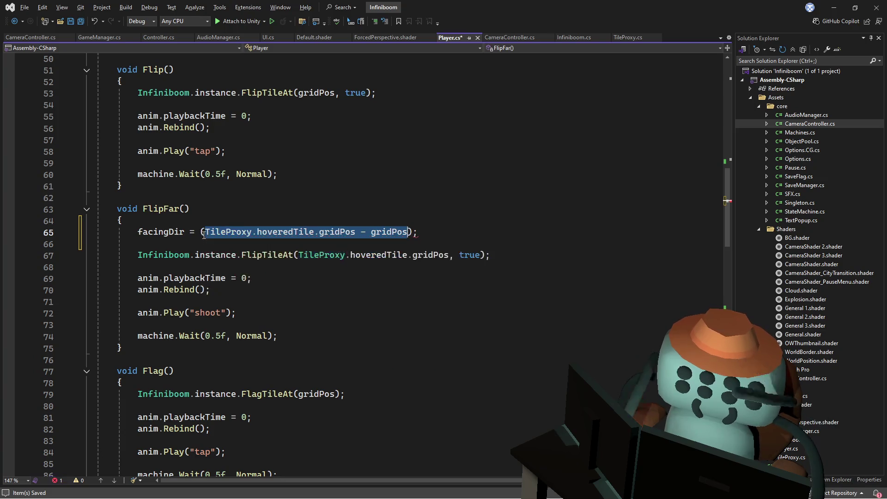
{"action": "left_click", "coordinate": [203, 235]}
{"action": "type", "text": "("}
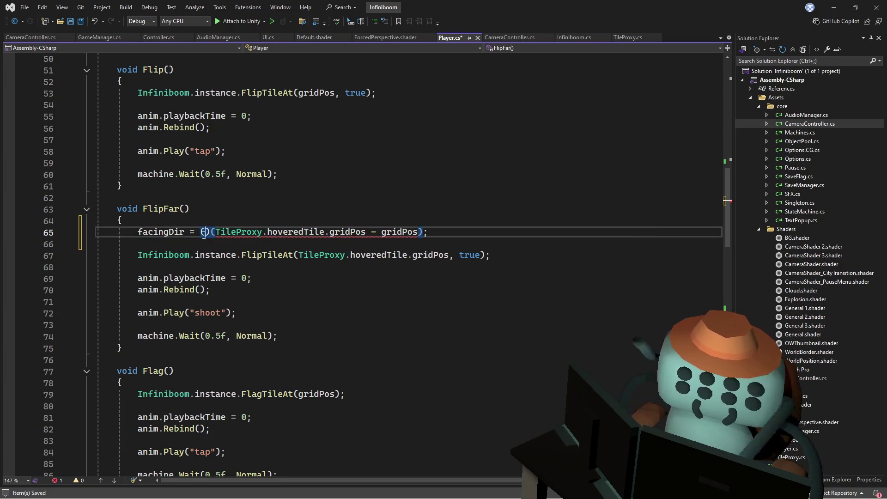
{"action": "type", "text": "vect"}
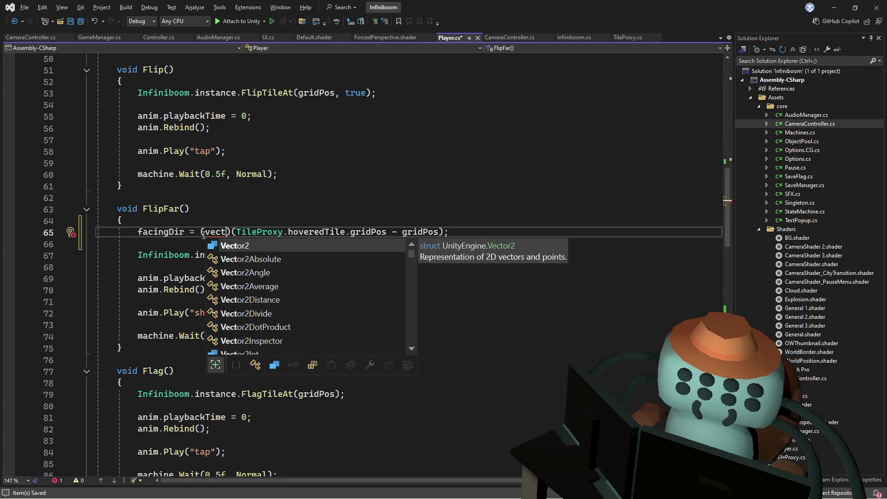
{"action": "key", "text": "Tab"}
{"action": "key", "text": "Down"}
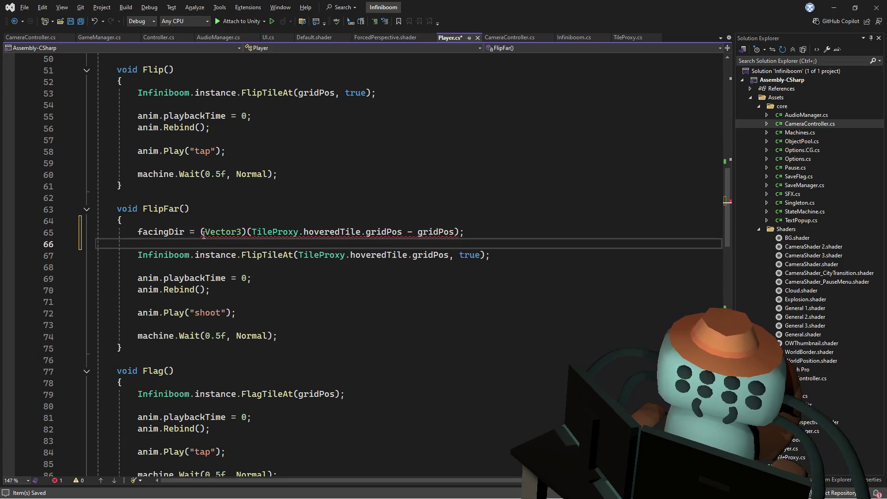
{"action": "double_click", "coordinate": [203, 236]}
{"action": "type", "text": "Vector2"}
Add facingDir.z = facingDir.y; and facingDir.y = 0 below the cast, then save Player.cs
{"action": "key", "text": "Down"}
{"action": "key", "text": "Return"}
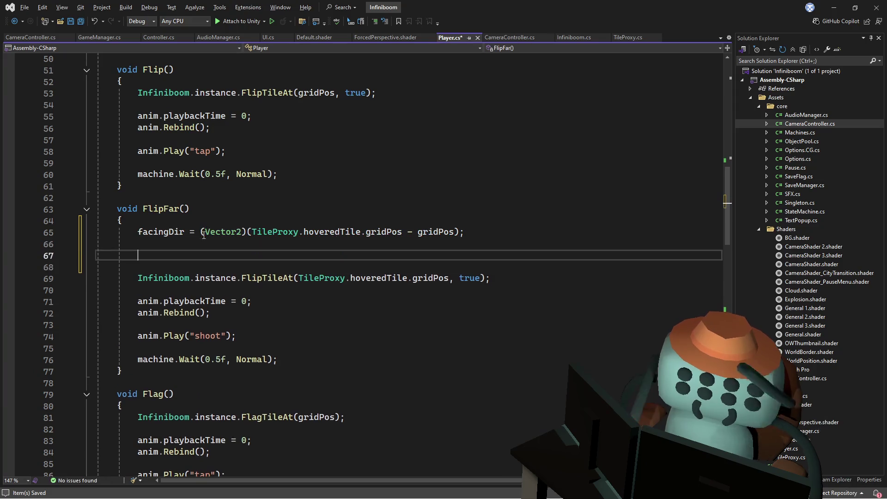
{"action": "type", "text": "faci"}
{"action": "key", "text": "Tab"}
{"action": "type", "text": "."}
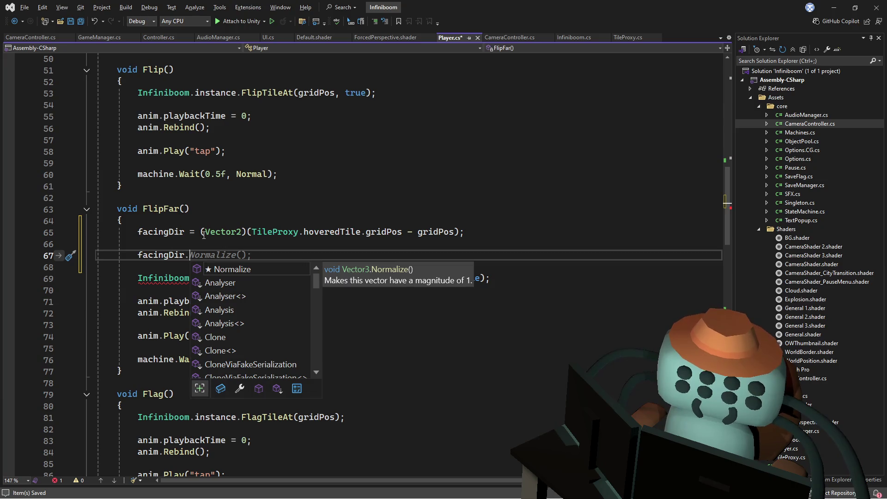
{"action": "type", "text": "z = "}
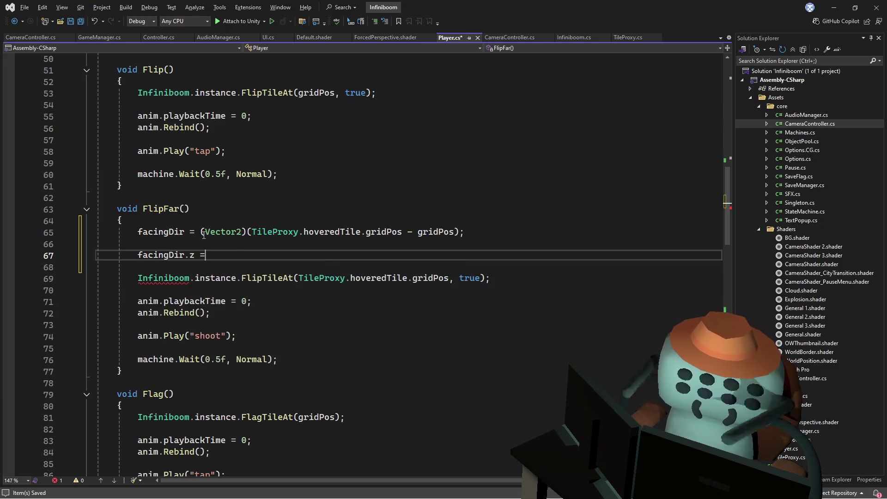
{"action": "type", "text": "facingDir.x = facingDir"}
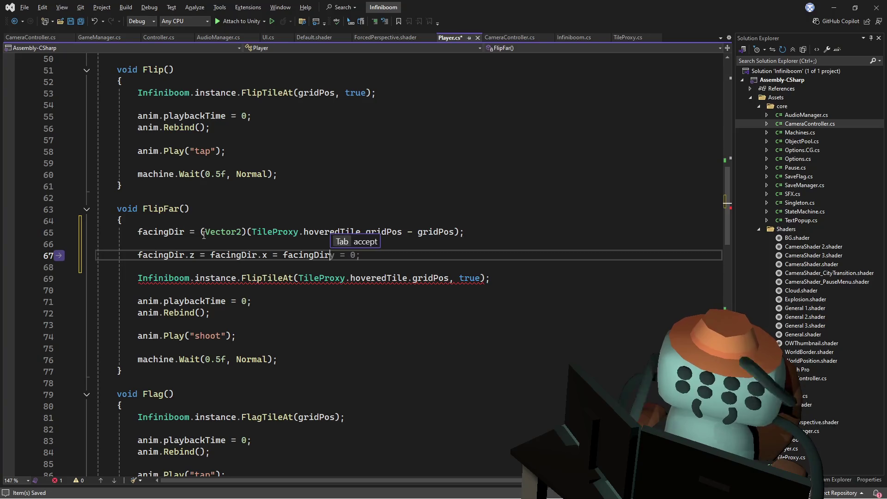
{"action": "type", "text": "y;"}
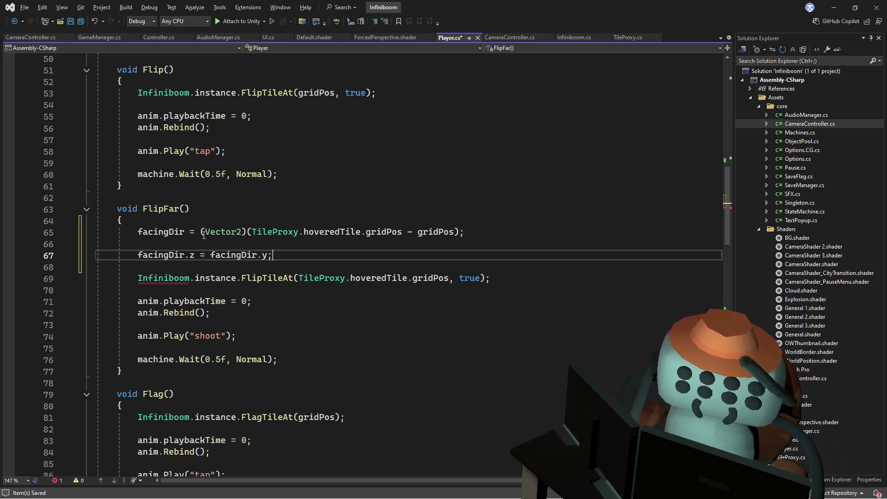
{"action": "key", "text": "Return"}
{"action": "type", "text": "acingDir."}
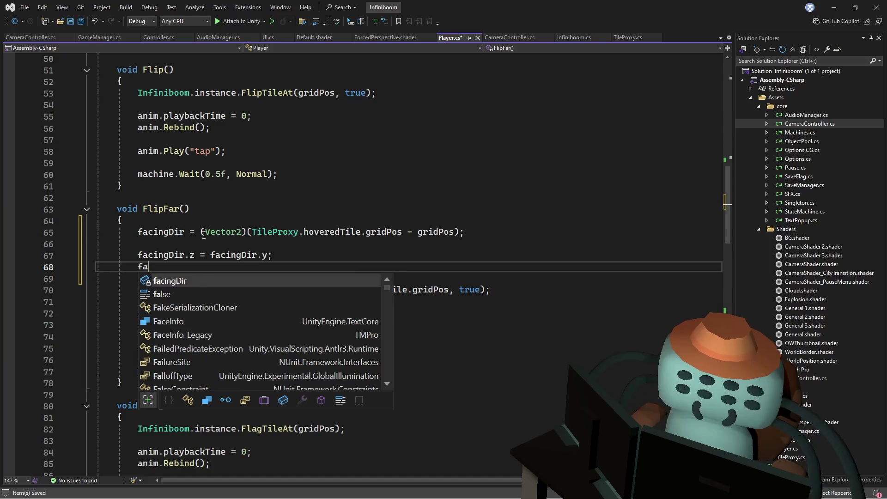
{"action": "key", "text": "BackSpace"}
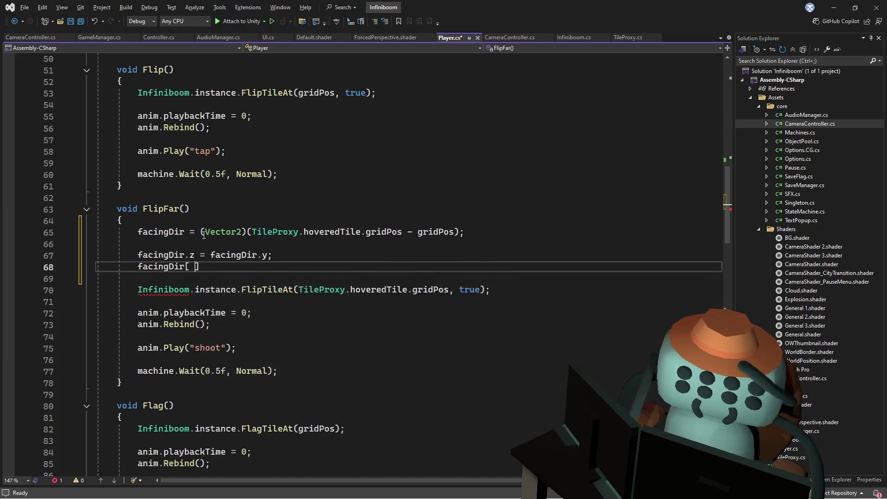
{"action": "key", "text": "Escape"}
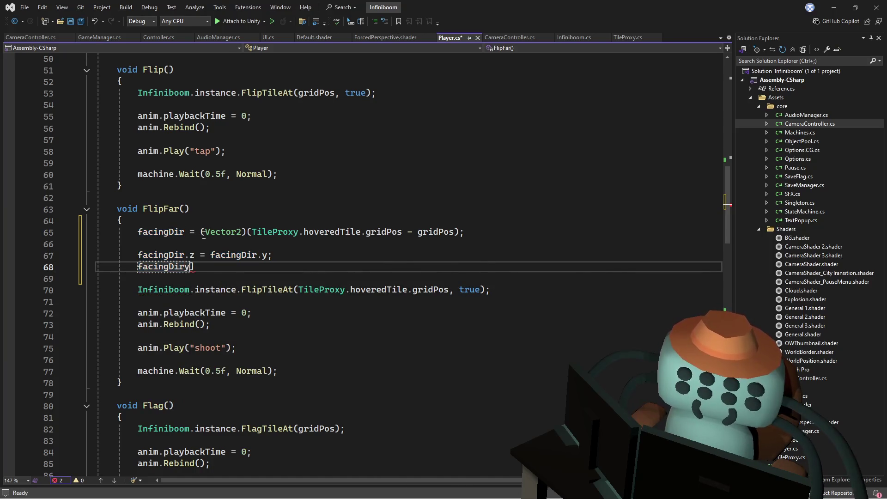
{"action": "type", "text": ".y = 0;"}
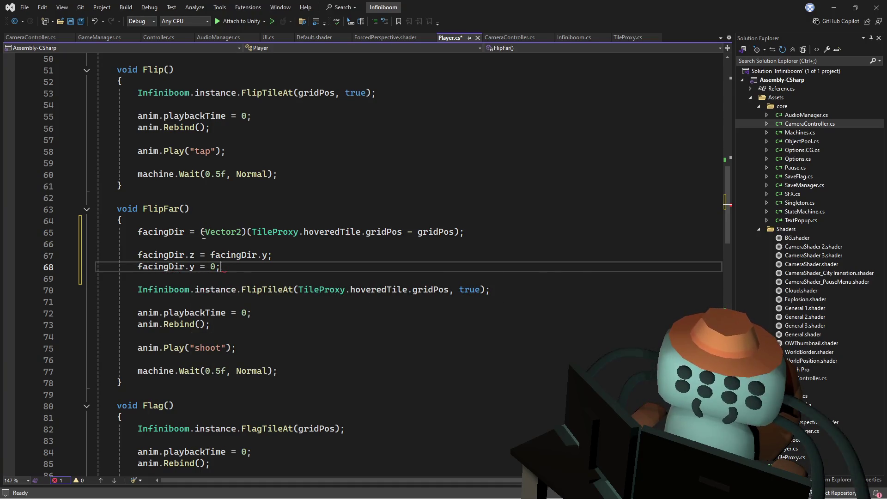
{"action": "key", "text": "ctrl+s"}
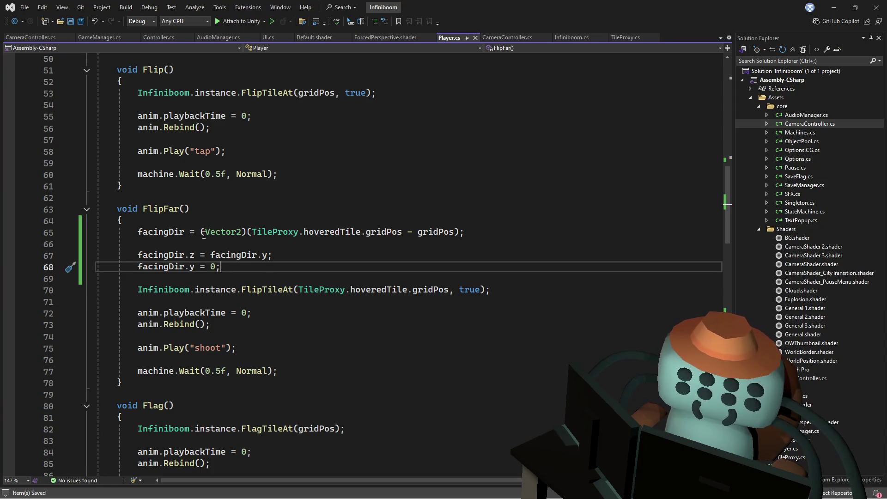
{"action": "key", "text": "alt+Tab"}
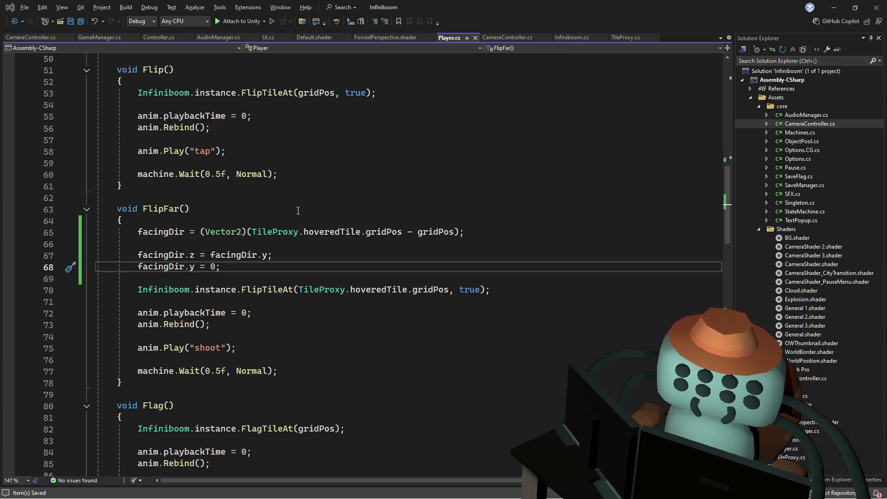
Select FlipFar's Vector2-cast facingDir assignment line
{"action": "left_click", "coordinate": [321, 214]}
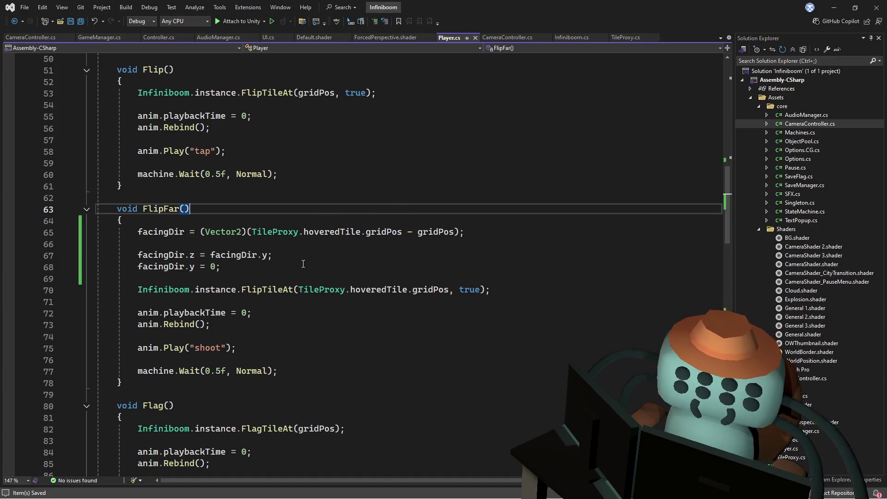
{"action": "left_click", "coordinate": [274, 237]}
{"action": "key", "text": "Up"}
{"action": "key", "text": "Up"}
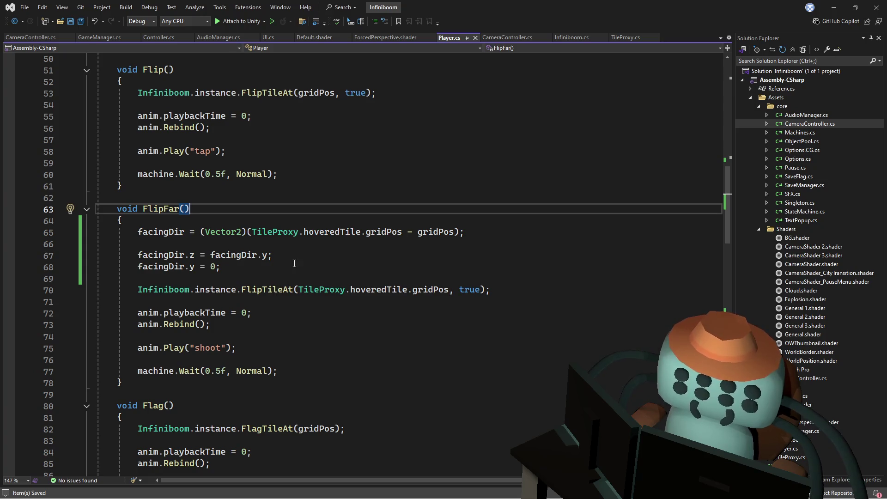
{"action": "key", "text": "Down"}
{"action": "left_click_drag", "start_coordinate": [504, 232], "coordinate": [505, 222]}
{"action": "key", "text": "ctrl+c"}
{"action": "left_click", "coordinate": [505, 232]}
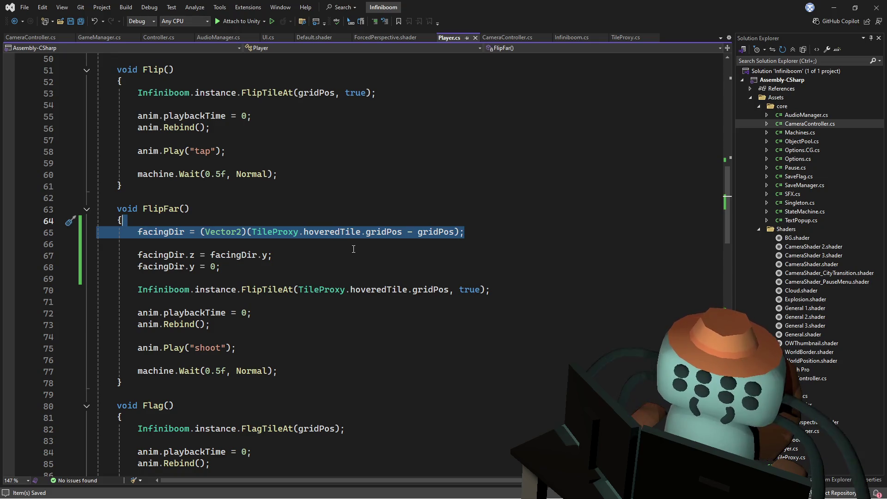
Paste that facingDir line into FlagFar above the FlagTileAt call and save Player.cs
{"action": "scroll", "coordinate": [354, 249], "scroll_direction": "down", "scroll_amount": 2}
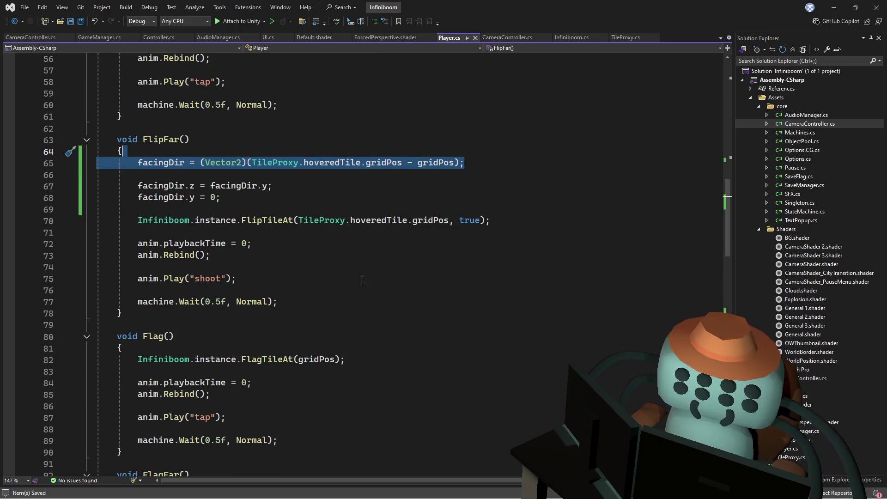
{"action": "scroll", "coordinate": [333, 246], "scroll_direction": "up", "scroll_amount": 10}
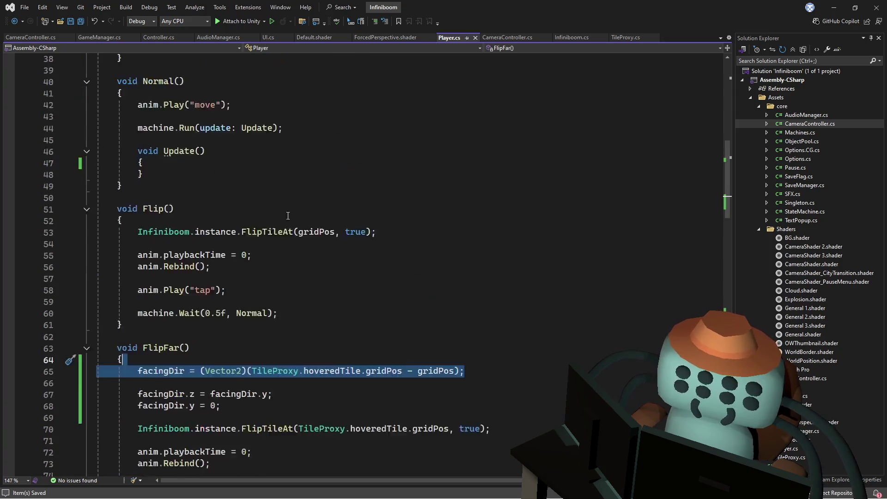
{"action": "scroll", "coordinate": [254, 205], "scroll_direction": "down", "scroll_amount": 14}
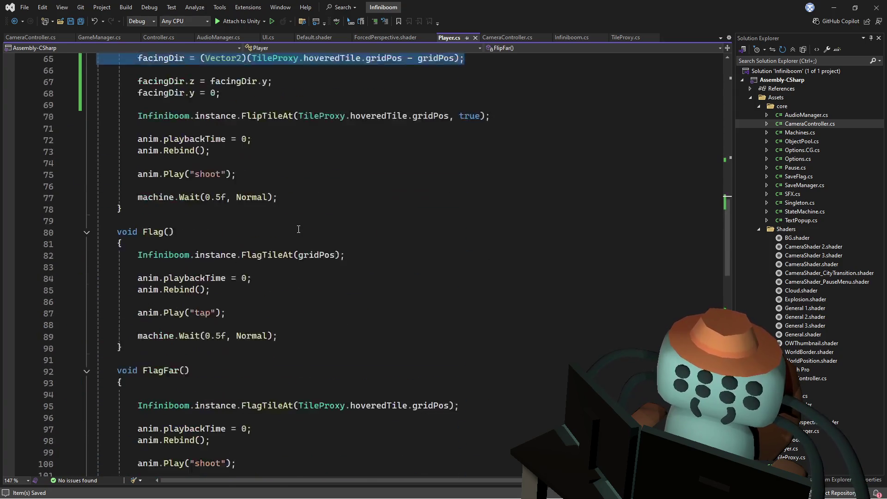
{"action": "left_click", "coordinate": [258, 360]}
{"action": "key", "text": "ctrl+v"}
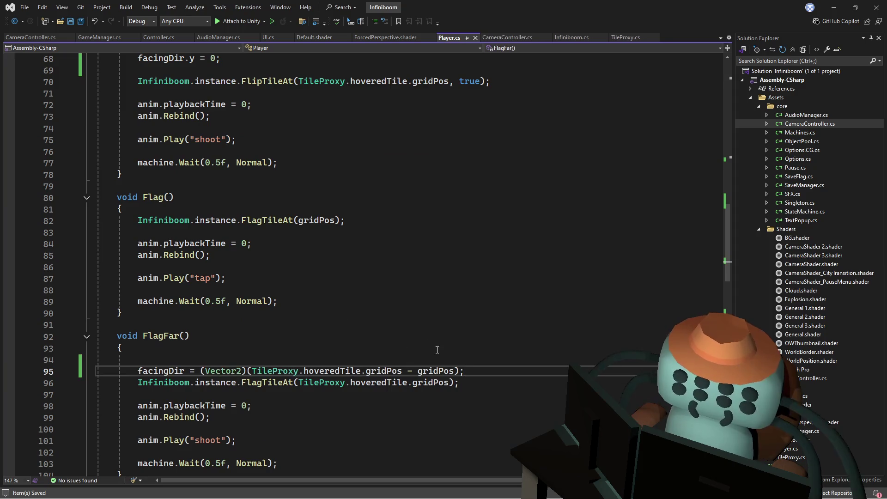
{"action": "key", "text": "Return"}
{"action": "left_click", "coordinate": [277, 346]}
{"action": "key", "text": "ctrl+s"}
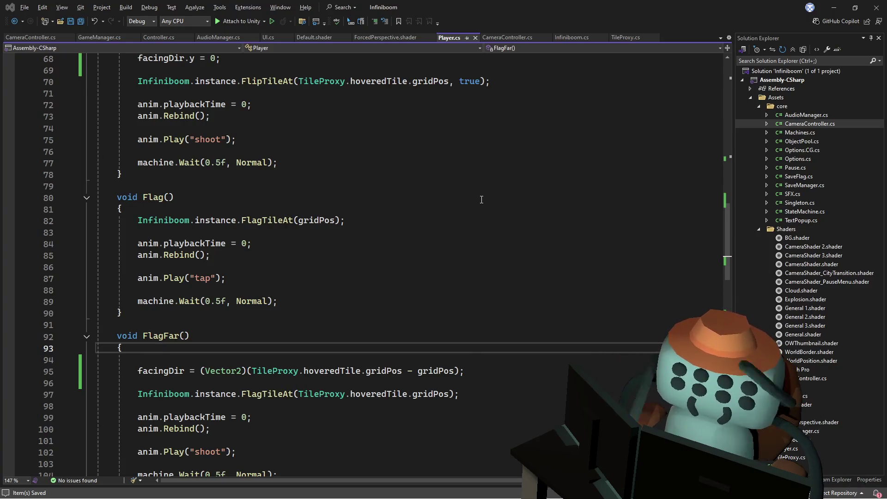
{"action": "key", "text": "alt+Tab"}
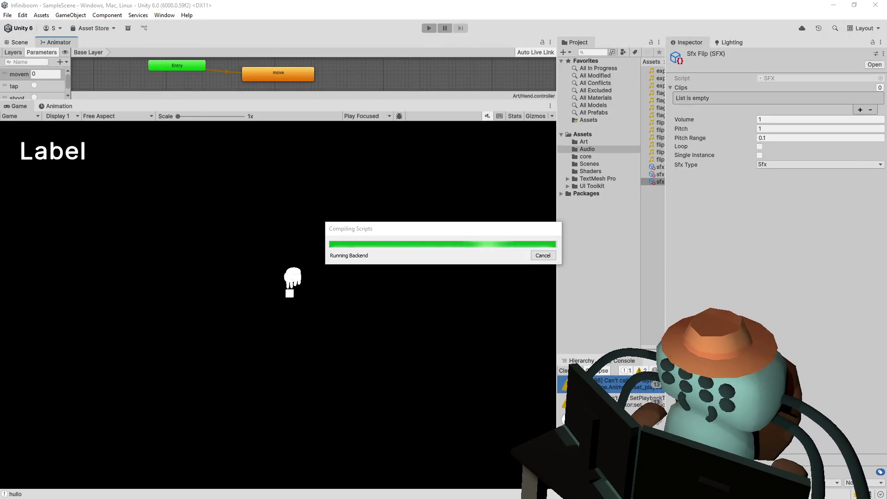
Enter play mode, reveal a first tile, and flag five suspected mines around the opening
{"action": "left_click", "coordinate": [427, 28]}
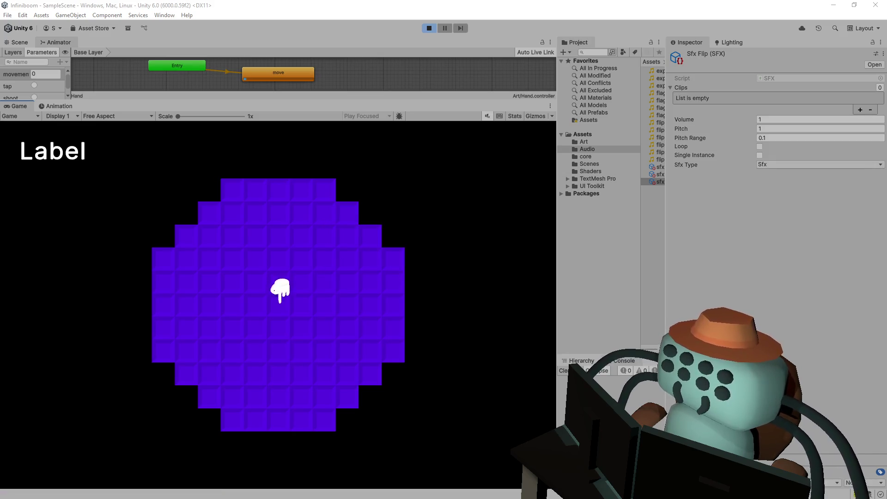
{"action": "left_click", "coordinate": [375, 273]}
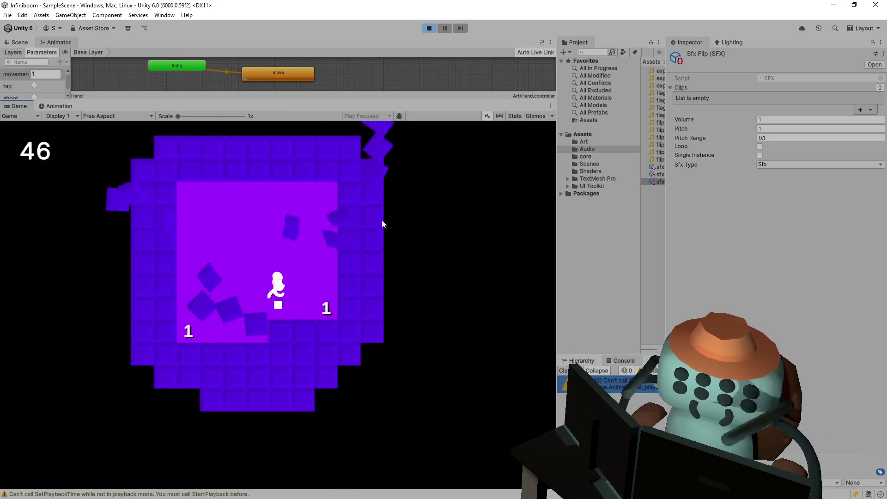
{"action": "right_click", "coordinate": [379, 347]}
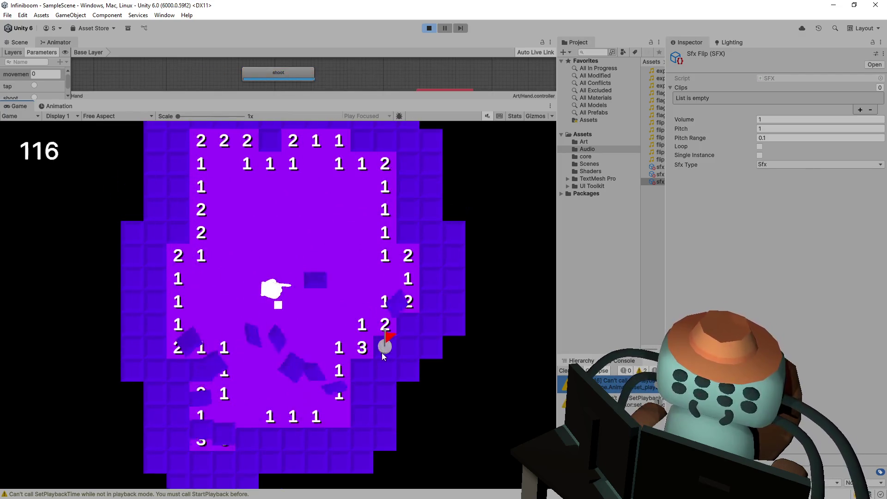
{"action": "right_click", "coordinate": [360, 369]}
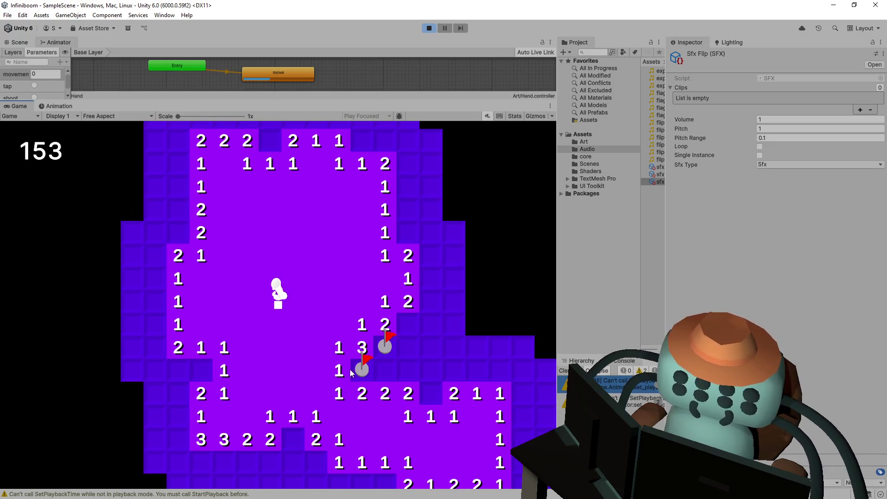
{"action": "right_click", "coordinate": [203, 369]}
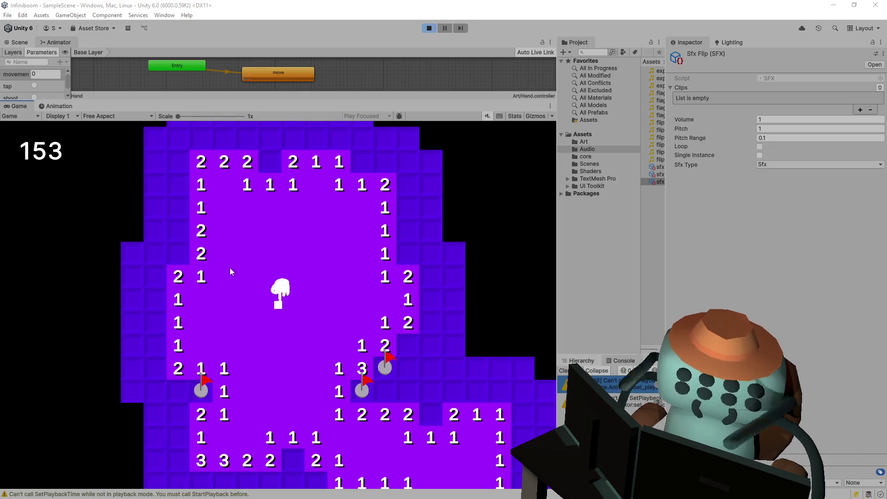
{"action": "right_click", "coordinate": [272, 215]}
{"action": "right_click", "coordinate": [341, 216]}
{"action": "left_click", "coordinate": [360, 213]}
{"action": "left_click", "coordinate": [331, 190]}
{"action": "left_click", "coordinate": [314, 191]}
{"action": "left_click", "coordinate": [291, 190]}
Reveal the hidden tiles near the top of the board, flagging one more mine
{"action": "left_click", "coordinate": [310, 171]}
{"action": "left_click", "coordinate": [336, 167]}
{"action": "left_click", "coordinate": [360, 168]}
{"action": "left_click", "coordinate": [359, 191]}
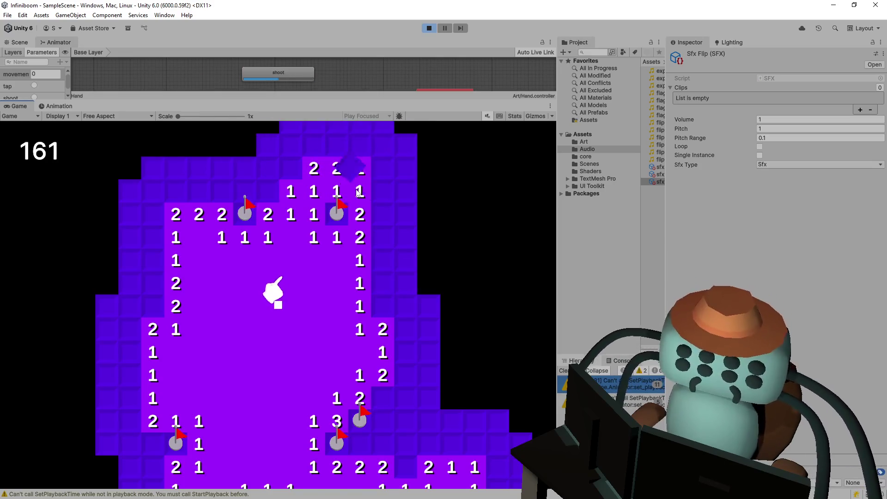
{"action": "left_click", "coordinate": [289, 198]}
{"action": "right_click", "coordinate": [263, 221]}
{"action": "left_click", "coordinate": [267, 196]}
{"action": "left_click", "coordinate": [247, 217]}
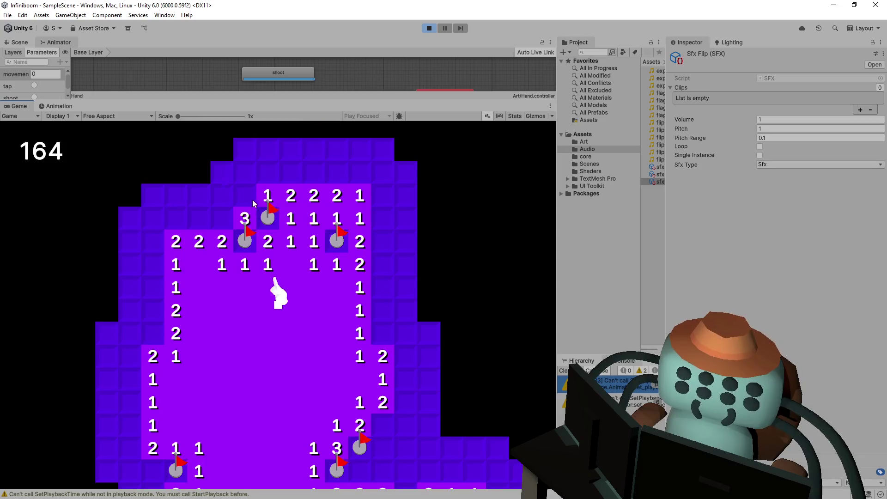
{"action": "left_click", "coordinate": [254, 199]}
{"action": "left_click", "coordinate": [273, 170]}
Flag and reveal tiles on the right side, removing one misplaced flag
{"action": "right_click", "coordinate": [350, 301]}
{"action": "right_click", "coordinate": [374, 298]}
{"action": "left_click", "coordinate": [353, 286]}
{"action": "left_click", "coordinate": [351, 310]}
{"action": "right_click", "coordinate": [349, 331]}
{"action": "left_click", "coordinate": [381, 284]}
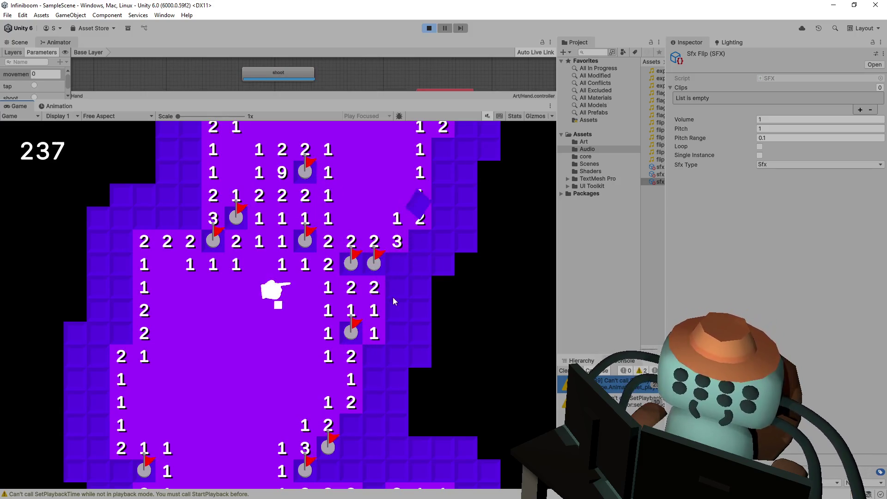
{"action": "left_click", "coordinate": [396, 310]}
{"action": "right_click", "coordinate": [377, 381]}
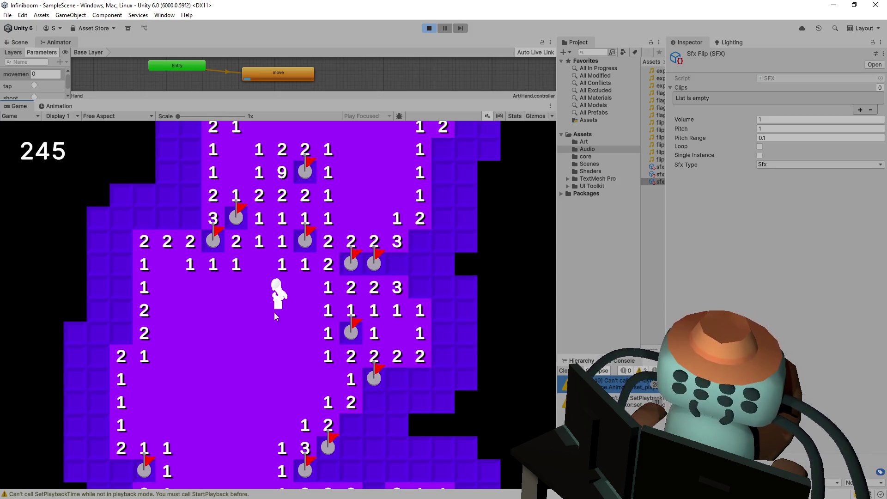
{"action": "right_click", "coordinate": [324, 447]}
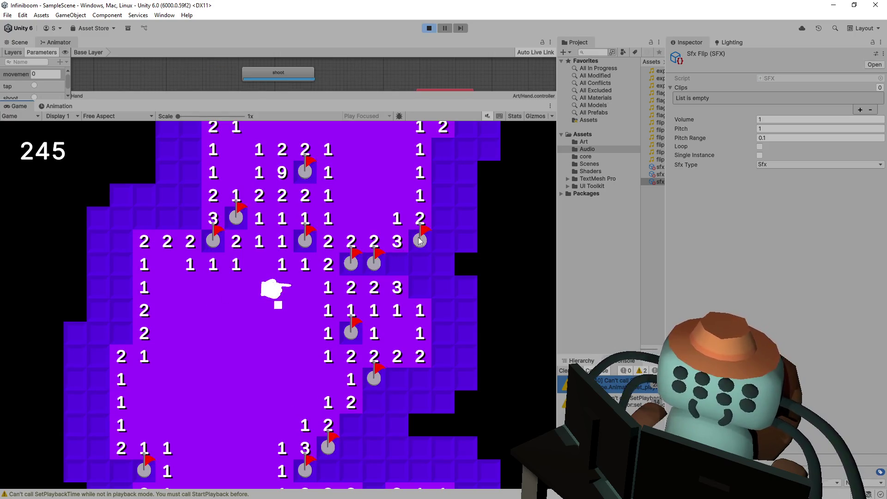
Move the player with WASD and clear the tiles around the 3s, flagging the mine below
{"action": "key", "text": "d"}
{"action": "key", "text": "s"}
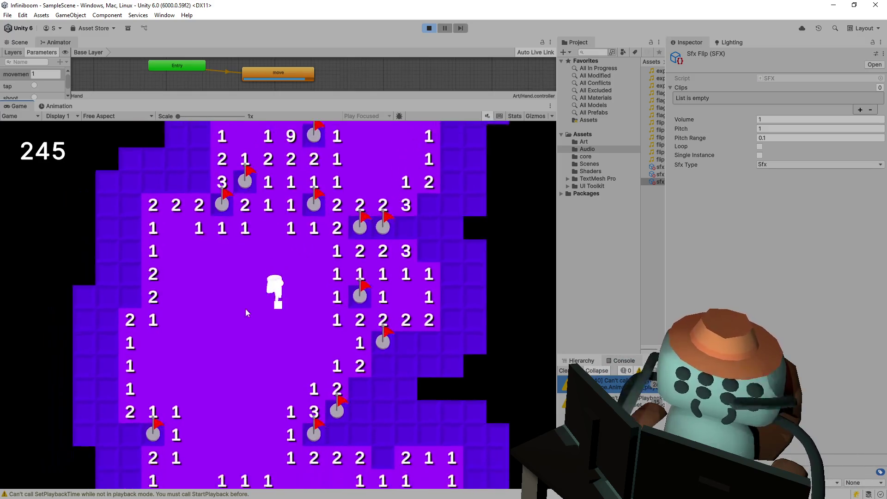
{"action": "right_click", "coordinate": [343, 436]}
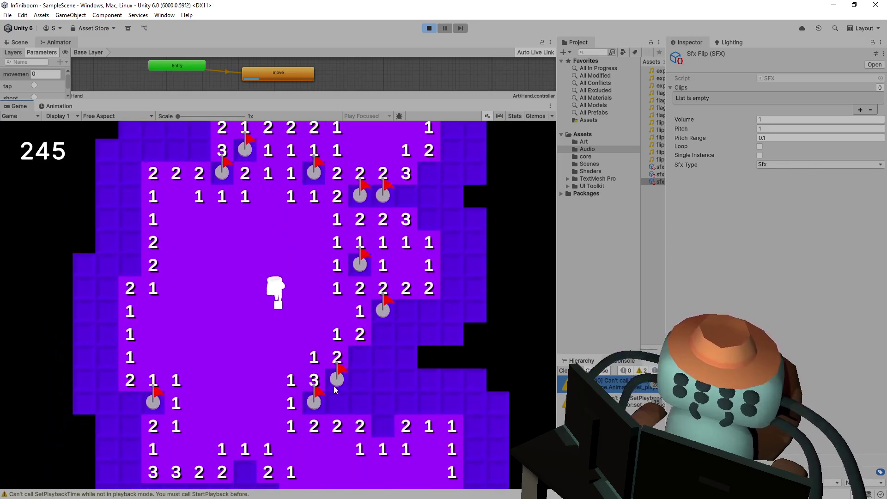
{"action": "left_click", "coordinate": [360, 382]}
{"action": "key", "text": "s"}
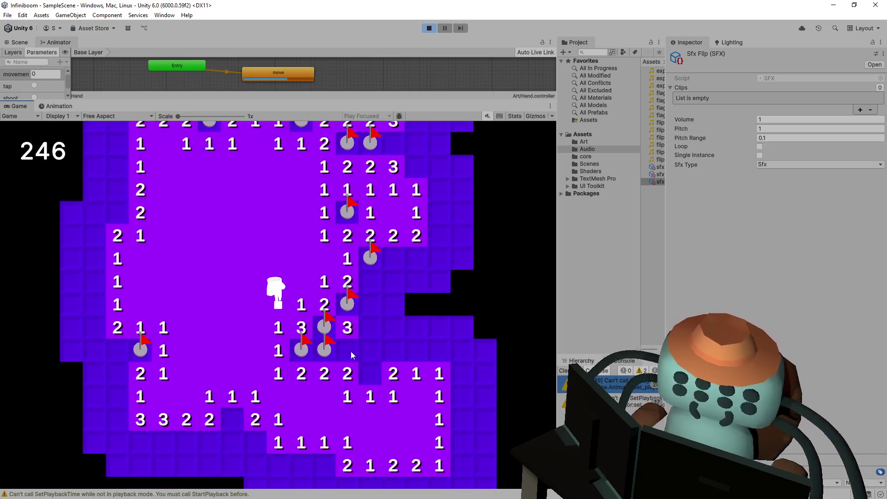
{"action": "key", "text": "w"}
{"action": "left_click", "coordinate": [350, 373]}
{"action": "right_click", "coordinate": [369, 391]}
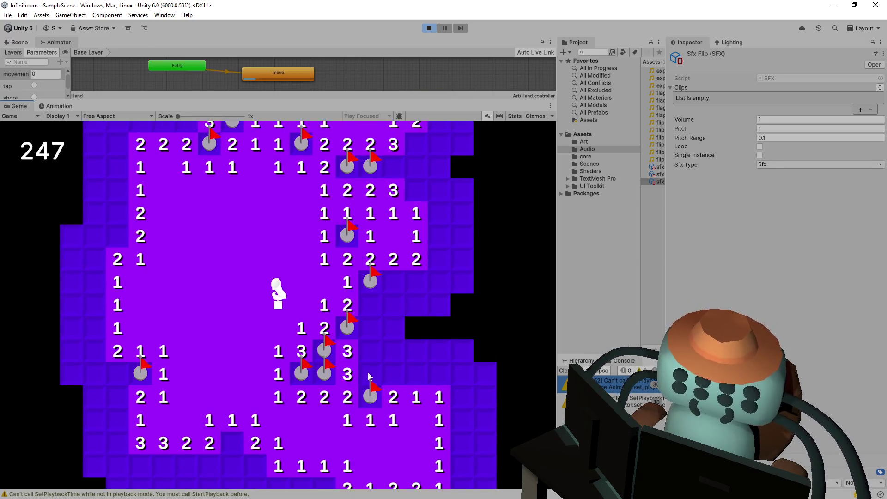
{"action": "left_click", "coordinate": [368, 372]}
{"action": "left_click", "coordinate": [368, 358]}
{"action": "left_click", "coordinate": [383, 351]}
{"action": "left_click", "coordinate": [392, 370]}
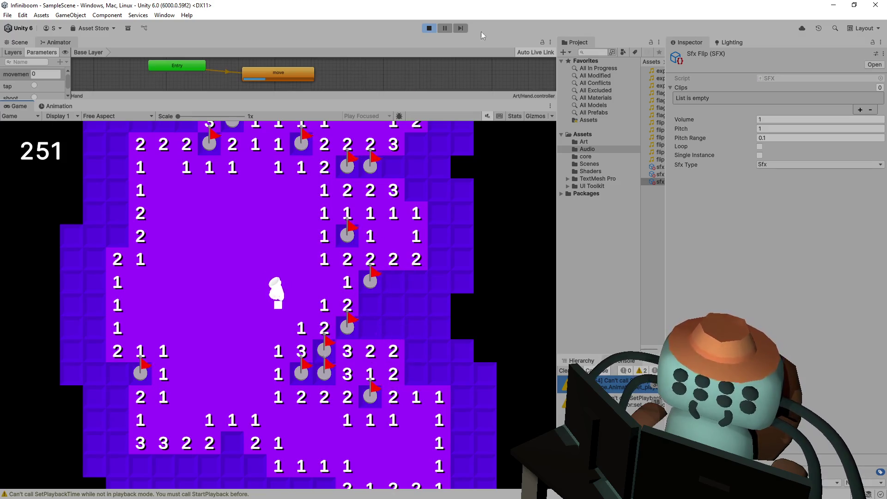
Stop the playtest at a score of 251 and return to Player.cs
{"action": "left_click", "coordinate": [429, 28]}
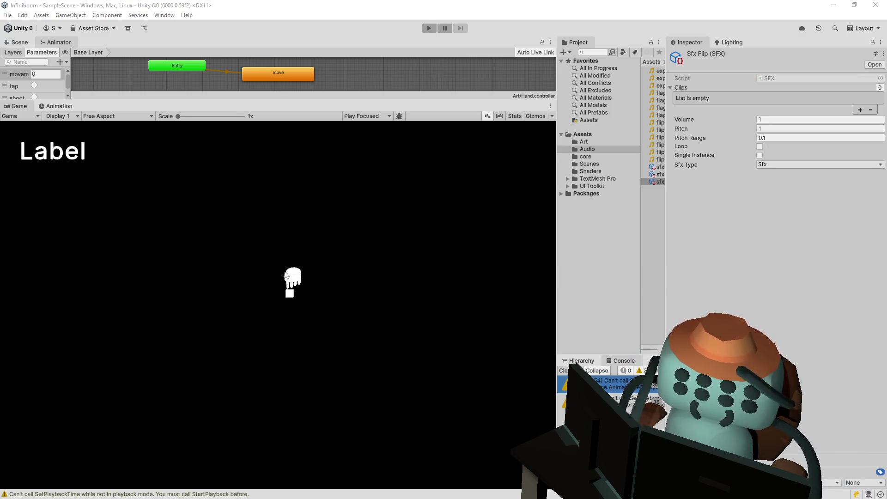
{"action": "key", "text": "alt+Tab"}
{"action": "left_click", "coordinate": [267, 272]}
Copy FlipFar's three facingDir lines, removing the blank line 66 after them
{"action": "scroll", "coordinate": [187, 292], "scroll_direction": "down", "scroll_amount": 4}
{"action": "left_click", "coordinate": [163, 214]}
{"action": "key", "text": "ctrl+x"}
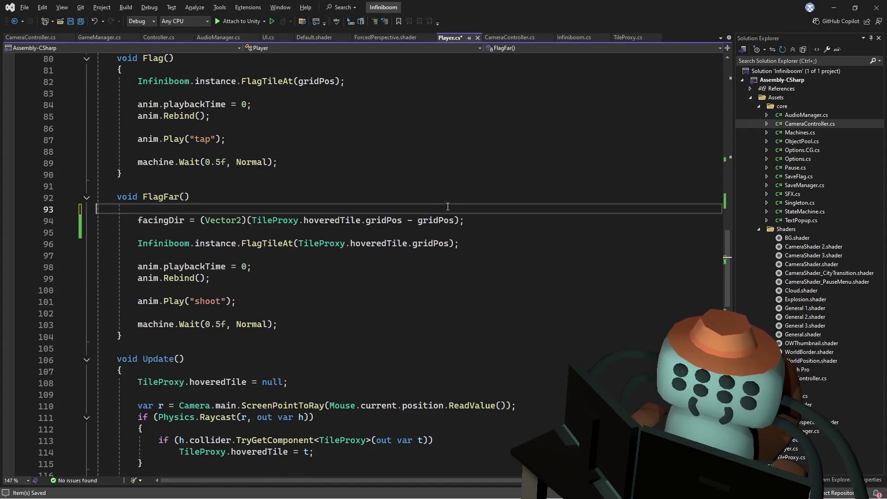
{"action": "key", "text": "ctrl+z"}
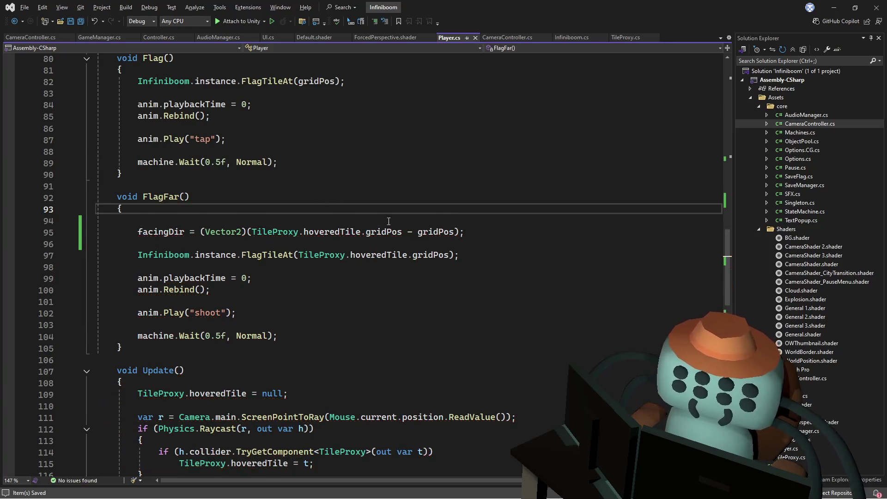
{"action": "key", "text": "Down"}
{"action": "scroll", "coordinate": [394, 211], "scroll_direction": "up", "scroll_amount": 2}
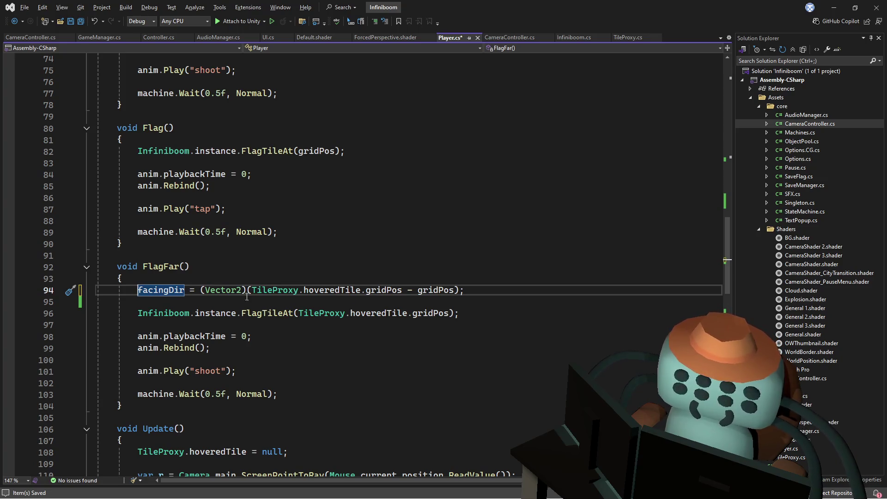
{"action": "scroll", "coordinate": [251, 296], "scroll_direction": "up", "scroll_amount": 5}
{"action": "mouse_move", "coordinate": [289, 162]}
{"action": "left_mouse_down"}
{"action": "mouse_move", "coordinate": [306, 151]}
{"action": "mouse_move", "coordinate": [285, 145]}
{"action": "mouse_move", "coordinate": [299, 118]}
{"action": "left_mouse_up"}
{"action": "left_click", "coordinate": [284, 141]}
{"action": "key", "text": "BackSpace"}
{"action": "key", "text": "ctrl+c"}
Replace FlagFar's single facingDir line with the three copied lines and save Player.cs
{"action": "scroll", "coordinate": [296, 166], "scroll_direction": "down", "scroll_amount": 4}
{"action": "left_click_drag", "start_coordinate": [122, 301], "coordinate": [464, 313]}
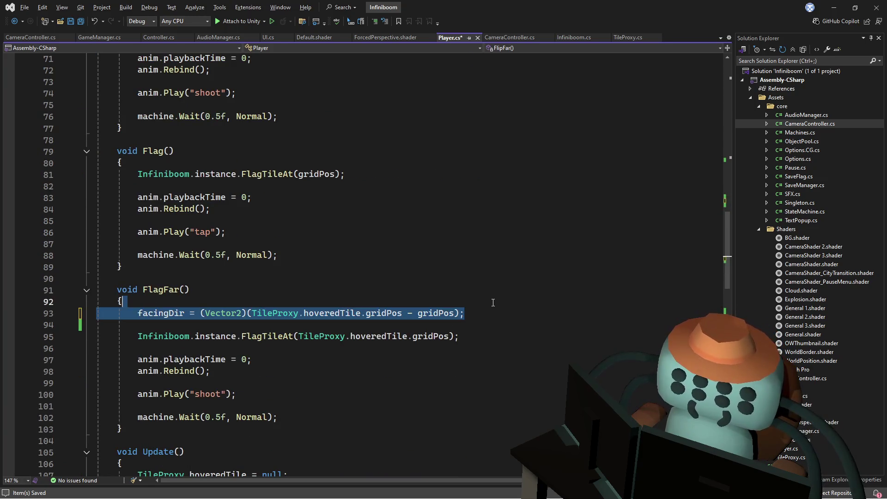
{"action": "key", "text": "ctrl+v"}
{"action": "key", "text": "ctrl+s"}
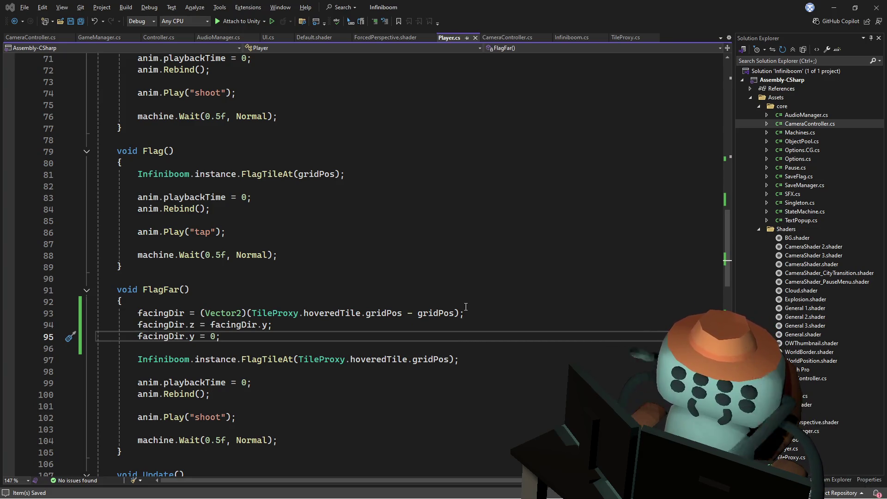
{"action": "key", "text": "alt+Tab"}
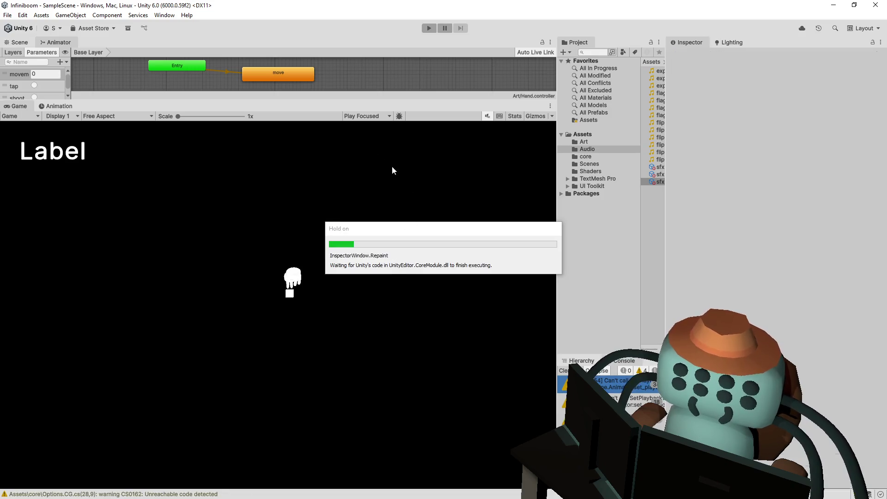
{"action": "left_click", "coordinate": [424, 30]}
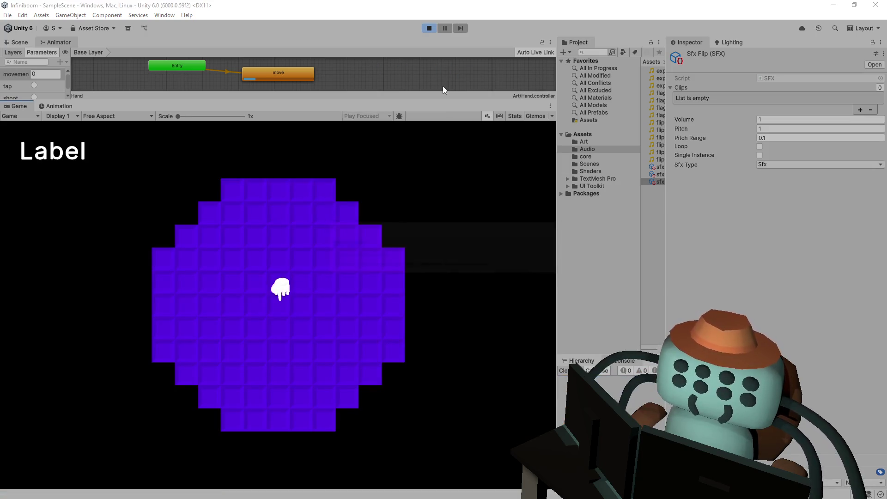
{"action": "left_click", "coordinate": [367, 261]}
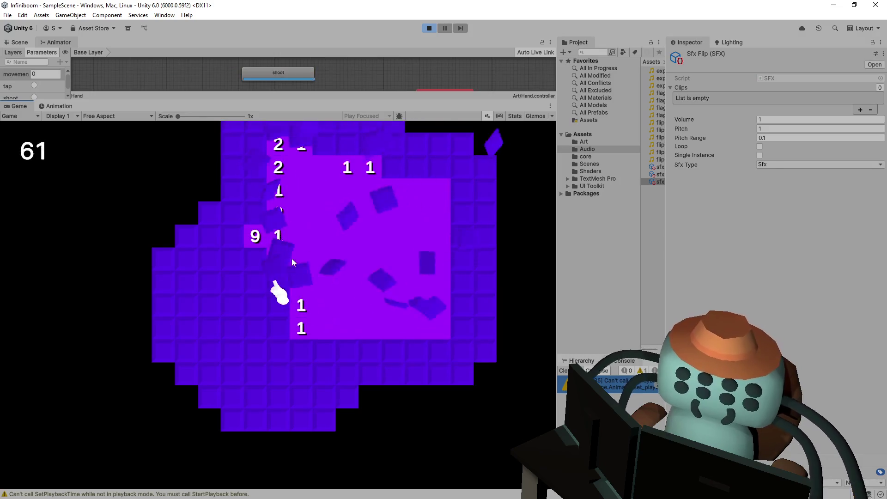
{"action": "left_click", "coordinate": [319, 277]}
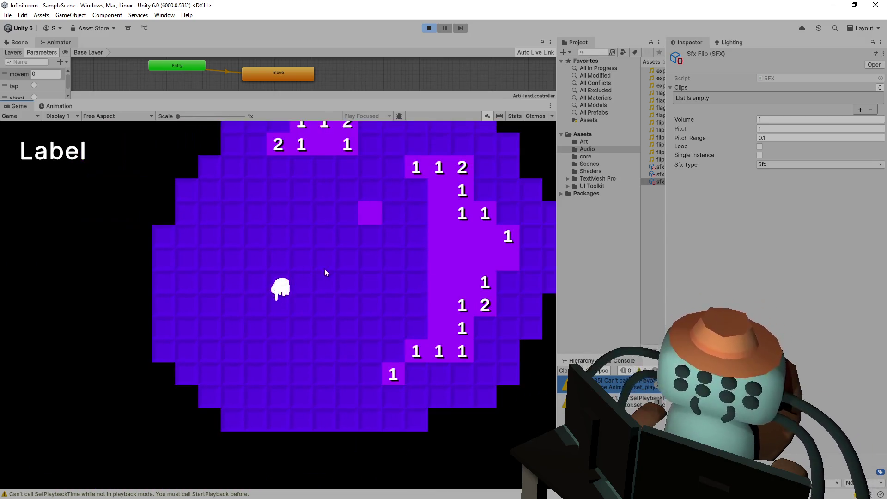
{"action": "left_click", "coordinate": [428, 28]}
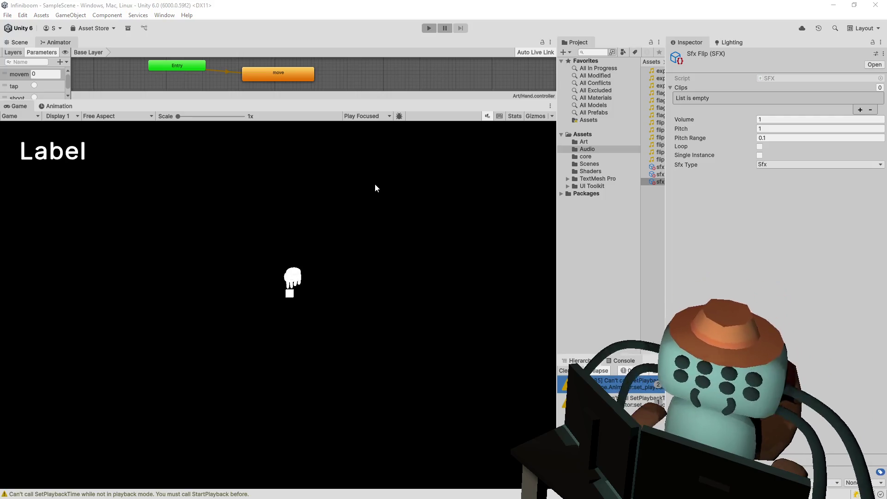
{"action": "key", "text": "alt+Tab"}
{"action": "left_click", "coordinate": [328, 110]}
{"action": "scroll", "coordinate": [365, 169], "scroll_direction": "up", "scroll_amount": 11}
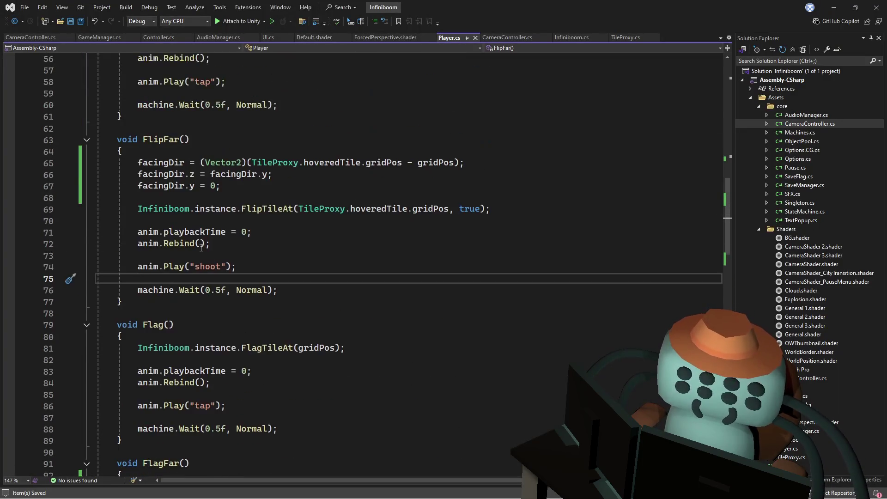
{"action": "scroll", "coordinate": [268, 254], "scroll_direction": "up", "scroll_amount": 7}
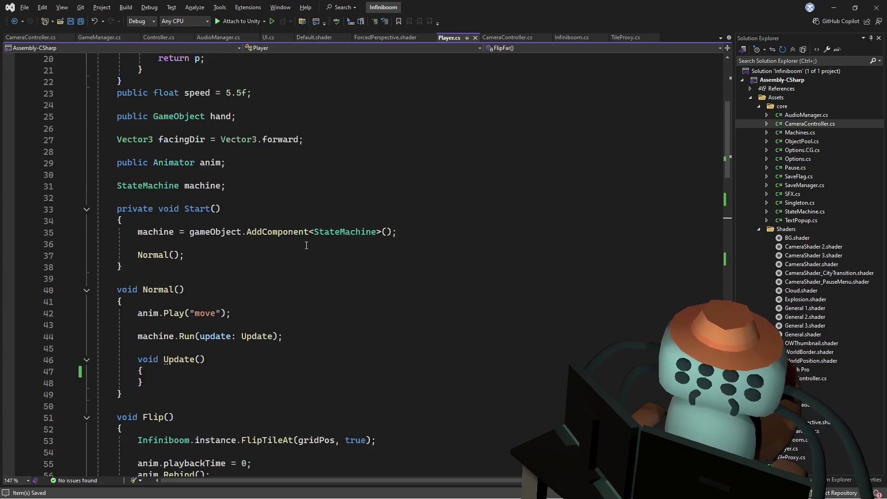
{"action": "left_click", "coordinate": [279, 209]}
{"action": "scroll", "coordinate": [279, 248], "scroll_direction": "up", "scroll_amount": 3}
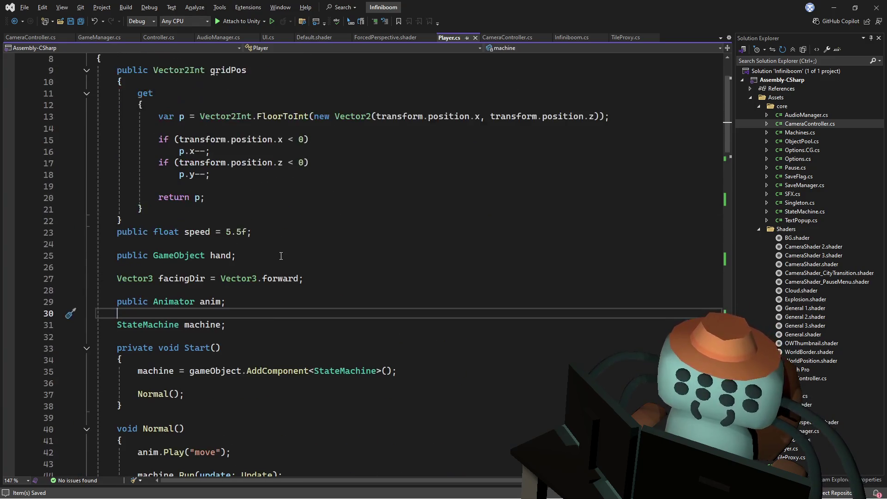
{"action": "scroll", "coordinate": [281, 256], "scroll_direction": "down", "scroll_amount": 6}
{"action": "scroll", "coordinate": [281, 256], "scroll_direction": "up", "scroll_amount": 3}
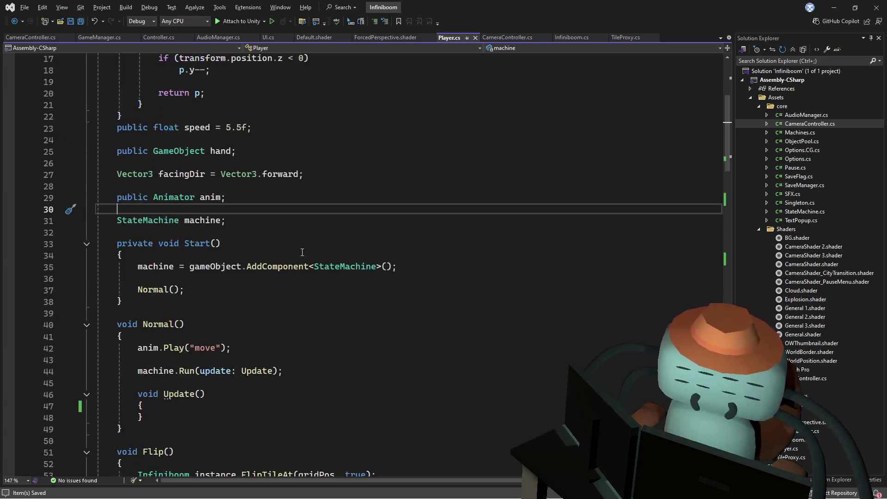
{"action": "mouse_move", "coordinate": [726, 128]}
{"action": "left_mouse_down"}
{"action": "mouse_move", "coordinate": [727, 364]}
{"action": "mouse_move", "coordinate": [727, 331]}
{"action": "left_mouse_up"}
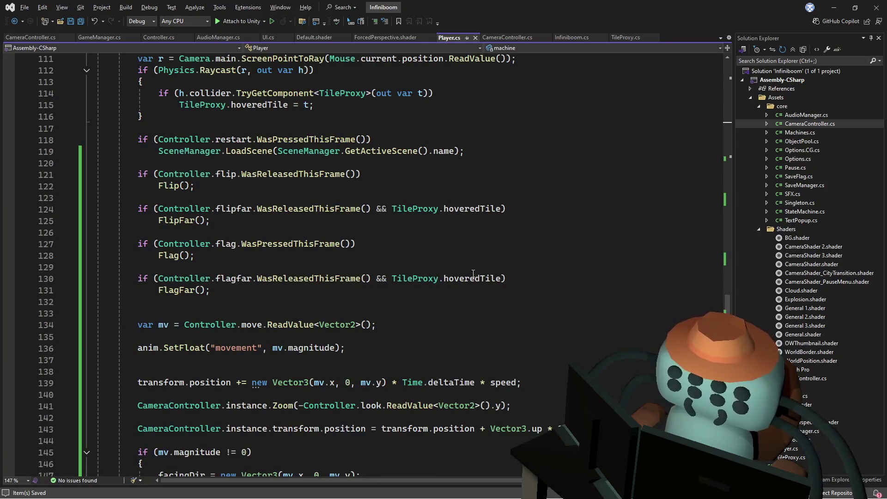
{"action": "left_click", "coordinate": [323, 267]}
{"action": "scroll", "coordinate": [325, 278], "scroll_direction": "up", "scroll_amount": 3}
{"action": "scroll", "coordinate": [325, 277], "scroll_direction": "down", "scroll_amount": 5}
{"action": "scroll", "coordinate": [325, 278], "scroll_direction": "down", "scroll_amount": 5}
{"action": "left_click", "coordinate": [156, 209]}
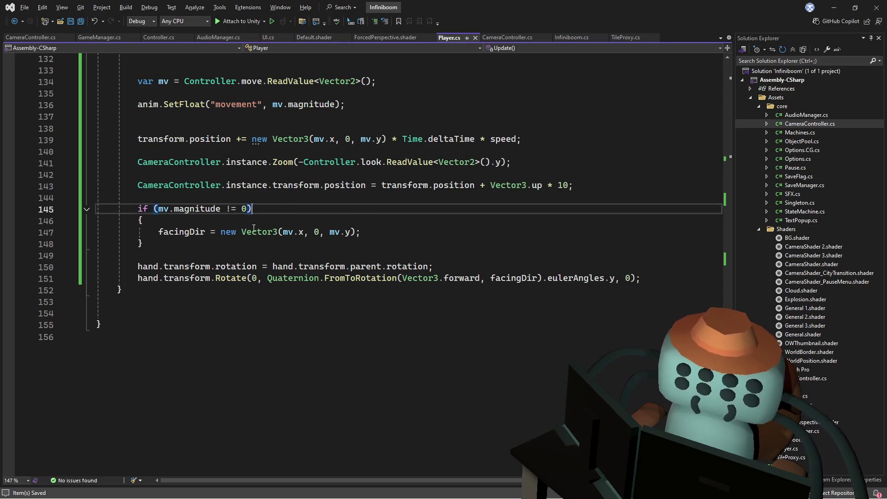
{"action": "scroll", "coordinate": [245, 255], "scroll_direction": "up", "scroll_amount": 2}
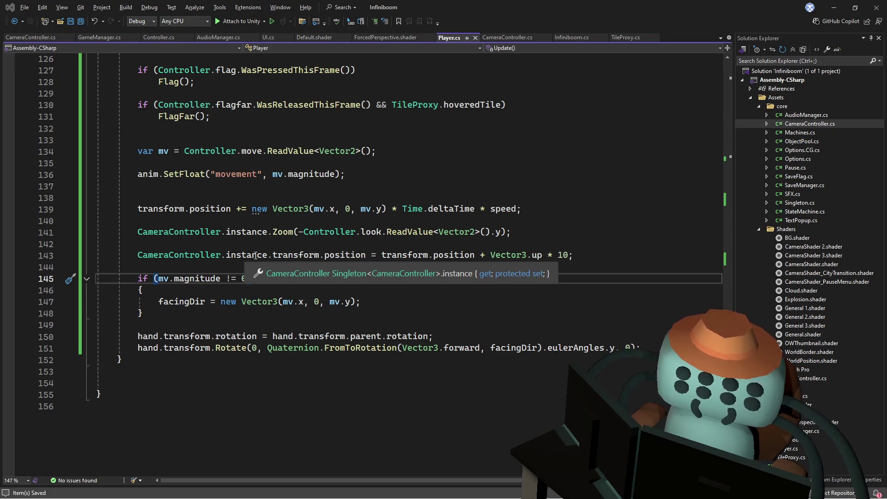
{"action": "left_click", "coordinate": [233, 202]}
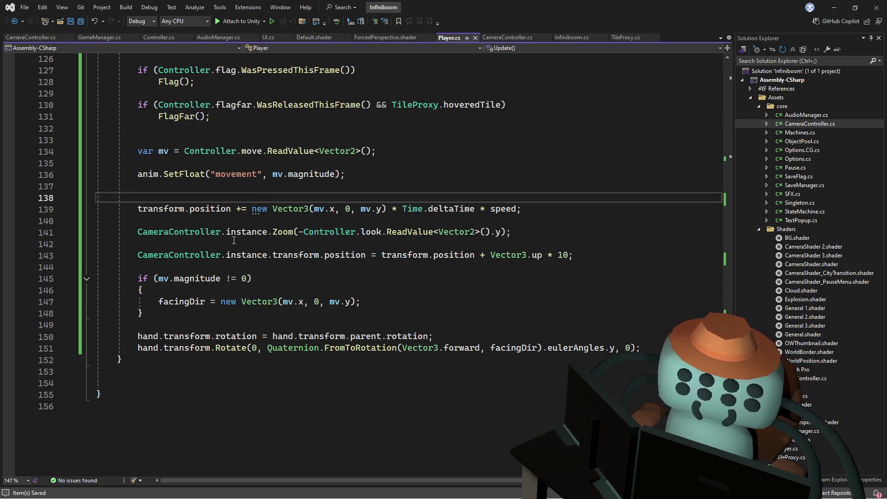
{"action": "scroll", "coordinate": [230, 239], "scroll_direction": "up", "scroll_amount": 5}
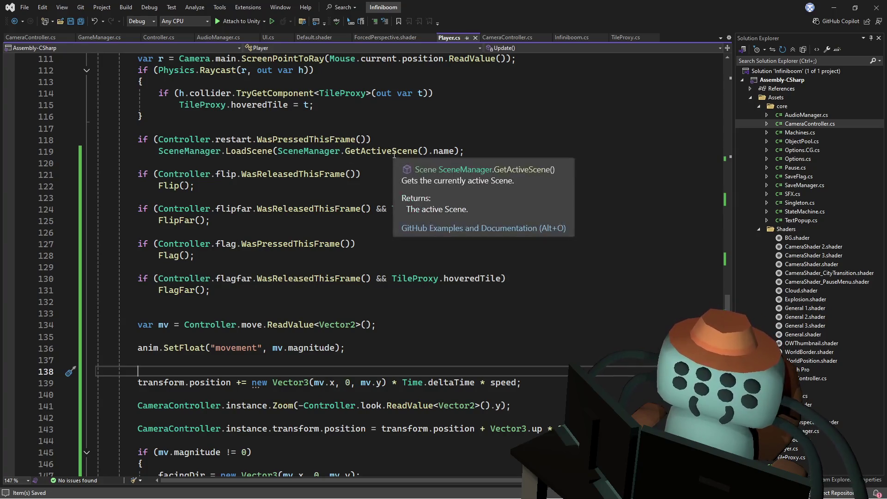
{"action": "left_click", "coordinate": [389, 123]}
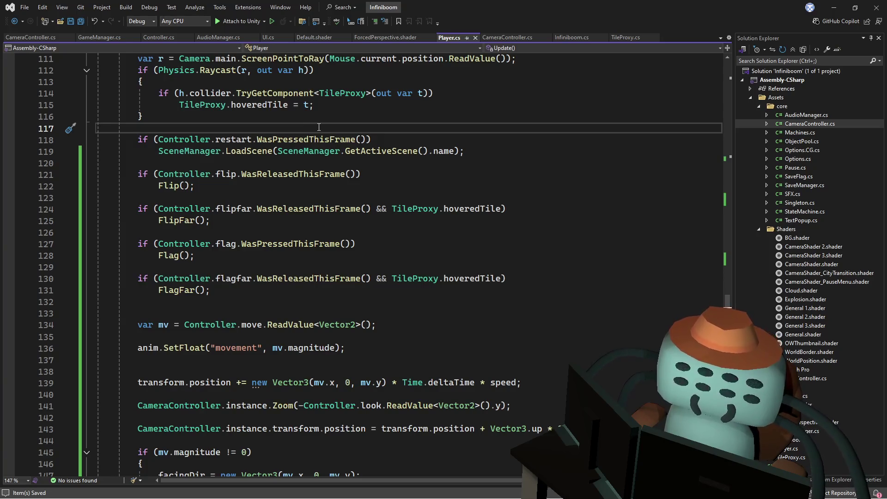
{"action": "scroll", "coordinate": [318, 127], "scroll_direction": "down", "scroll_amount": 2}
{"action": "scroll", "coordinate": [319, 127], "scroll_direction": "down", "scroll_amount": 1}
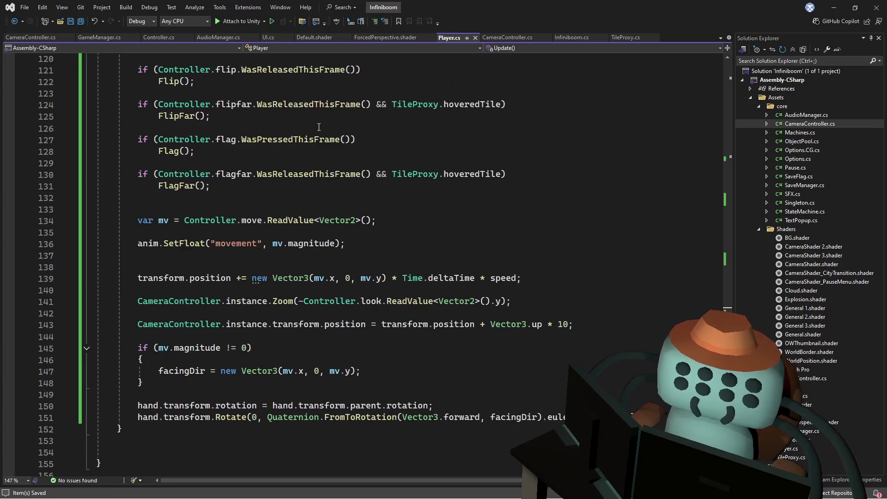
{"action": "scroll", "coordinate": [319, 127], "scroll_direction": "up", "scroll_amount": 2}
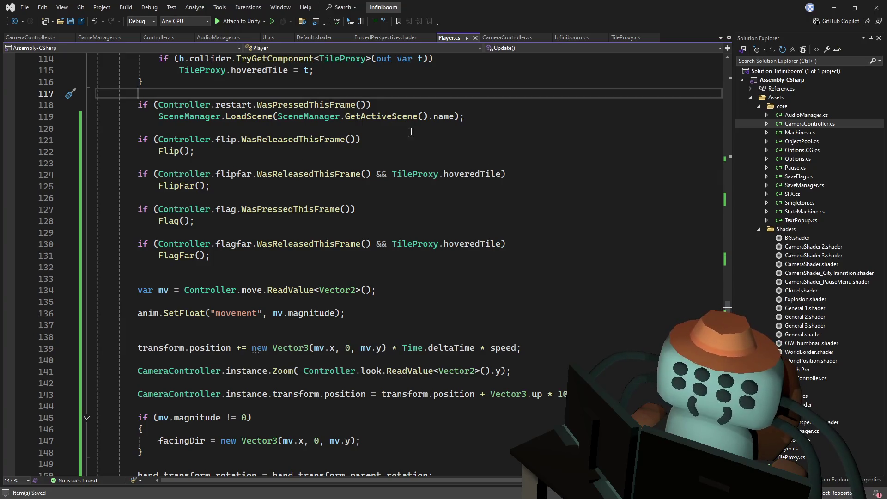
Move the scene-reload call inside new braces under the restart check
{"action": "left_click_drag", "start_coordinate": [490, 117], "coordinate": [493, 110]}
{"action": "key", "text": "Delete"}
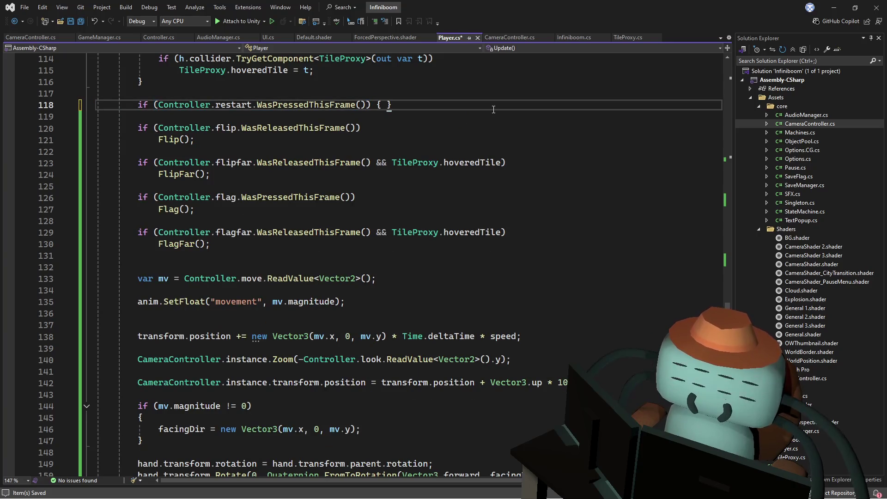
{"action": "key", "text": "Return"}
{"action": "key", "text": "ctrl+v"}
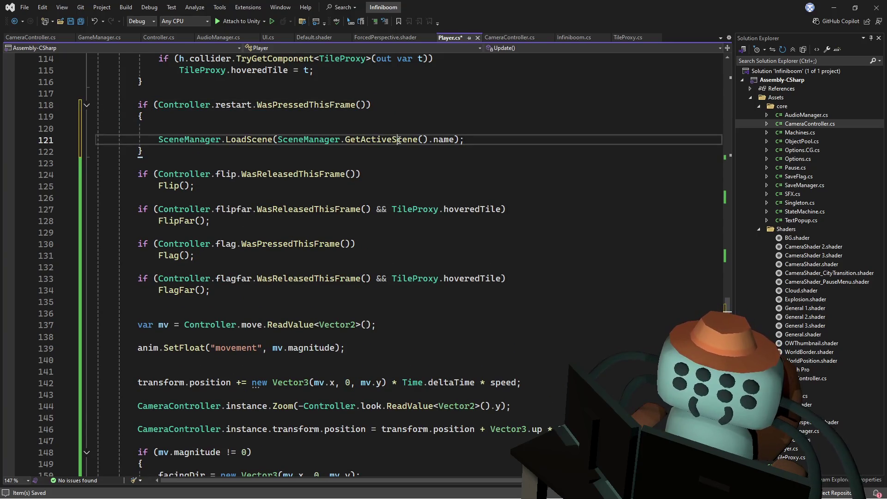
{"action": "key", "text": "BackSpace"}
Look over the code around the restart block and save Player.cs
{"action": "left_click", "coordinate": [461, 197]}
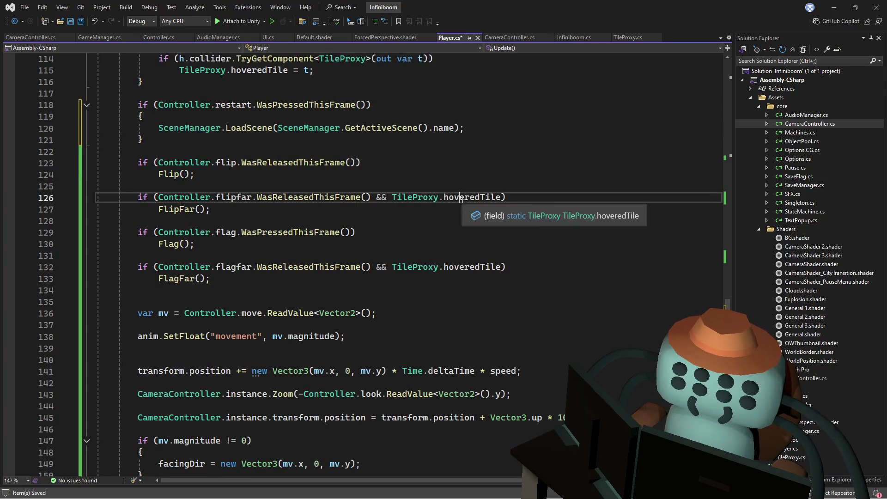
{"action": "key", "text": "ctrl+f"}
{"action": "type", "text": "r"}
{"action": "key", "text": "BackSpace"}
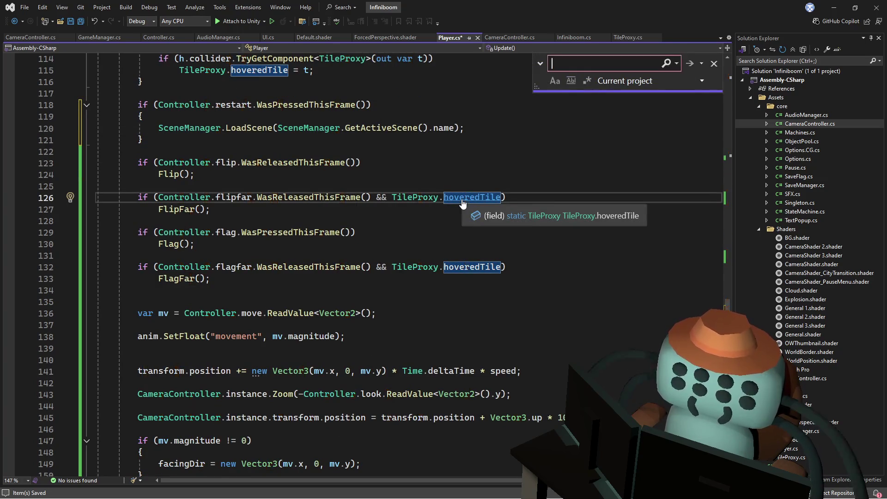
{"action": "left_click", "coordinate": [502, 189]}
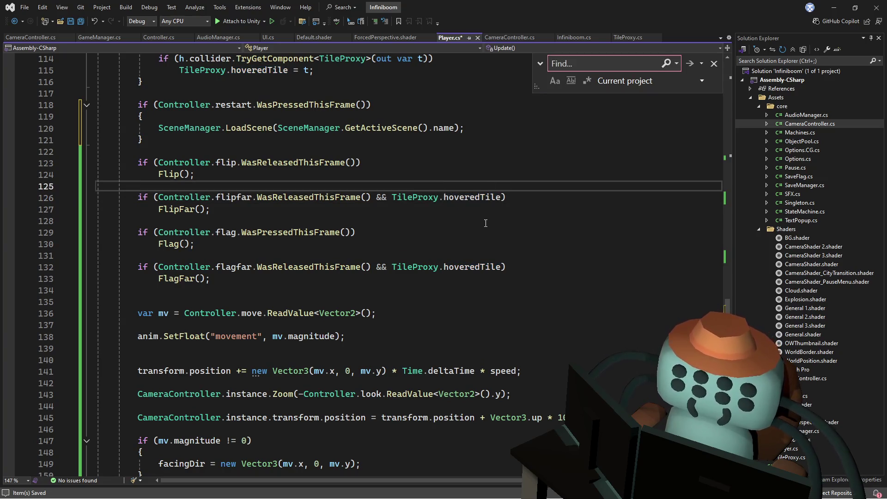
{"action": "scroll", "coordinate": [468, 206], "scroll_direction": "up", "scroll_amount": 3}
{"action": "left_click", "coordinate": [461, 198]}
{"action": "left_click", "coordinate": [449, 175]}
{"action": "key", "text": "ctrl+s"}
Leave one indented empty line above the reload call, then bring up Infiniboom.cs
{"action": "left_click", "coordinate": [503, 221]}
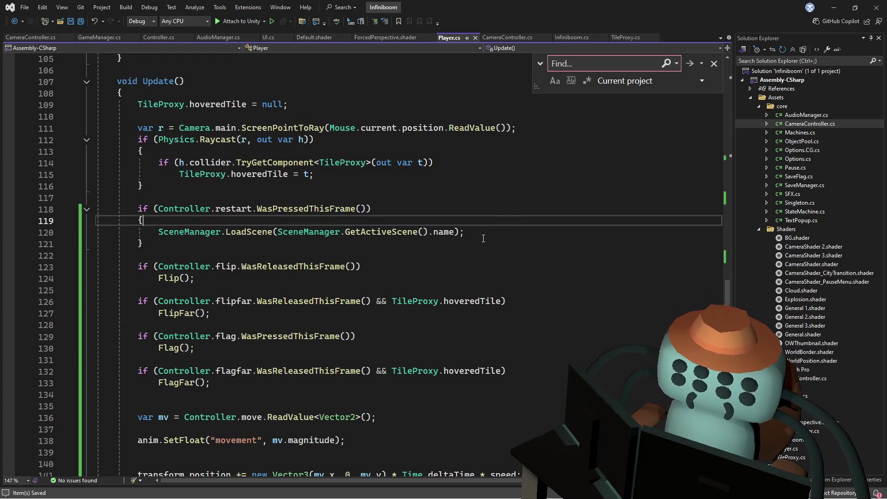
{"action": "left_click_drag", "start_coordinate": [464, 231], "coordinate": [394, 231]}
{"action": "key", "text": "Home"}
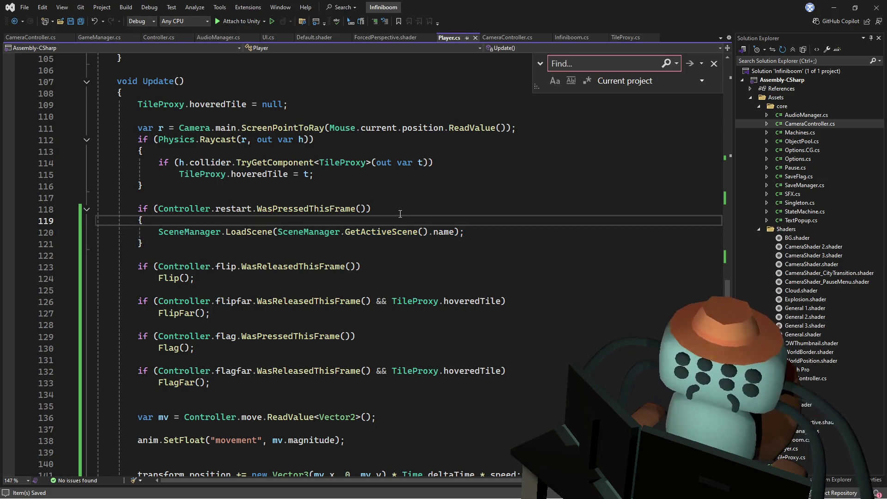
{"action": "key", "text": "Return"}
{"action": "key", "text": "Return"}
{"action": "key", "text": "Up"}
{"action": "key", "text": "Up"}
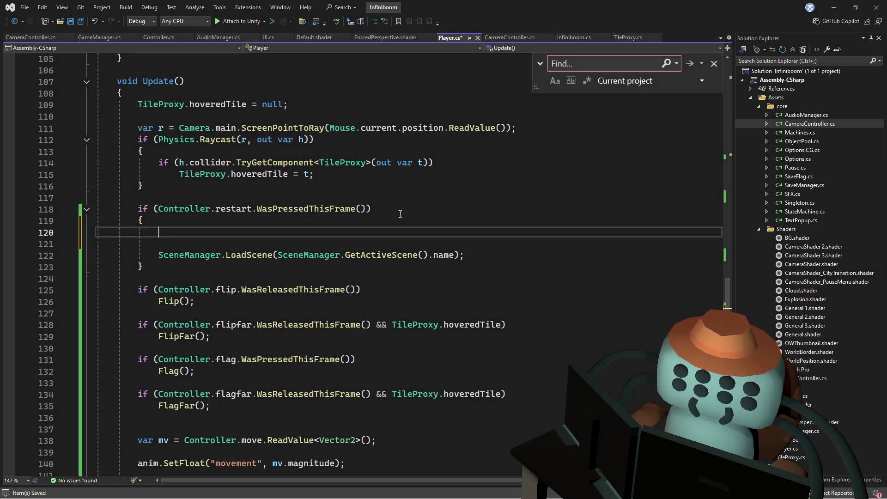
{"action": "mouse_move", "coordinate": [727, 293]}
{"action": "left_mouse_down"}
{"action": "mouse_move", "coordinate": [716, 129]}
{"action": "mouse_move", "coordinate": [724, 105]}
{"action": "mouse_move", "coordinate": [664, 323]}
{"action": "left_mouse_up"}
{"action": "left_click_drag", "start_coordinate": [214, 209], "coordinate": [158, 232]}
{"action": "key", "text": "Delete"}
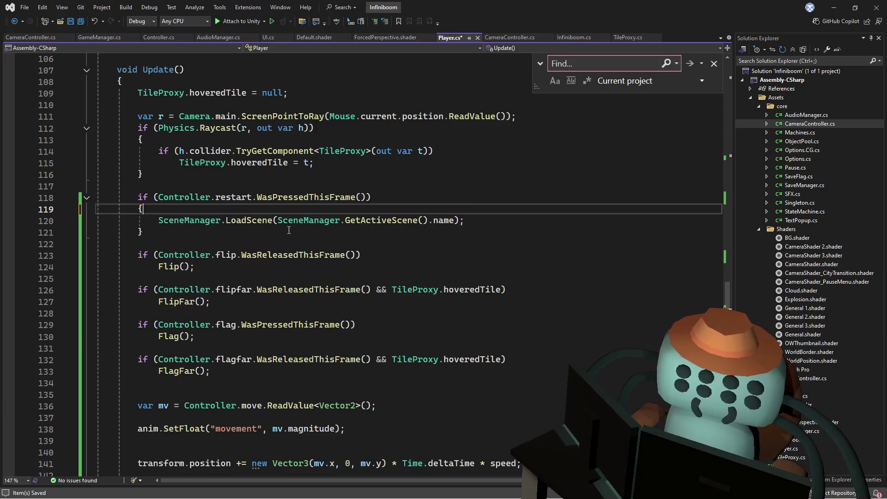
{"action": "key", "text": "Return"}
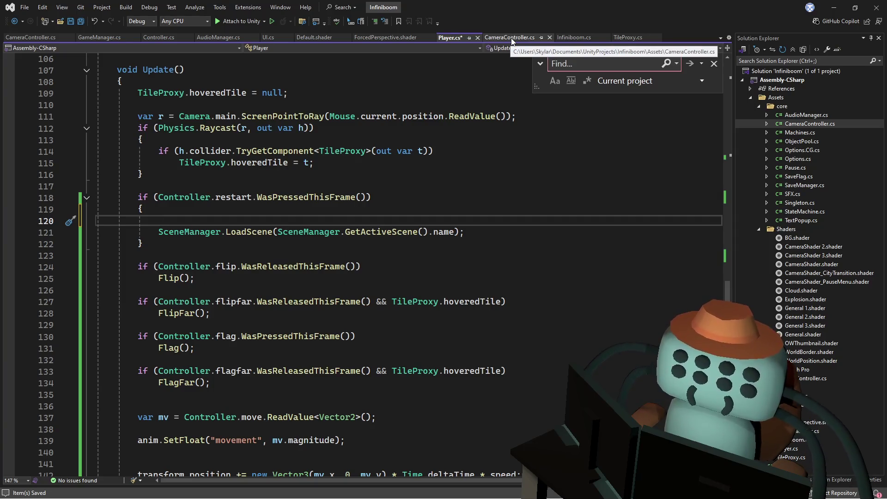
{"action": "left_click", "coordinate": [404, 151]}
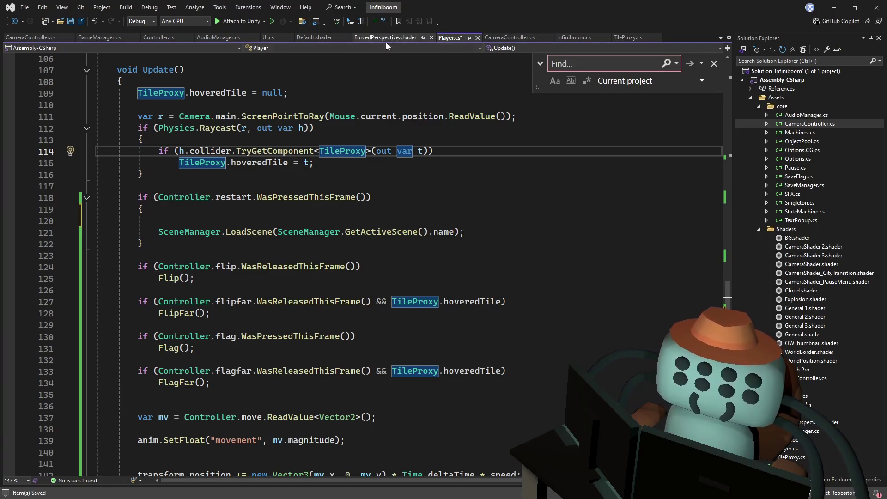
{"action": "left_click", "coordinate": [573, 38]}
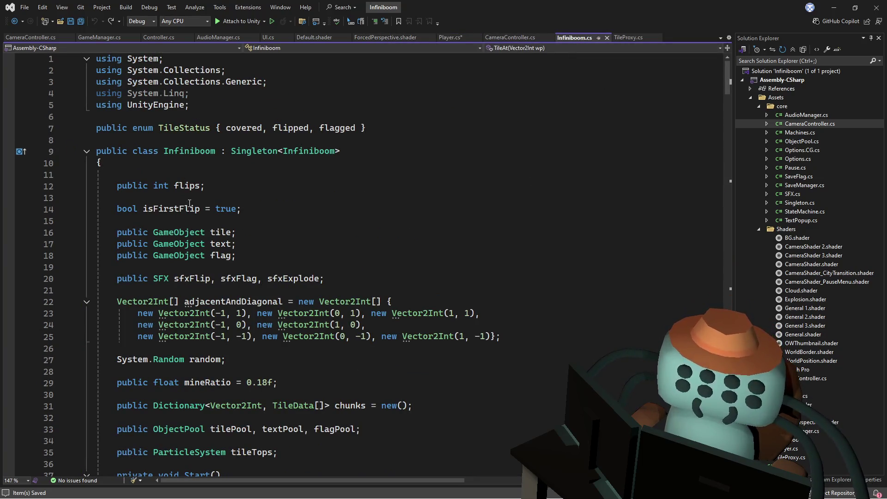
{"action": "scroll", "coordinate": [277, 274], "scroll_direction": "down", "scroll_amount": 2}
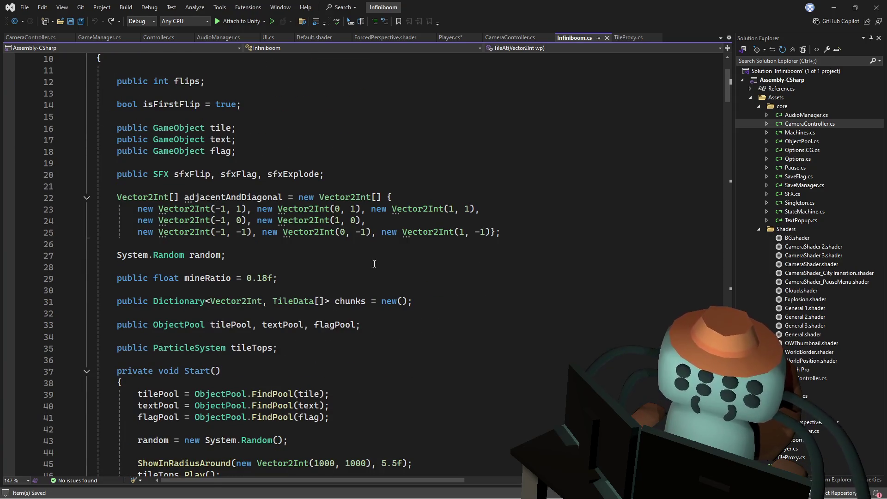
{"action": "scroll", "coordinate": [341, 260], "scroll_direction": "down", "scroll_amount": 2}
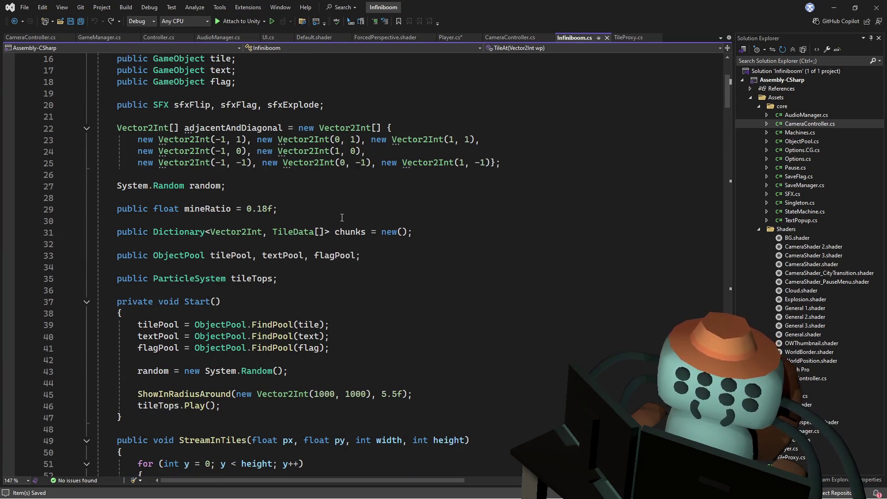
{"action": "double_click", "coordinate": [221, 256]}
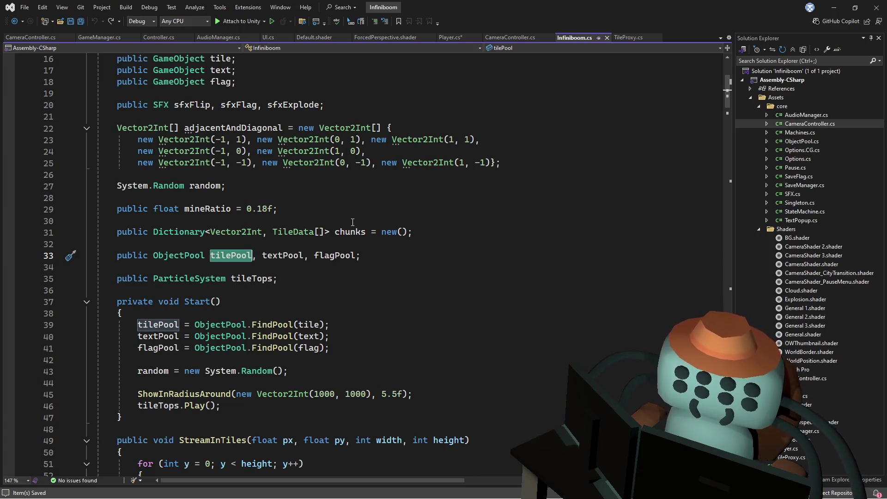
{"action": "left_click", "coordinate": [261, 325], "text": "ctrl"}
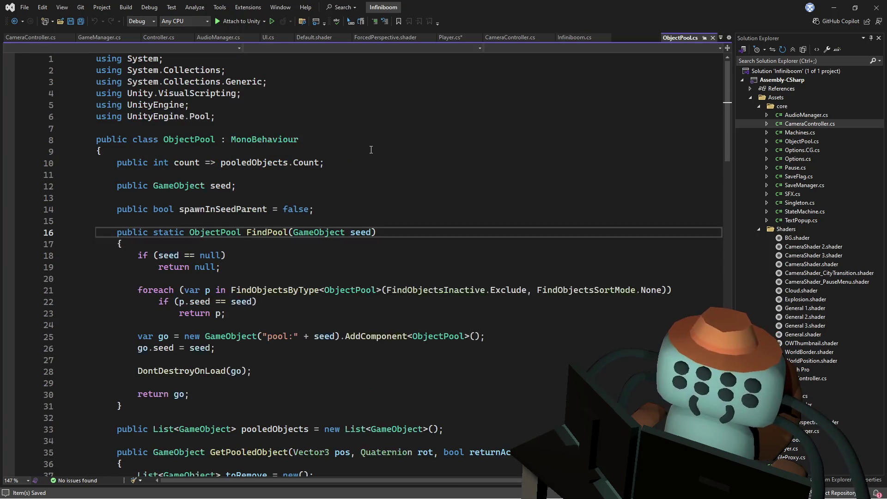
{"action": "scroll", "coordinate": [369, 156], "scroll_direction": "down", "scroll_amount": 2}
{"action": "key", "text": "ctrl+minus"}
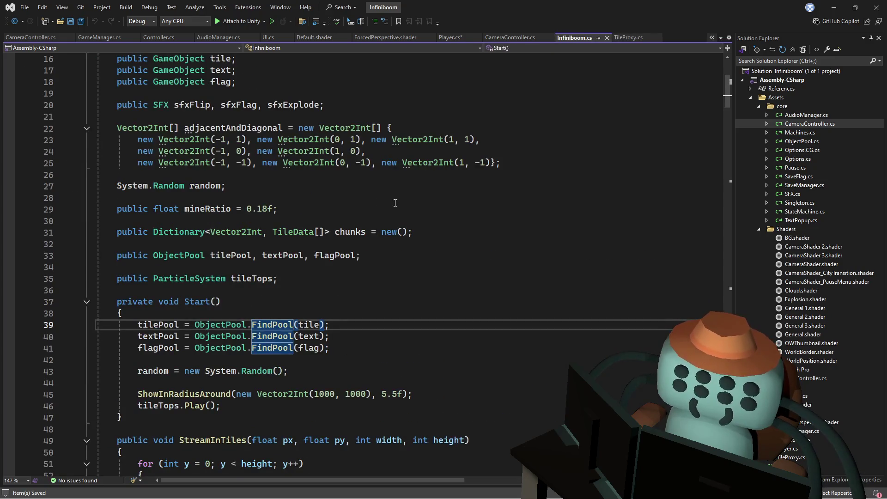
{"action": "key", "text": "ctrl+minus"}
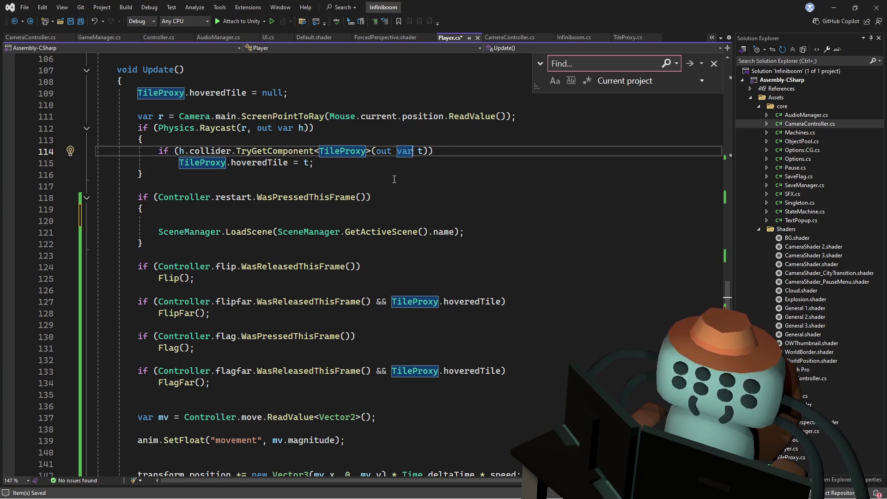
{"action": "left_click", "coordinate": [370, 229]}
{"action": "left_click", "coordinate": [371, 226]}
Add an empty public void Reset() method after the Start method in Infiniboom.cs
{"action": "type", "text": "tilePool"}
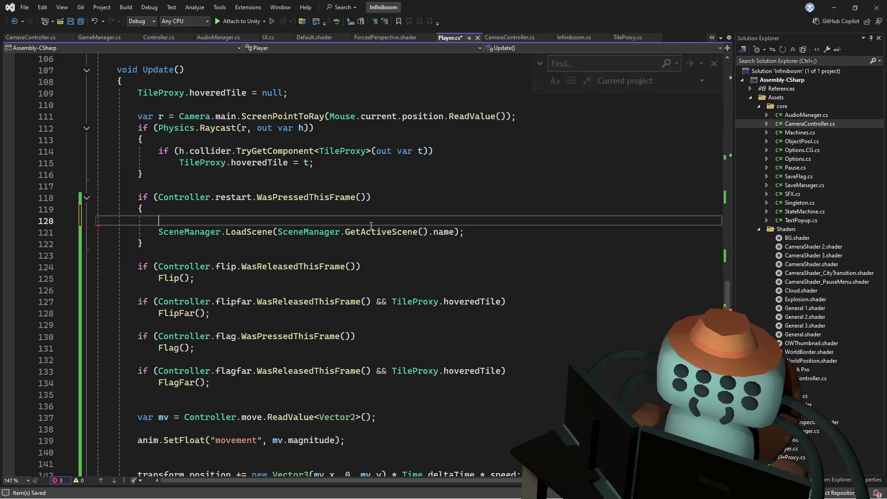
{"action": "key", "text": "ctrl+f"}
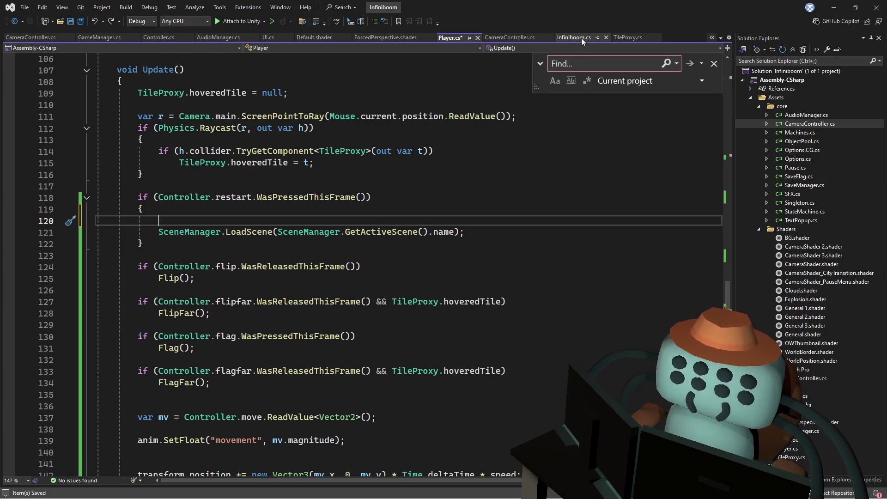
{"action": "left_click", "coordinate": [580, 37]}
{"action": "scroll", "coordinate": [324, 277], "scroll_direction": "down", "scroll_amount": 1}
{"action": "left_click", "coordinate": [154, 348]}
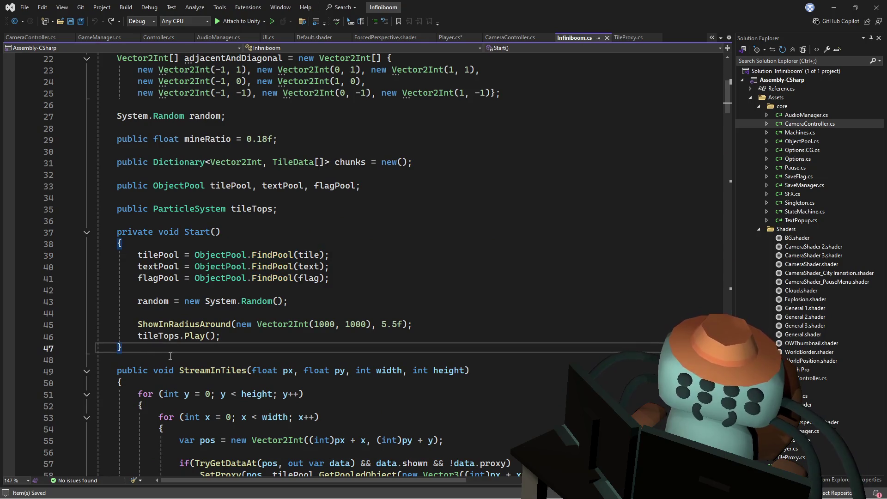
{"action": "key", "text": "Return"}
{"action": "key", "text": "Return"}
{"action": "type", "text": "public void "}
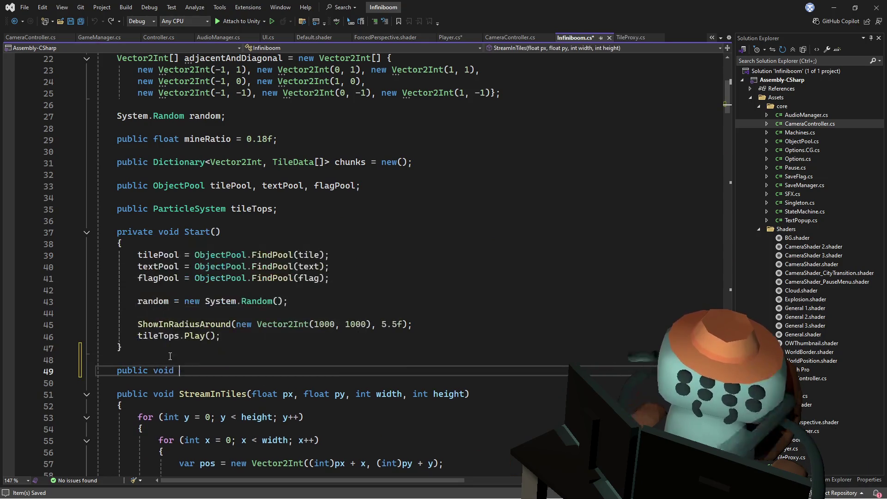
{"action": "type", "text": "Reset("}
{"action": "key", "text": "Return"}
{"action": "type", "text": "){"}
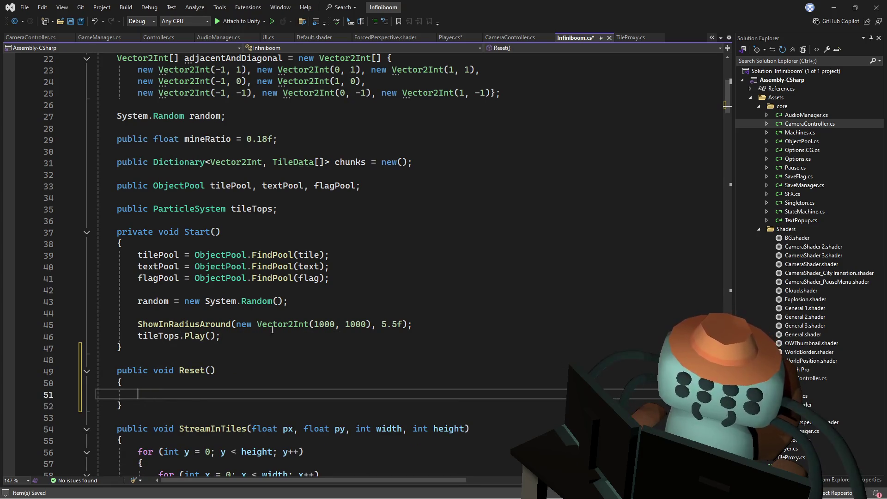
Rename the Reset method to ResetBoard
{"action": "scroll", "coordinate": [282, 322], "scroll_direction": "up", "scroll_amount": 6}
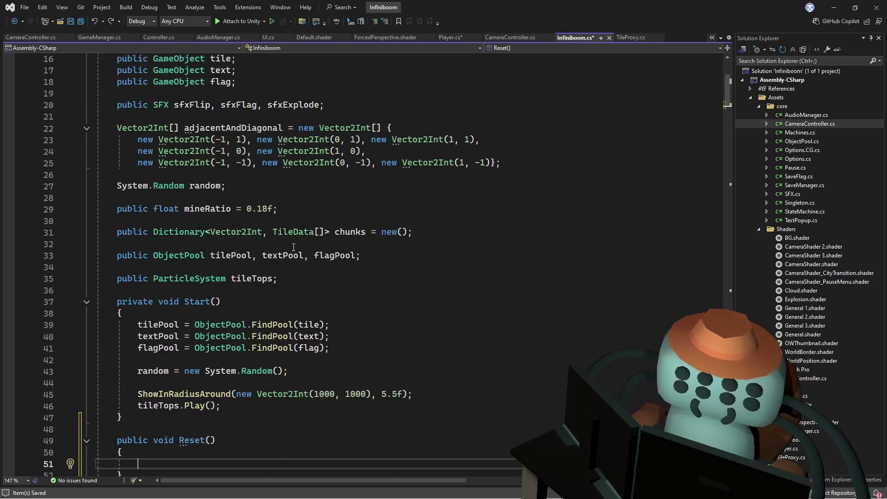
{"action": "scroll", "coordinate": [324, 258], "scroll_direction": "down", "scroll_amount": 8}
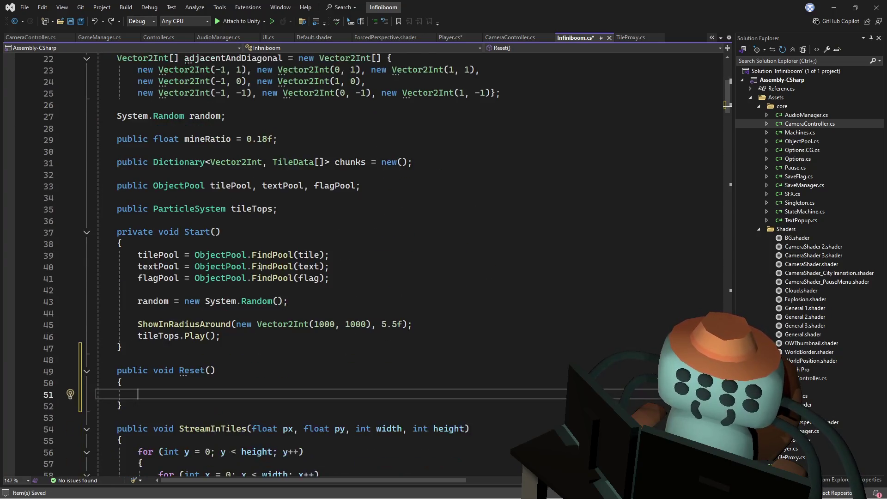
{"action": "left_click", "coordinate": [179, 302]}
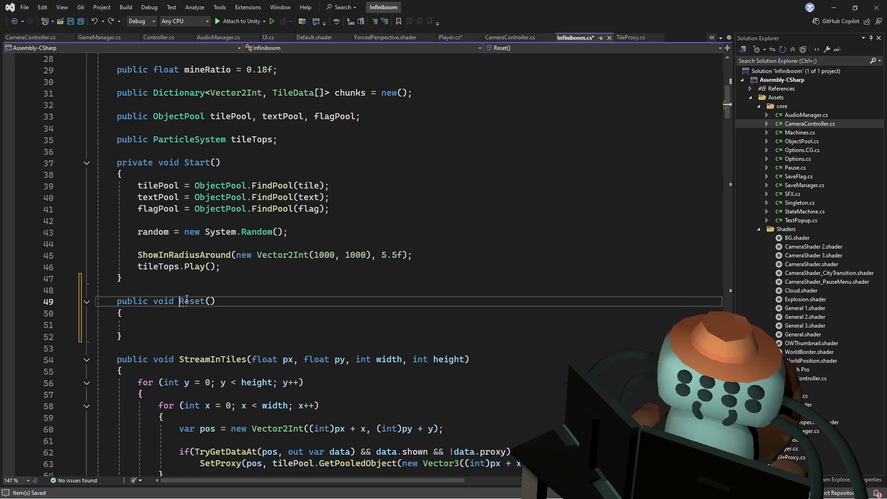
{"action": "left_click", "coordinate": [217, 299], "text": "shift"}
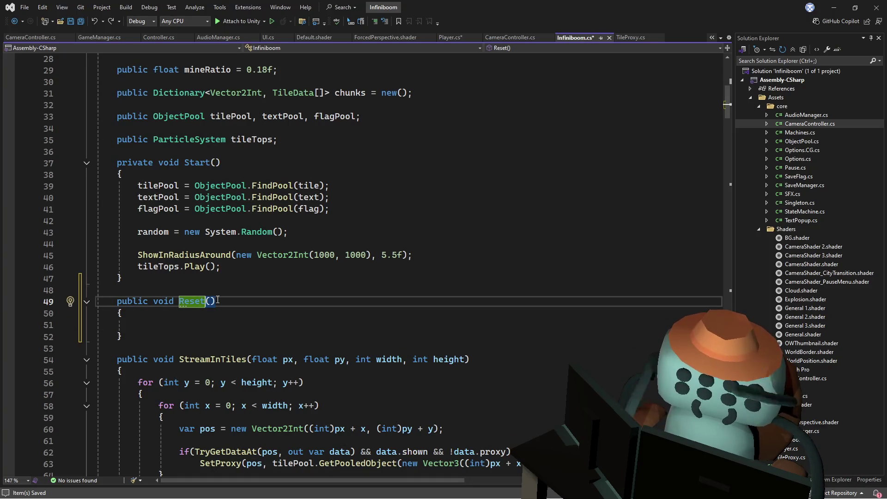
{"action": "type", "text": "Board"}
{"action": "key", "text": "Return"}
{"action": "key", "text": "Down"}
{"action": "key", "text": "Down"}
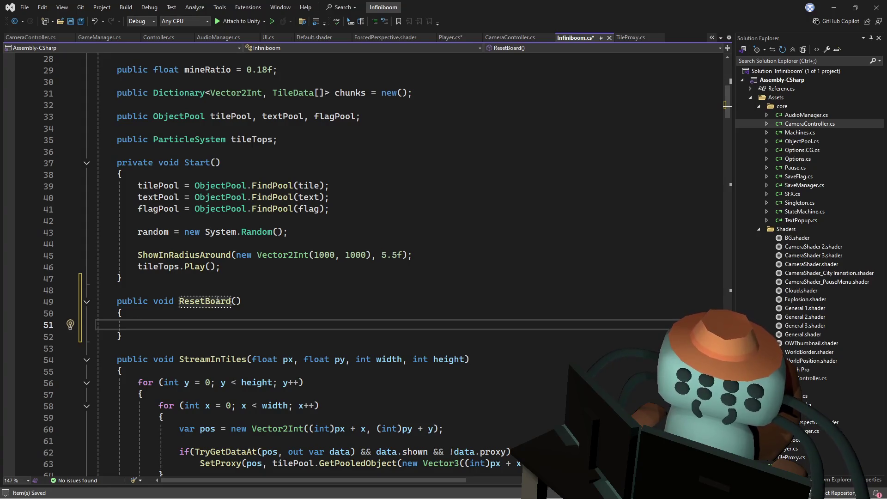
Fill ResetBoard's body with tilePool.Clear() and textPool.Clear() calls
{"action": "type", "text": "tilep"}
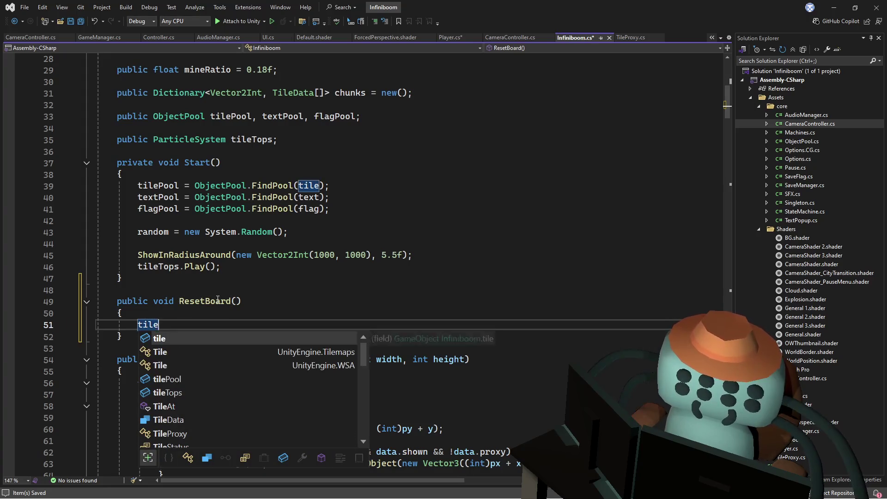
{"action": "key", "text": "Tab"}
{"action": "type", "text": "."}
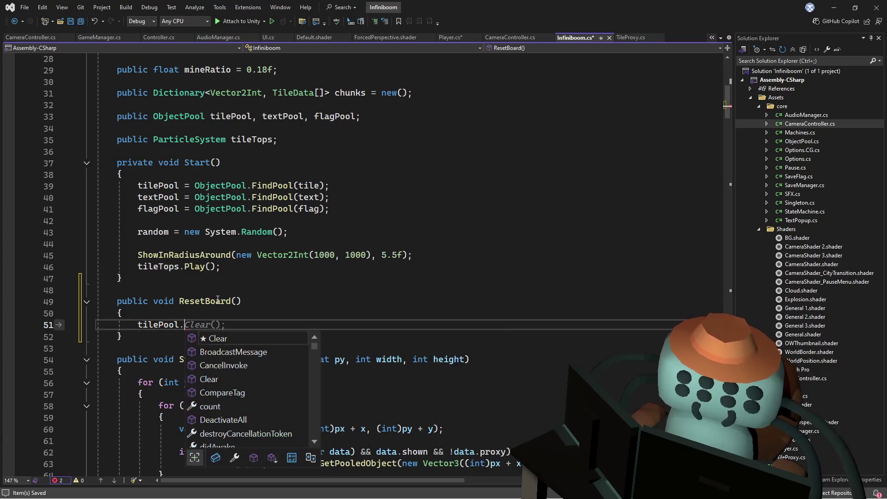
{"action": "key", "text": "Tab"}
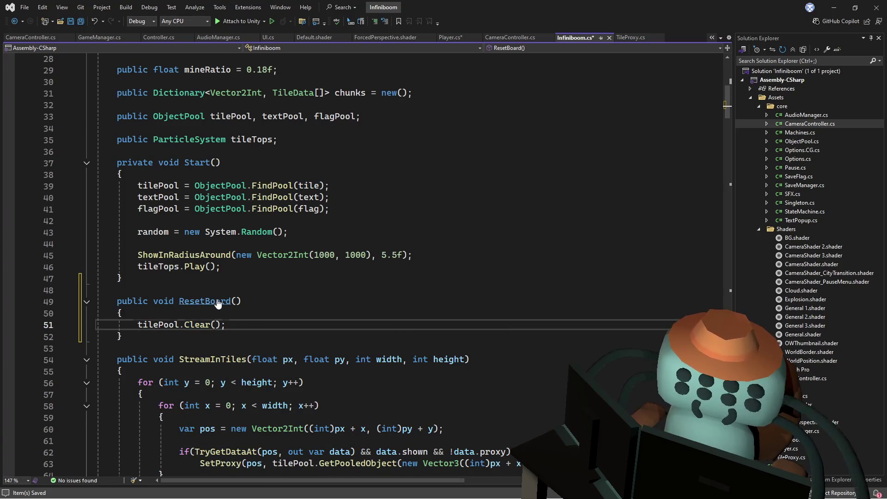
{"action": "key", "text": "ctrl+d"}
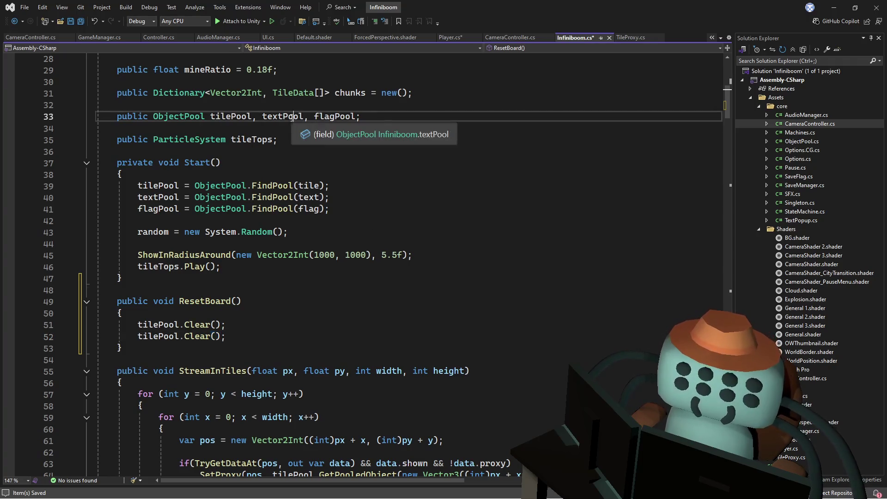
{"action": "double_click", "coordinate": [283, 116]}
{"action": "key", "text": "ctrl+c"}
{"action": "double_click", "coordinate": [159, 336]}
{"action": "key", "text": "ctrl+v"}
Add a flagPool.Clear() call to ResetBoard and save Infiniboom.cs
{"action": "double_click", "coordinate": [334, 117]}
{"action": "left_click", "coordinate": [253, 329]}
{"action": "key", "text": "Down"}
{"action": "key", "text": "ctrl+d"}
{"action": "double_click", "coordinate": [159, 348]}
{"action": "type", "text": "flagPool"}
{"action": "double_click", "coordinate": [203, 302]}
{"action": "key", "text": "ctrl+minus"}
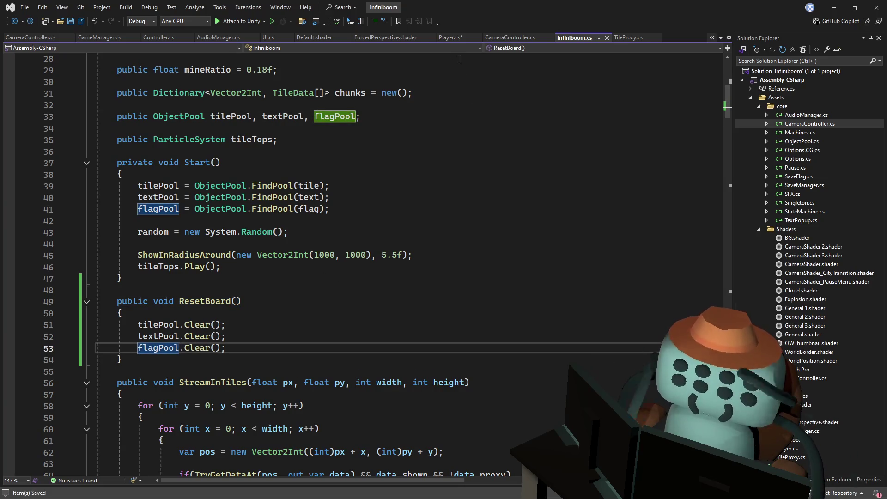
{"action": "key", "text": "ctrl+Tab"}
{"action": "key", "text": "ctrl+f"}
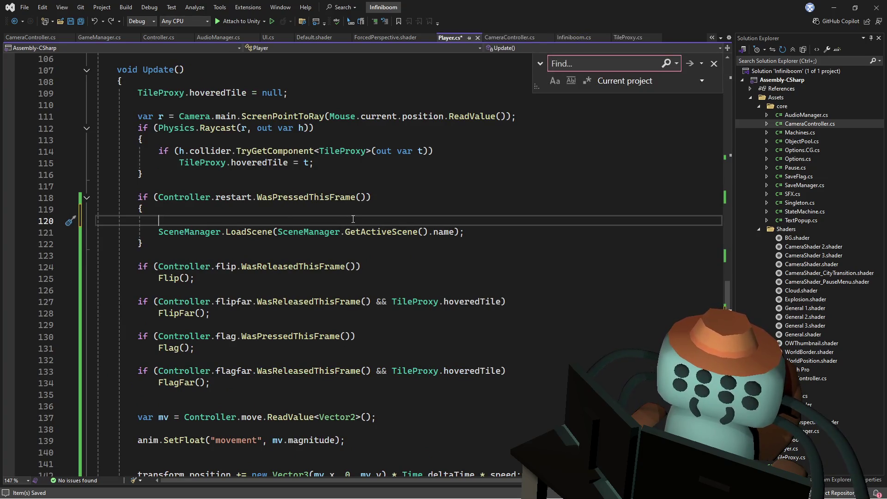
Insert Infiniboom.instance.ResetBoard(); before SceneManager.LoadScene in Player.cs, then return to Unity
{"action": "type", "text": "infin"}
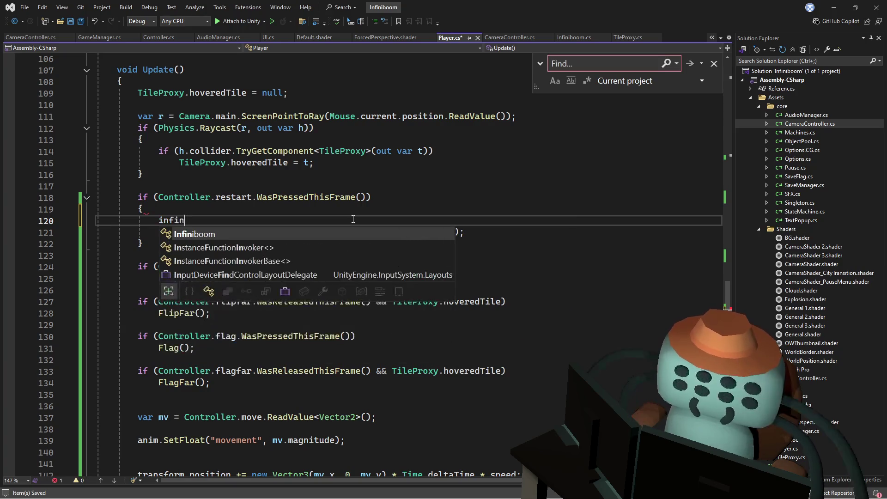
{"action": "key", "text": "Tab"}
{"action": "type", "text": ".instance.reset"}
{"action": "key", "text": "Tab"}
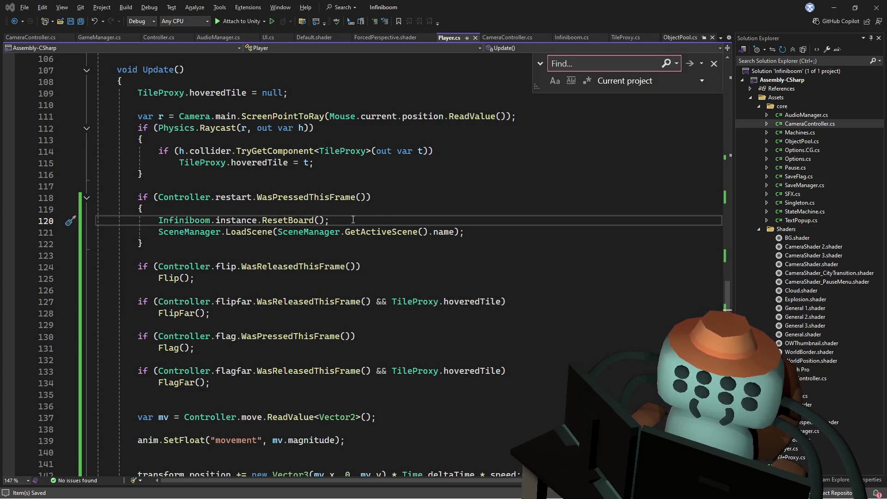
{"action": "key", "text": "alt+Tab"}
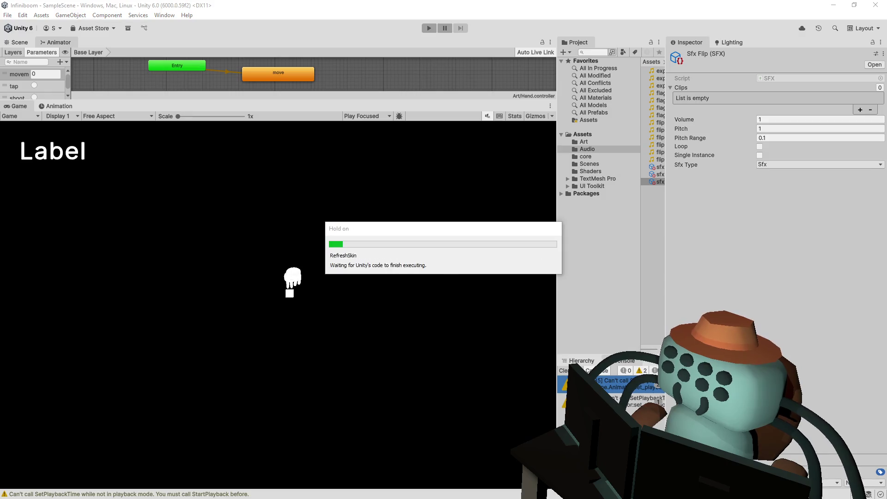
Start Play mode, then flag mines and reveal tiles in the centre of the board
{"action": "left_click", "coordinate": [429, 29]}
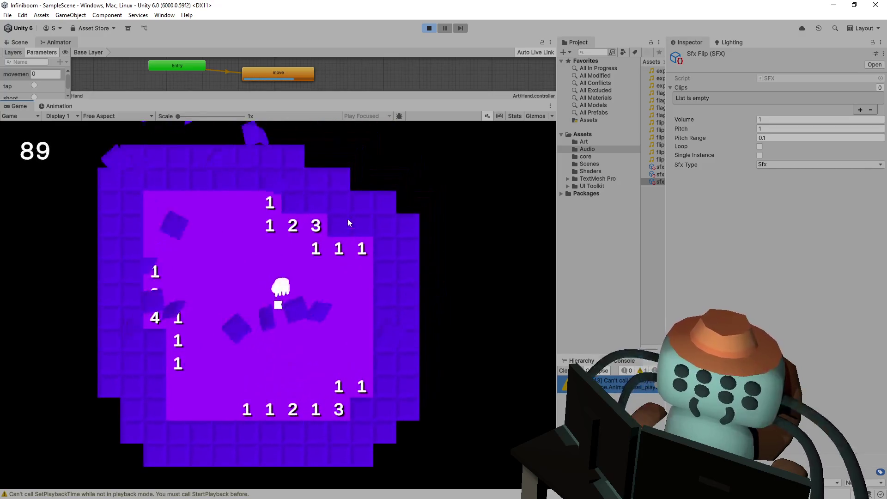
{"action": "right_click", "coordinate": [344, 217]}
{"action": "right_click", "coordinate": [283, 232]}
{"action": "right_click", "coordinate": [316, 229]}
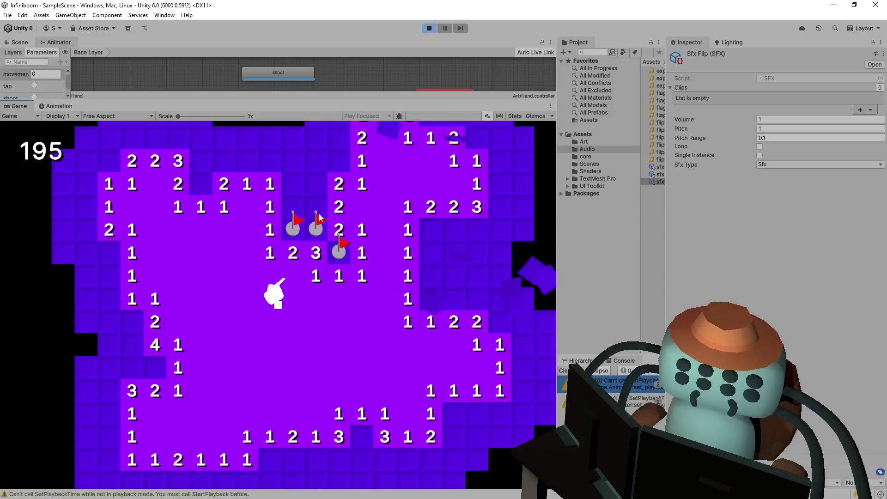
{"action": "right_click", "coordinate": [315, 184]}
{"action": "left_click", "coordinate": [296, 213]}
{"action": "left_click", "coordinate": [307, 213]}
{"action": "right_click", "coordinate": [240, 233]}
{"action": "right_click", "coordinate": [240, 210]}
{"action": "left_click", "coordinate": [262, 212]}
{"action": "left_click", "coordinate": [284, 211]}
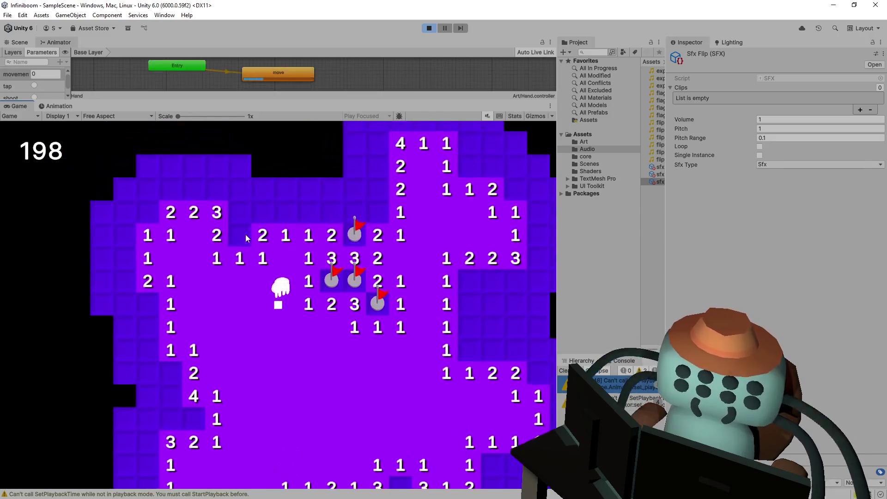
{"action": "right_click", "coordinate": [309, 212]}
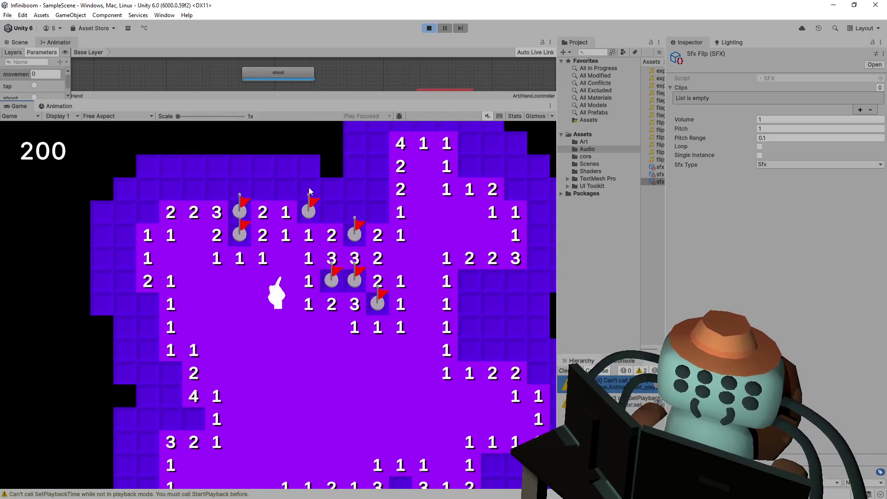
{"action": "left_click", "coordinate": [308, 188]}
{"action": "left_click", "coordinate": [262, 190]}
{"action": "left_click", "coordinate": [294, 170]}
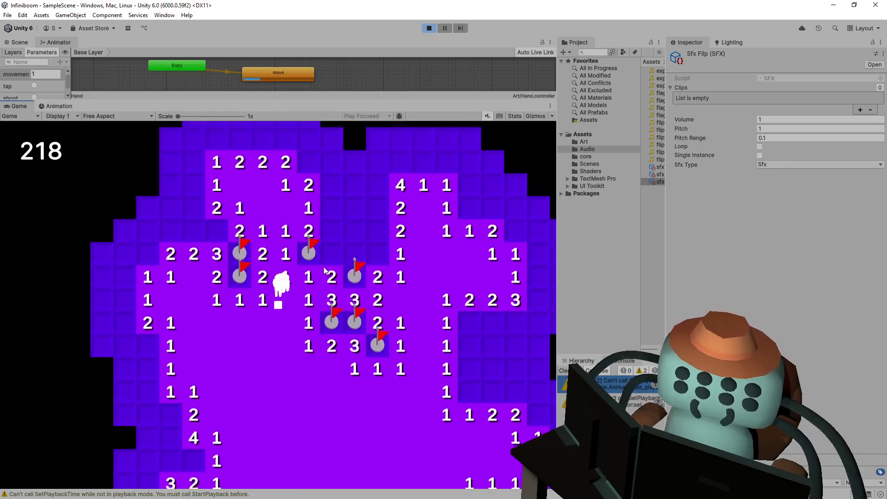
Flag and reveal tiles across the lower-middle of the board, clearing blank regions
{"action": "left_click", "coordinate": [333, 257]}
{"action": "left_click", "coordinate": [355, 258]}
{"action": "right_click", "coordinate": [376, 257]}
{"action": "left_click", "coordinate": [377, 233]}
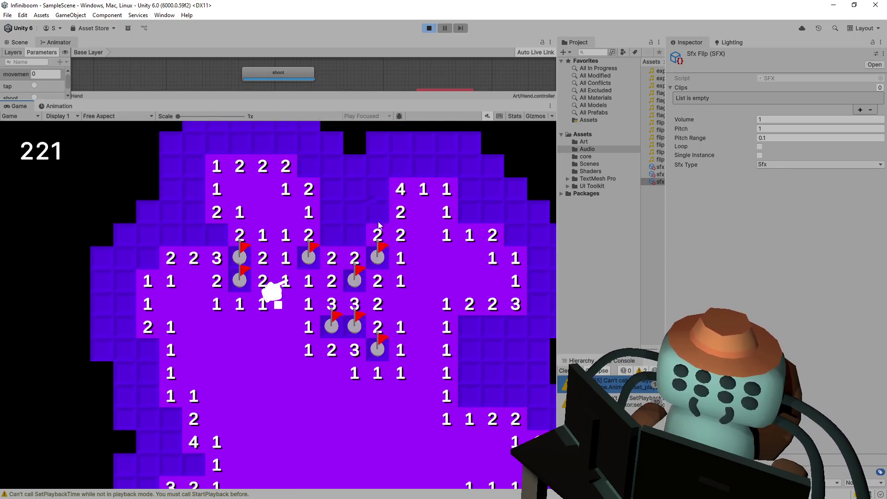
{"action": "right_click", "coordinate": [380, 193]}
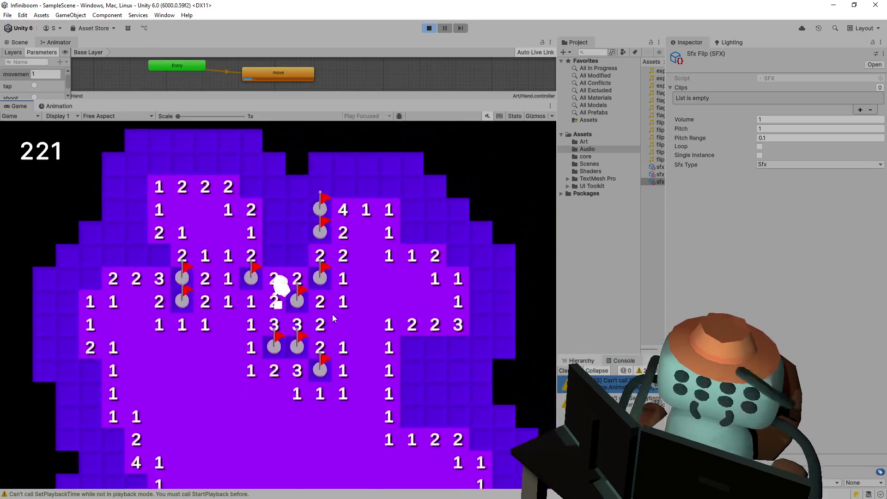
{"action": "left_click", "coordinate": [325, 316]}
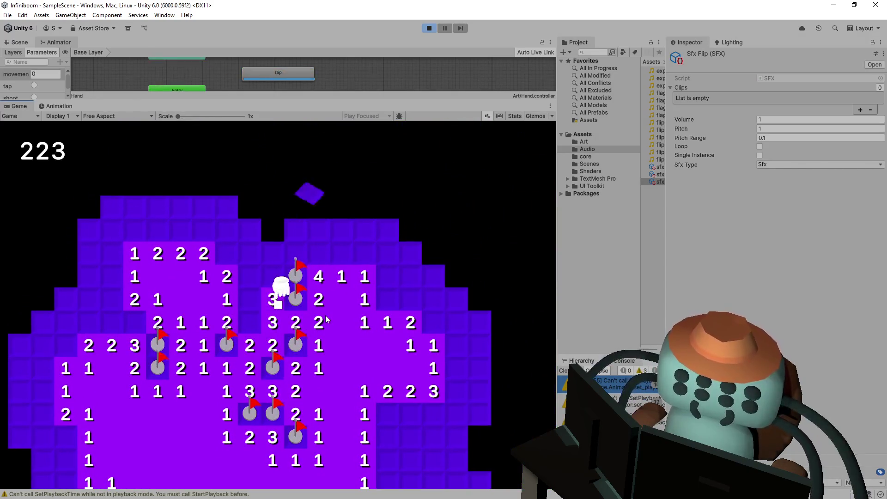
{"action": "left_click", "coordinate": [294, 319]}
{"action": "left_click", "coordinate": [291, 311]}
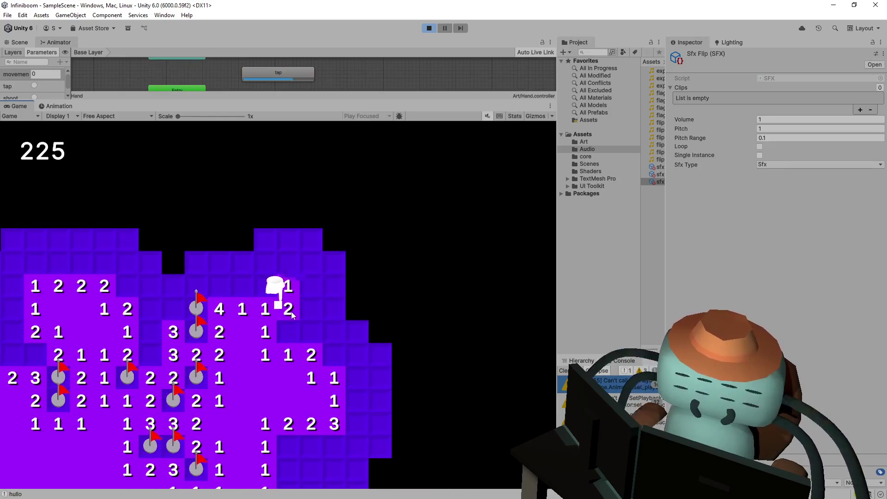
{"action": "left_click", "coordinate": [292, 314]}
{"action": "right_click", "coordinate": [323, 313]}
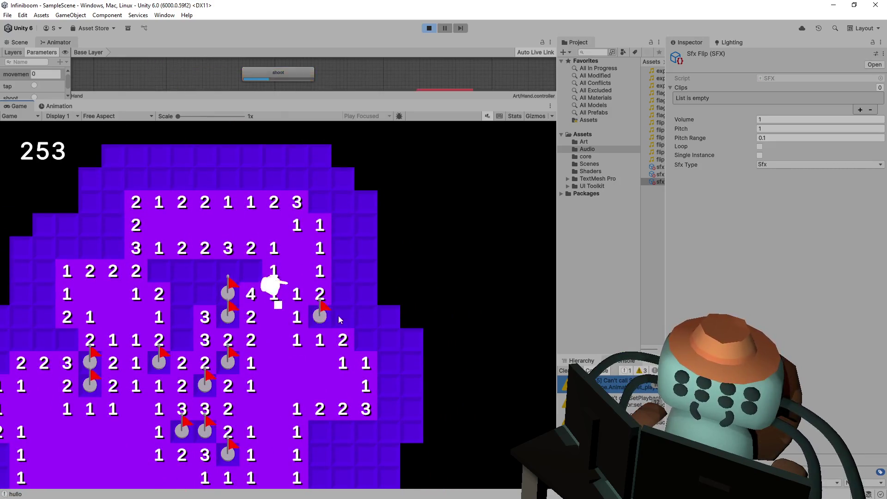
{"action": "left_click", "coordinate": [343, 316]}
{"action": "right_click", "coordinate": [368, 336]}
{"action": "left_click", "coordinate": [370, 318]}
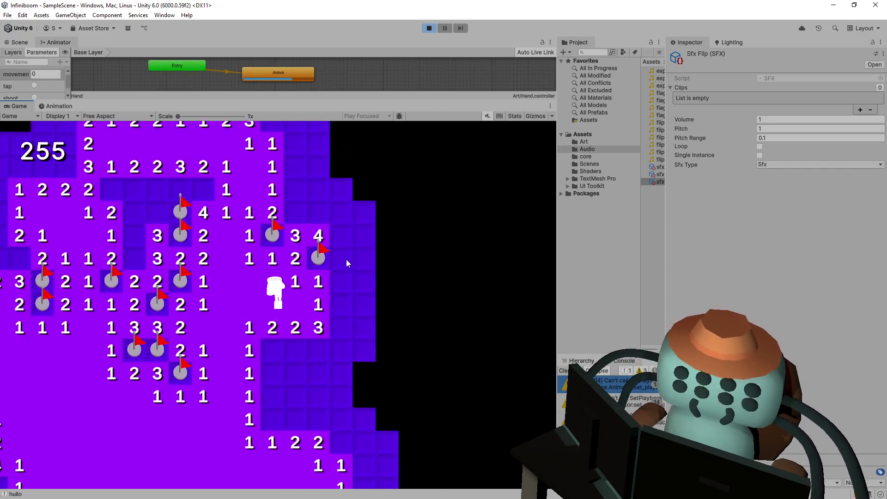
{"action": "left_click", "coordinate": [346, 259]}
Open tiles along the bottom and right side of the board, flagging one mine
{"action": "right_click", "coordinate": [278, 348]}
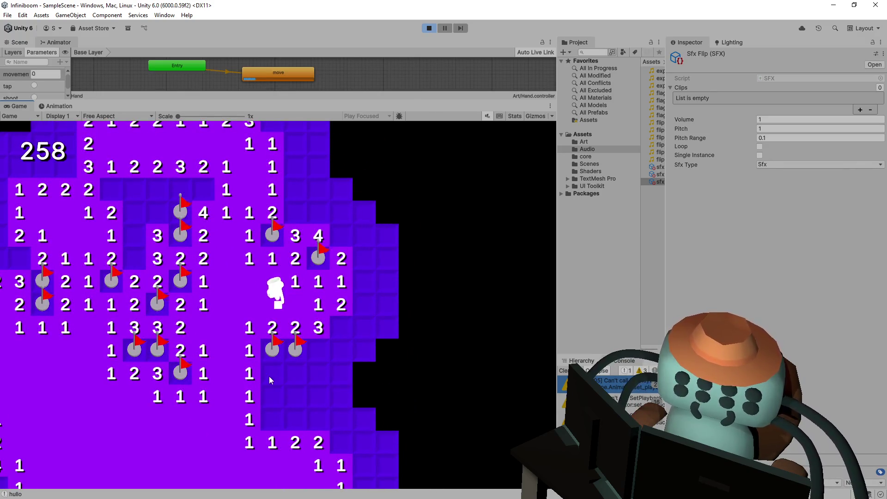
{"action": "left_click", "coordinate": [270, 376]}
{"action": "left_click", "coordinate": [269, 397]}
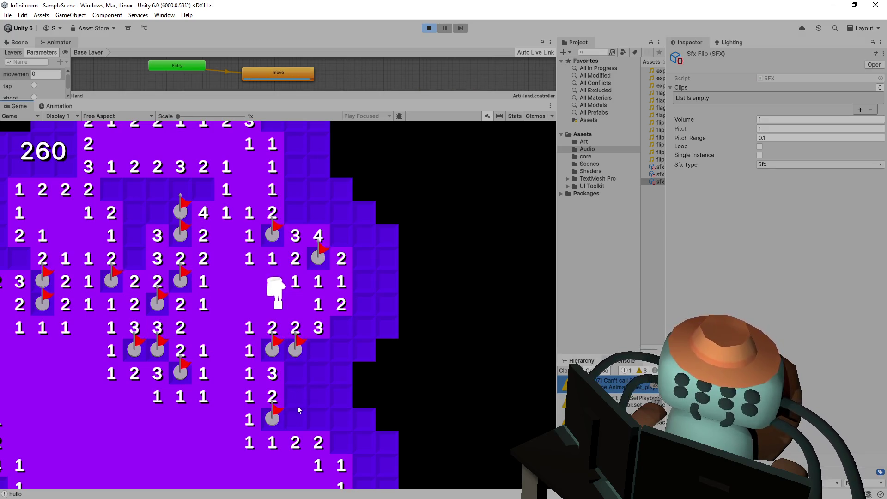
{"action": "left_click", "coordinate": [304, 410]}
{"action": "left_click", "coordinate": [364, 396]}
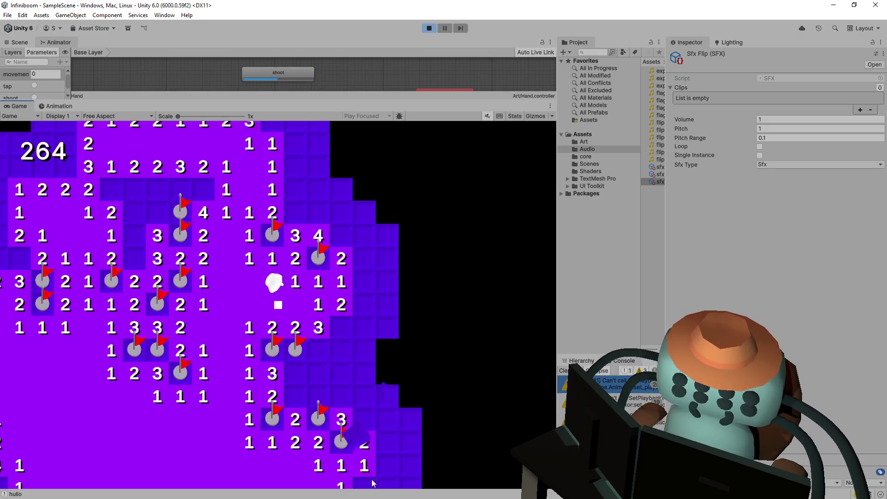
{"action": "left_click", "coordinate": [371, 425]}
{"action": "left_click", "coordinate": [340, 396]}
{"action": "left_click", "coordinate": [321, 392]}
{"action": "left_click", "coordinate": [322, 382]}
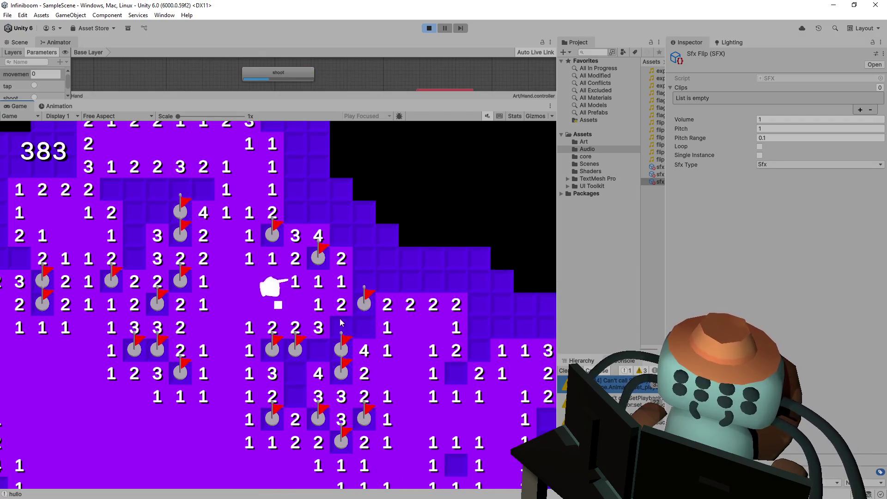
{"action": "left_click", "coordinate": [366, 307]}
{"action": "left_click", "coordinate": [363, 280]}
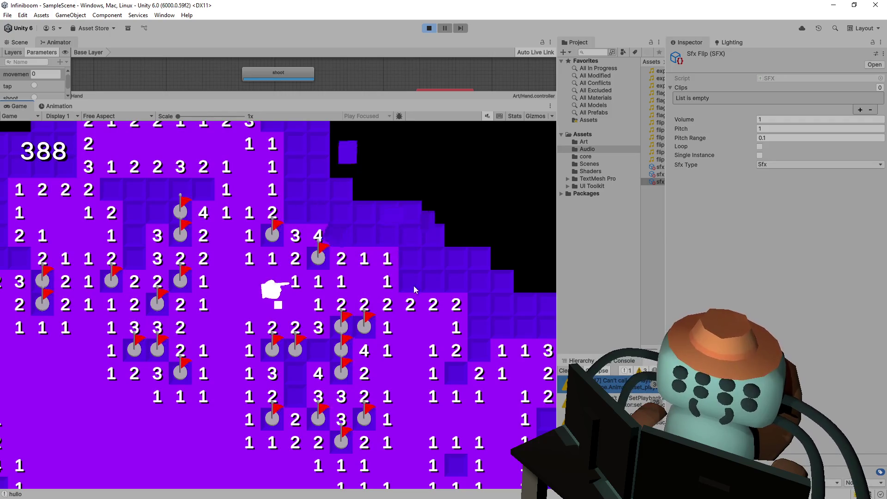
{"action": "left_click", "coordinate": [413, 263]}
{"action": "left_click", "coordinate": [375, 243]}
{"action": "left_click", "coordinate": [383, 234]}
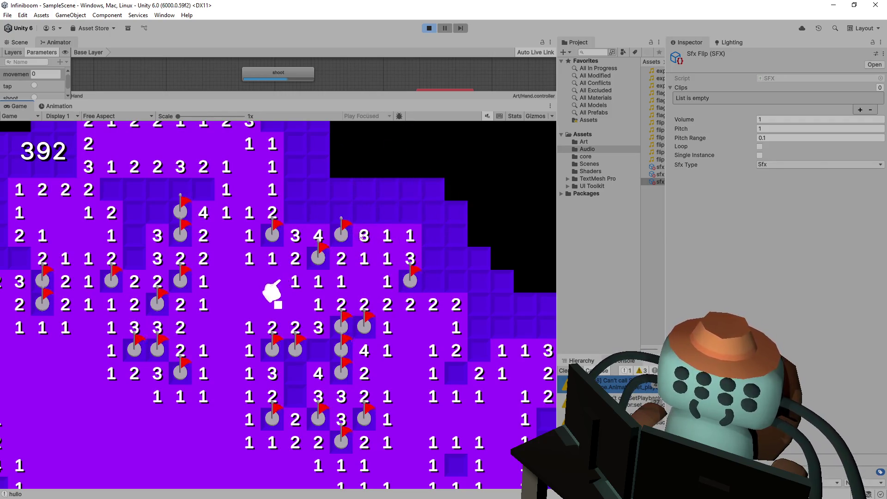
Walk the hand character left, then flag and uncover tiles on the board's left side
{"action": "key", "text": "a"}
{"action": "key", "text": "s"}
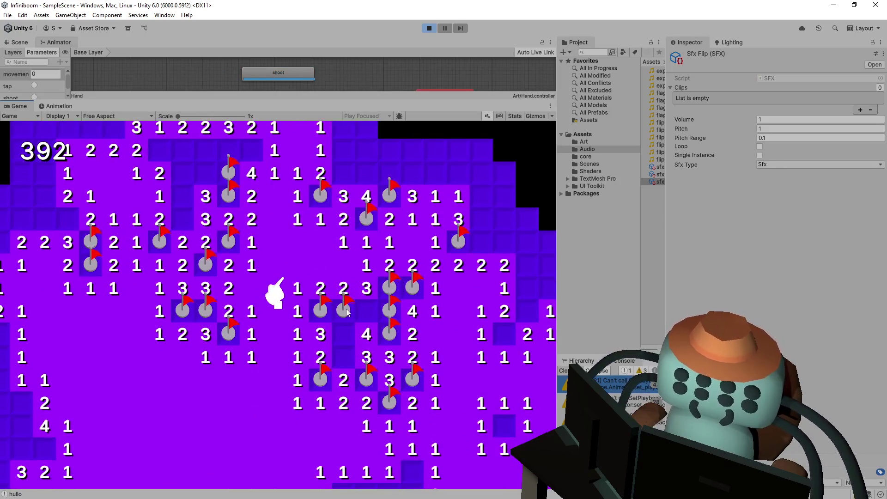
{"action": "left_click", "coordinate": [368, 308]}
{"action": "key", "text": "s"}
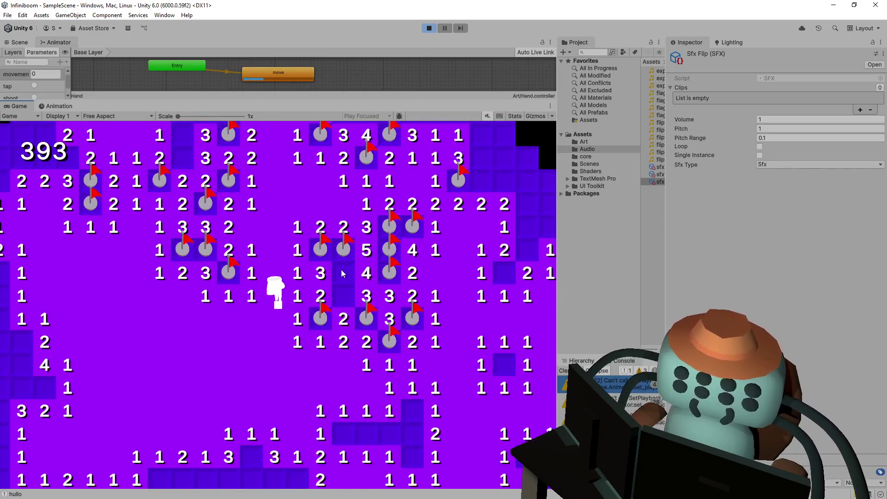
{"action": "right_click", "coordinate": [341, 270]}
{"action": "left_click", "coordinate": [342, 296]}
{"action": "key", "text": "s"}
{"action": "key", "text": "a"}
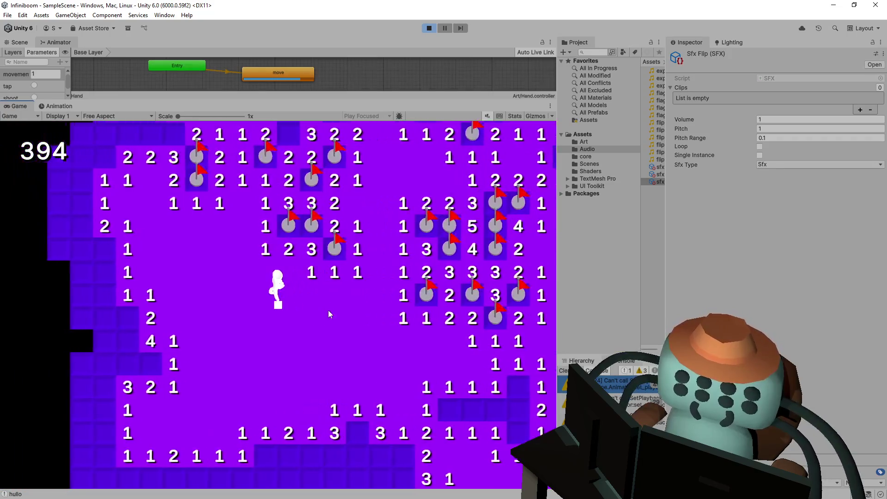
{"action": "key", "text": "a"}
{"action": "key", "text": "s"}
{"action": "right_click", "coordinate": [225, 323]}
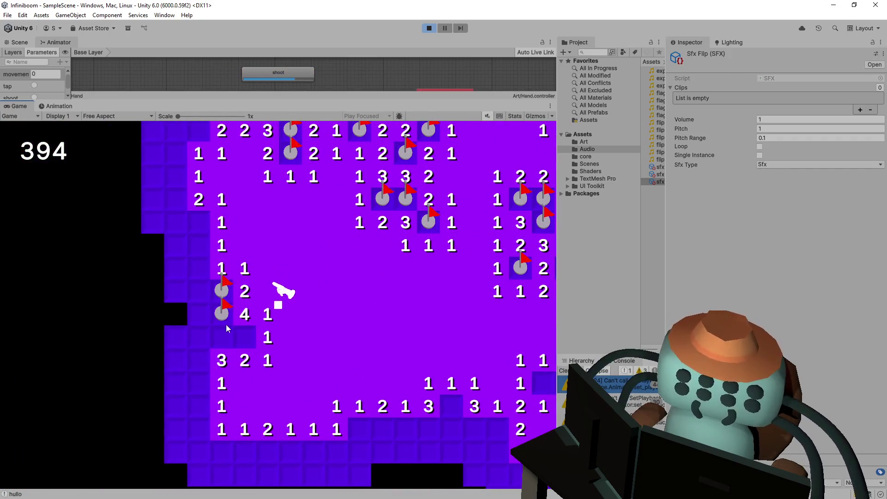
{"action": "right_click", "coordinate": [204, 226]}
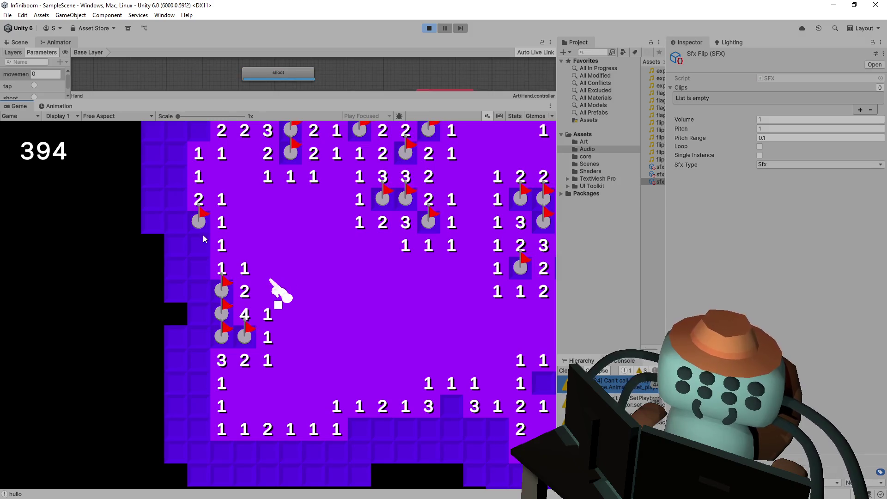
{"action": "left_click", "coordinate": [201, 269]}
{"action": "left_click", "coordinate": [171, 220]}
{"action": "left_click", "coordinate": [175, 289]}
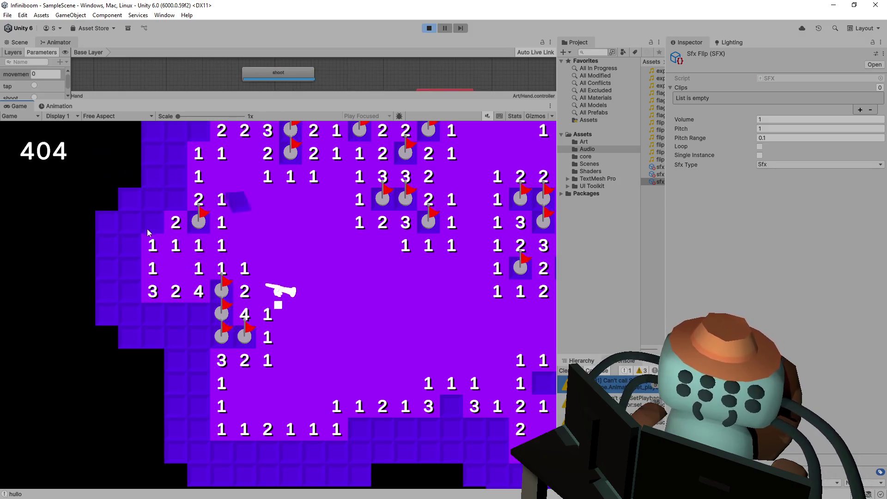
{"action": "left_click", "coordinate": [152, 220]}
Clear the left column, flagging its mines and revealing the remaining tiles
{"action": "key", "text": "w"}
{"action": "key", "text": "a"}
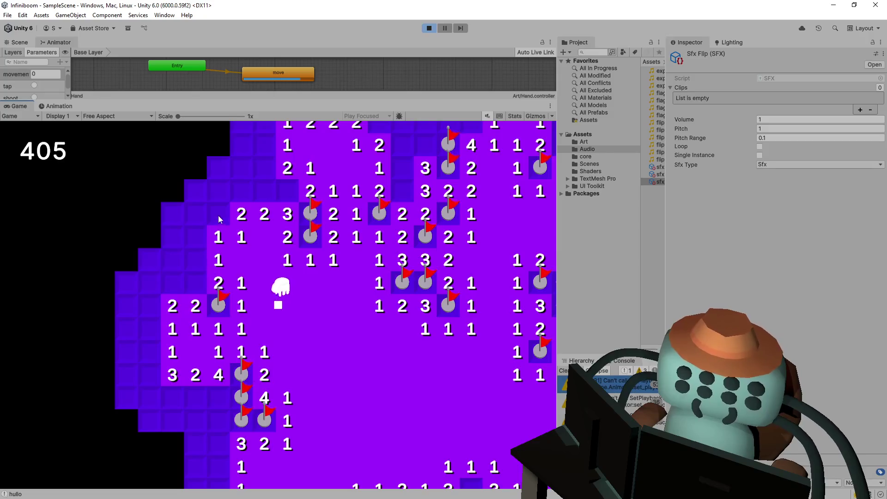
{"action": "right_click", "coordinate": [218, 215]}
{"action": "left_click", "coordinate": [218, 236]}
{"action": "right_click", "coordinate": [195, 287]}
{"action": "left_click", "coordinate": [168, 250]}
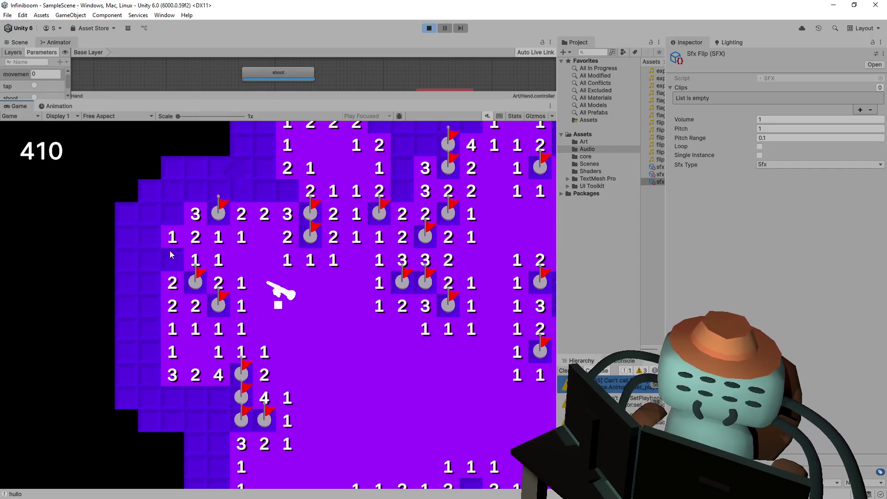
{"action": "left_click", "coordinate": [150, 223]}
{"action": "left_click", "coordinate": [151, 236]}
{"action": "left_click", "coordinate": [154, 258]}
{"action": "left_click", "coordinate": [171, 259]}
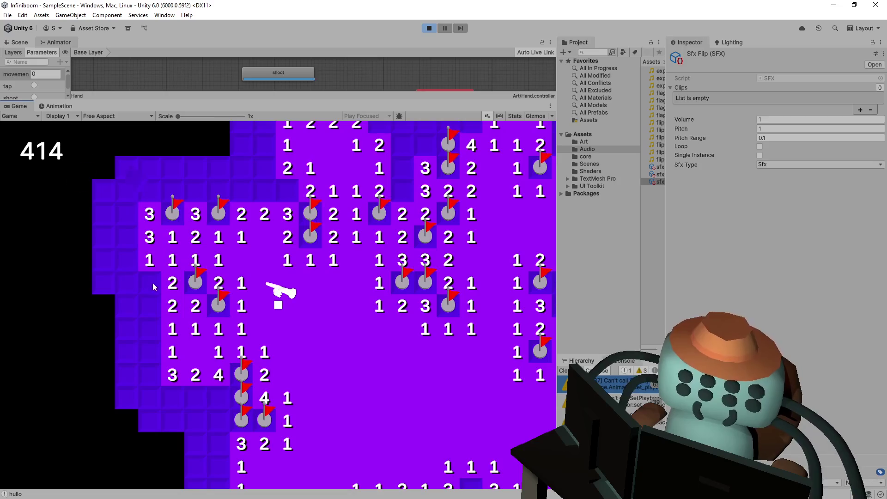
{"action": "left_click", "coordinate": [154, 282]}
{"action": "right_click", "coordinate": [150, 306]}
{"action": "right_click", "coordinate": [146, 373]}
{"action": "left_click", "coordinate": [126, 329]}
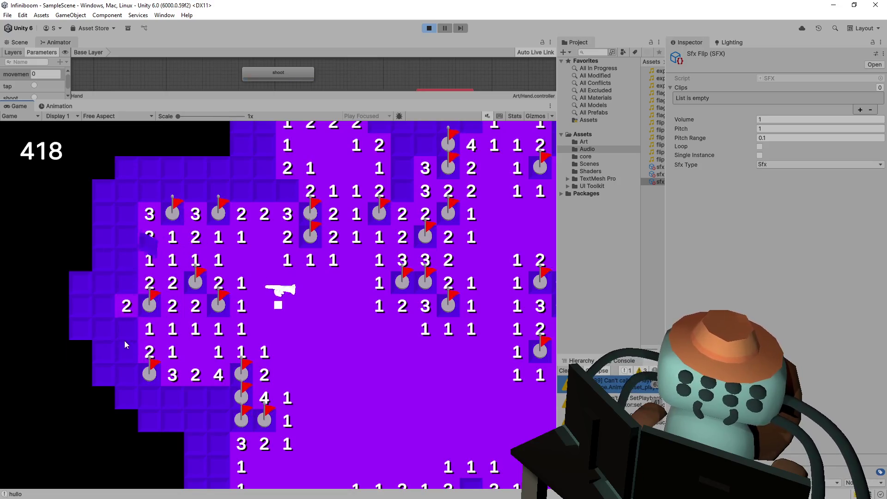
{"action": "left_click", "coordinate": [127, 352]}
{"action": "left_click", "coordinate": [148, 352]}
Walk the hand around and make the Game view fill the whole editor window
{"action": "key", "text": "w"}
{"action": "key", "text": "s"}
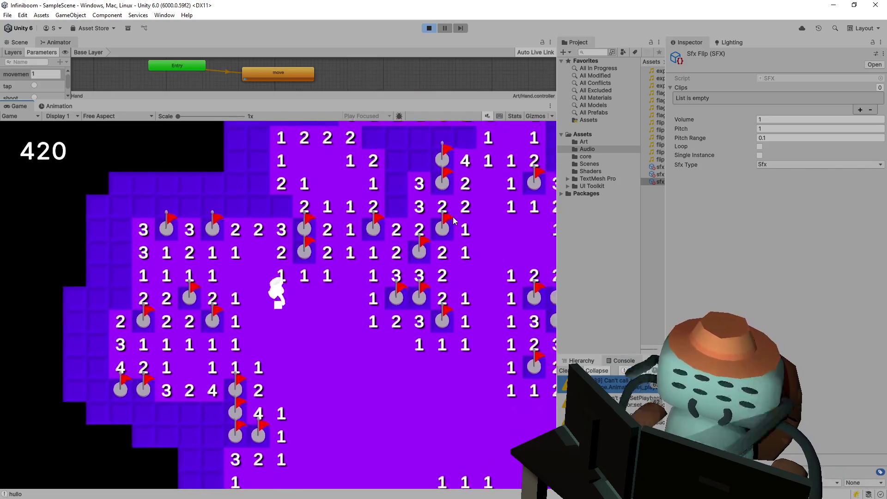
{"action": "key", "text": "d"}
{"action": "left_click", "coordinate": [367, 116]}
{"action": "left_click", "coordinate": [379, 136]}
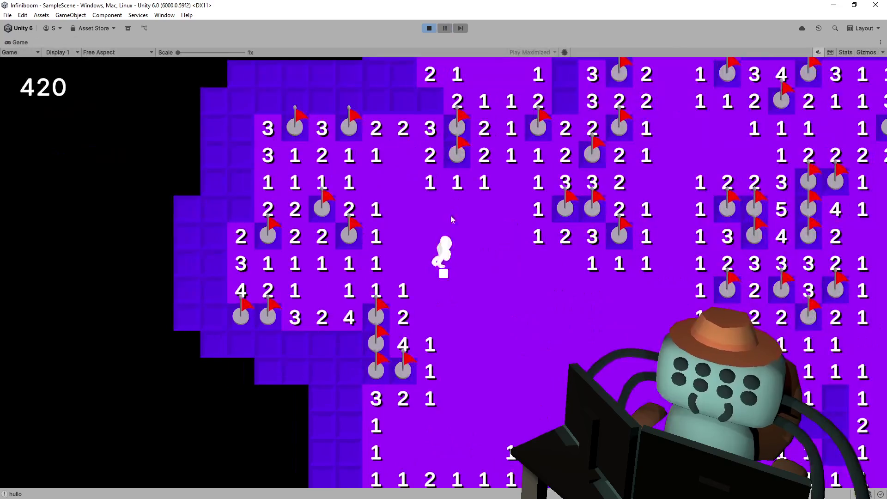
Flag the mines around the new 2 and 4 tiles and reveal nearby cells
{"action": "key", "text": "s"}
{"action": "key", "text": "d"}
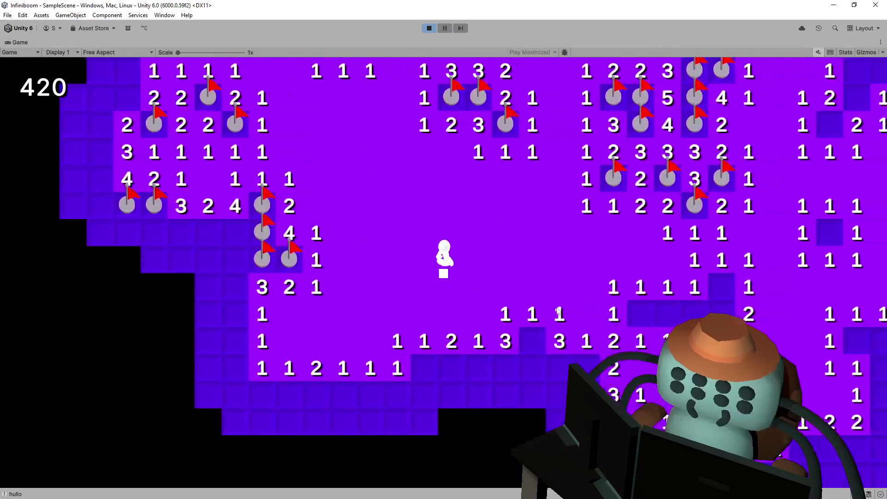
{"action": "key", "text": "d"}
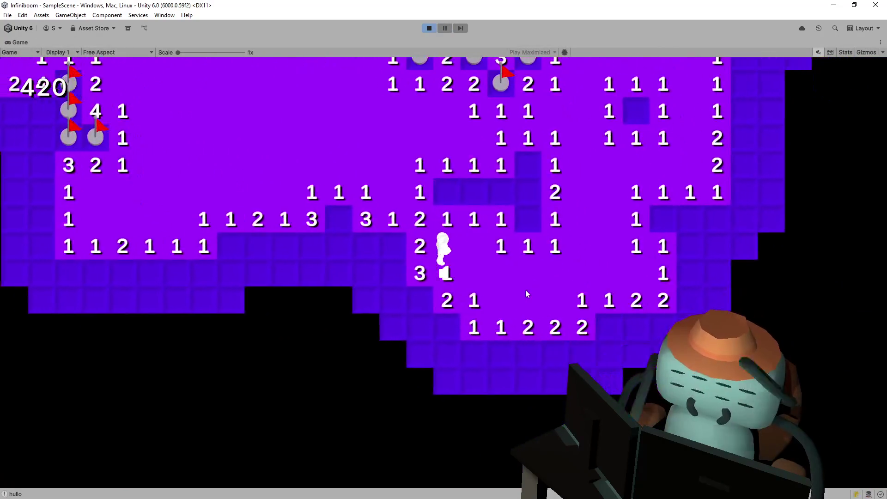
{"action": "key", "text": "w"}
{"action": "key", "text": "a"}
{"action": "right_click", "coordinate": [577, 328]}
{"action": "left_click", "coordinate": [637, 319]}
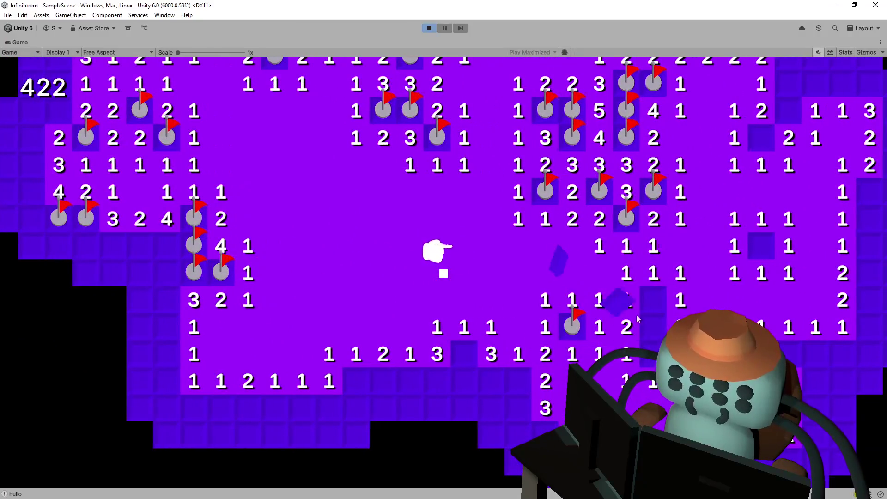
{"action": "left_click", "coordinate": [652, 320]}
{"action": "right_click", "coordinate": [465, 346]}
{"action": "right_click", "coordinate": [519, 381]}
{"action": "left_click", "coordinate": [489, 381]}
{"action": "right_click", "coordinate": [467, 379]}
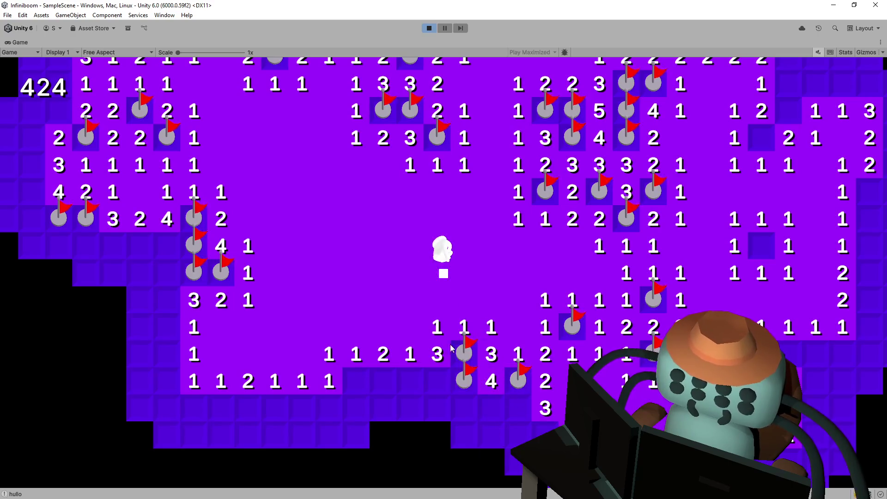
{"action": "key", "text": "s"}
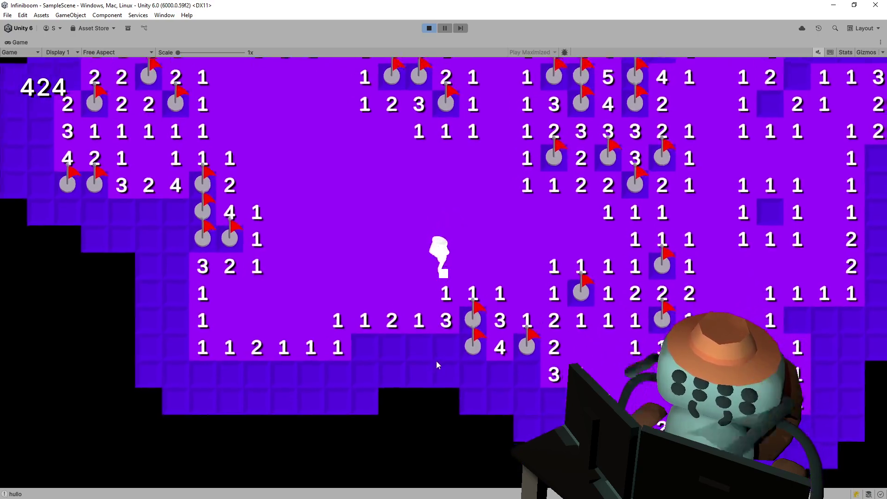
{"action": "key", "text": "s"}
{"action": "key", "text": "a"}
{"action": "left_click", "coordinate": [442, 353]}
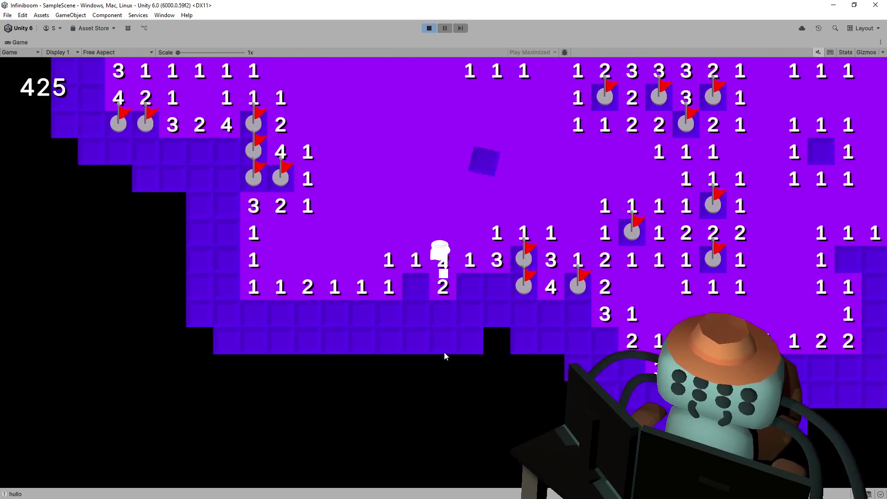
Reveal the row beside a new flag and the left cells, exposing the 3 and 5
{"action": "key", "text": "w"}
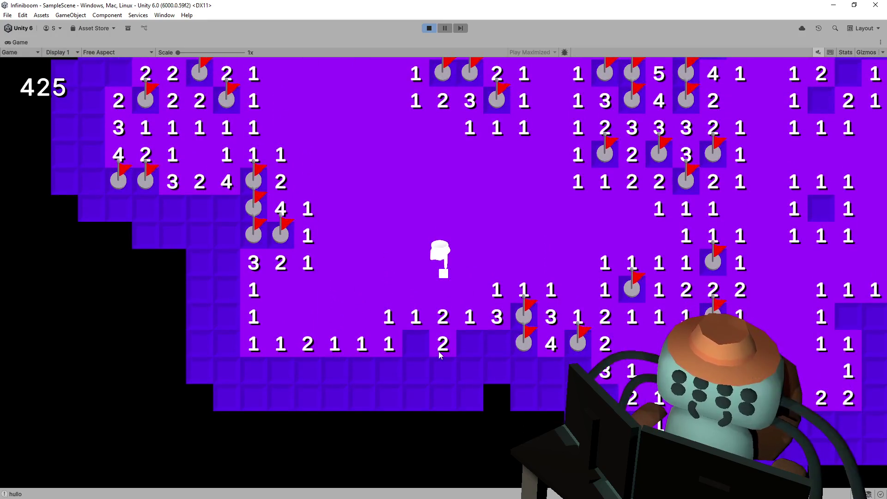
{"action": "key", "text": "a"}
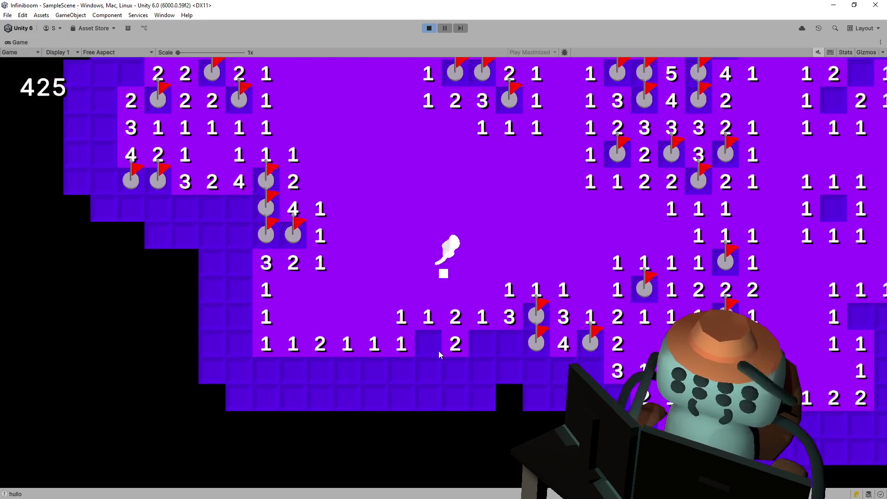
{"action": "key", "text": "s"}
{"action": "key", "text": "a"}
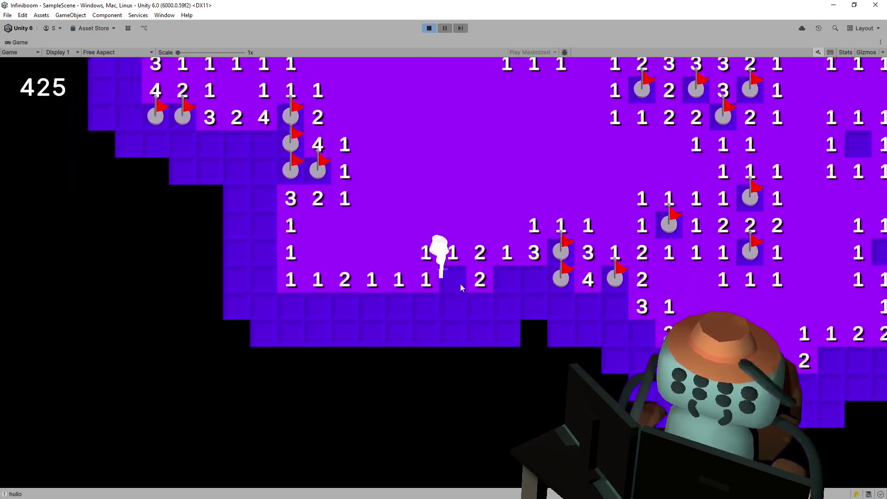
{"action": "right_click", "coordinate": [487, 289]}
{"action": "left_click", "coordinate": [484, 298]}
{"action": "left_click", "coordinate": [457, 302]}
{"action": "left_click", "coordinate": [429, 302]}
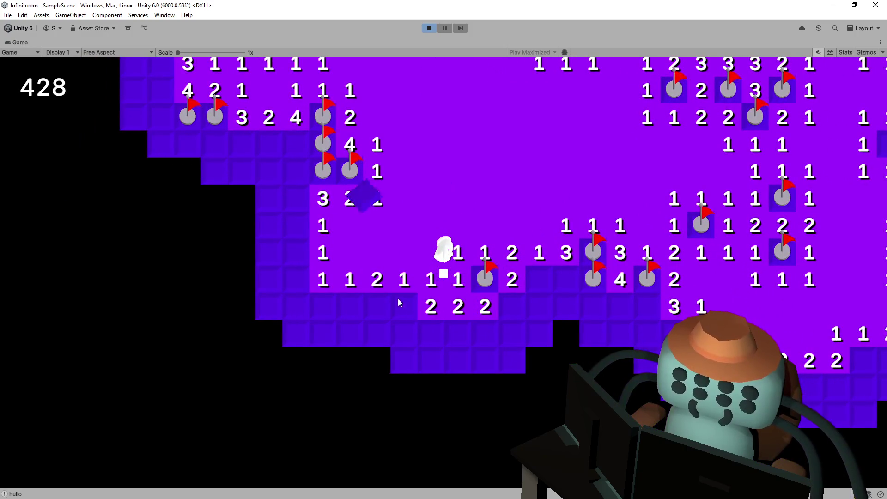
{"action": "right_click", "coordinate": [404, 302]}
{"action": "left_click", "coordinate": [377, 303]}
{"action": "right_click", "coordinate": [350, 305]}
{"action": "left_click", "coordinate": [322, 306]}
{"action": "left_click", "coordinate": [296, 306]}
{"action": "left_click", "coordinate": [295, 252]}
{"action": "left_click", "coordinate": [296, 279]}
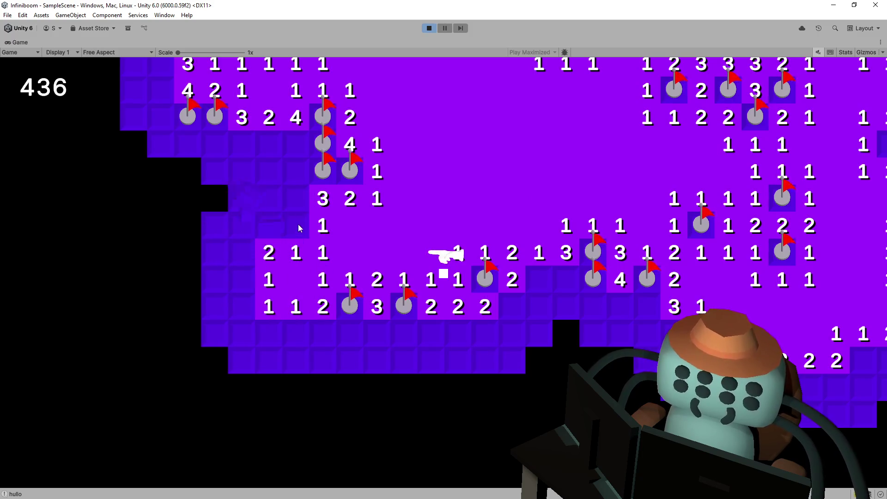
{"action": "right_click", "coordinate": [295, 225]}
{"action": "left_click", "coordinate": [268, 225]}
{"action": "left_click", "coordinate": [295, 199]}
{"action": "left_click", "coordinate": [296, 171]}
Walk the hand around and open nearby tiles, triggering a large cascade
{"action": "key", "text": "w"}
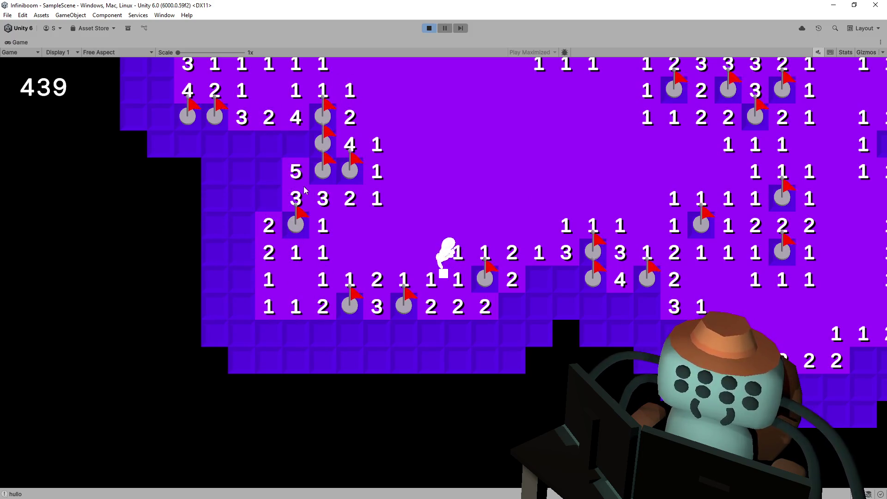
{"action": "key", "text": "s"}
{"action": "key", "text": "w"}
{"action": "key", "text": "d"}
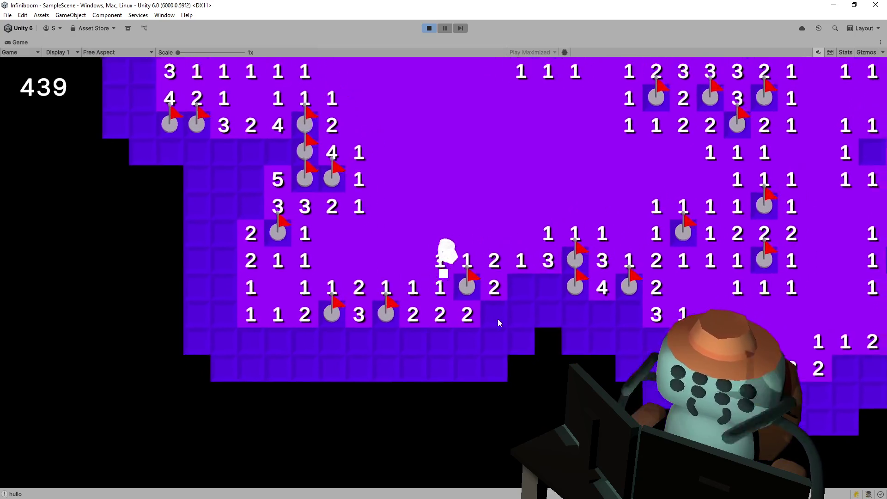
{"action": "key", "text": "s"}
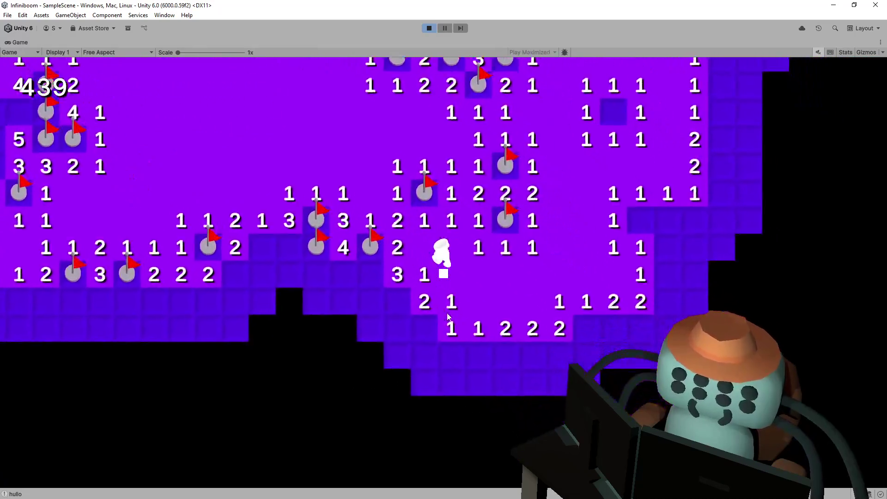
{"action": "key", "text": "w"}
{"action": "key", "text": "a"}
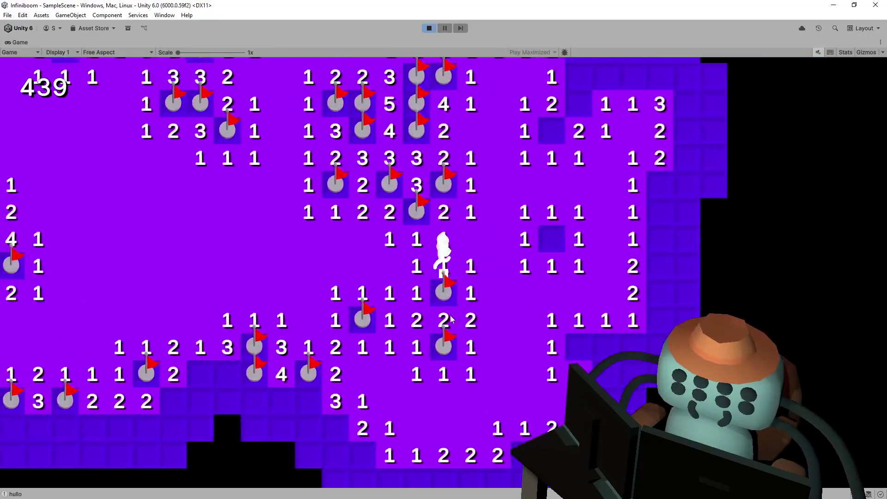
{"action": "key", "text": "a"}
{"action": "key", "text": "s"}
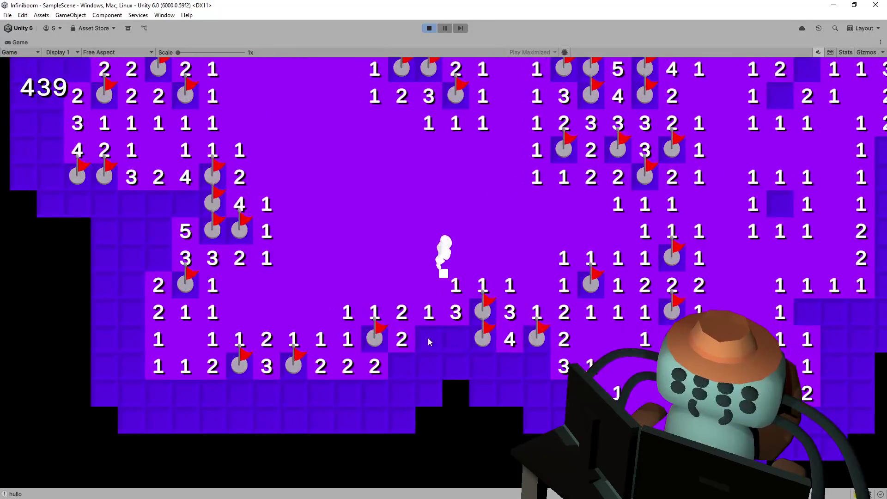
{"action": "left_click", "coordinate": [444, 346]}
{"action": "left_click", "coordinate": [403, 364]}
{"action": "left_click", "coordinate": [449, 366]}
{"action": "left_click", "coordinate": [466, 384]}
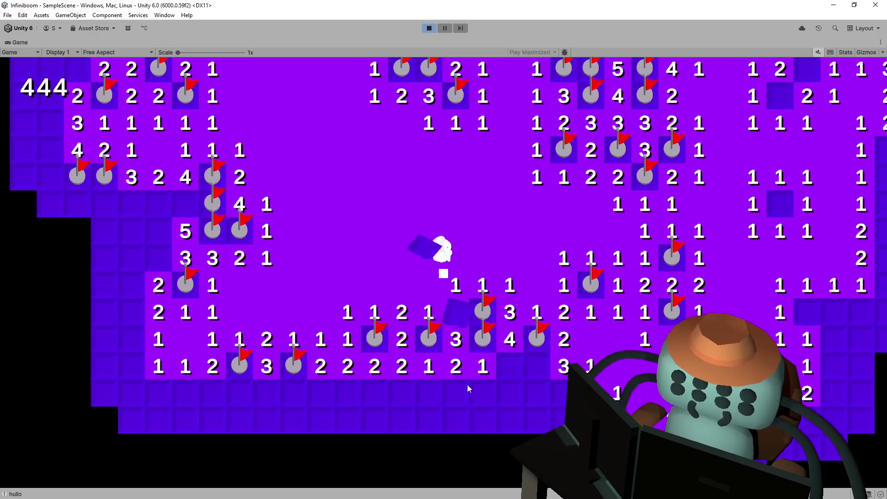
{"action": "left_click", "coordinate": [411, 386]}
{"action": "right_click", "coordinate": [395, 415]}
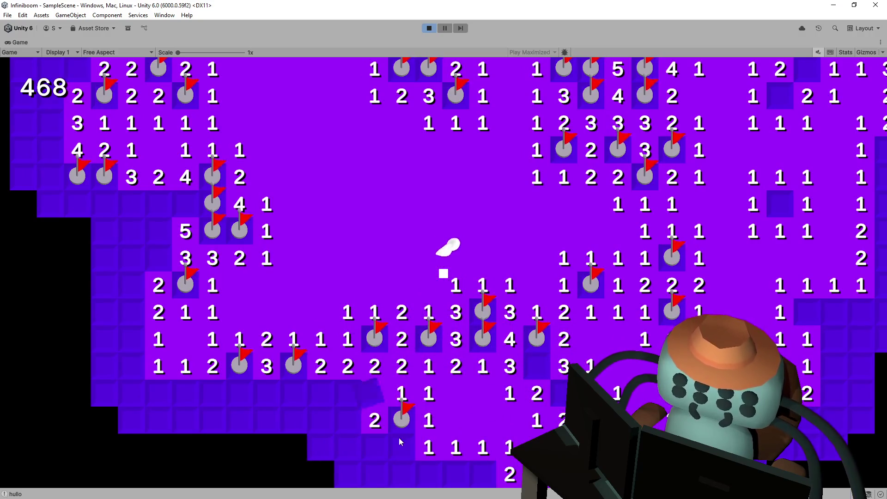
{"action": "left_click", "coordinate": [394, 434]}
{"action": "left_click", "coordinate": [421, 469]}
Flag mines and open tiles near the fresh numbers, bringing the counter to 477
{"action": "key", "text": "s"}
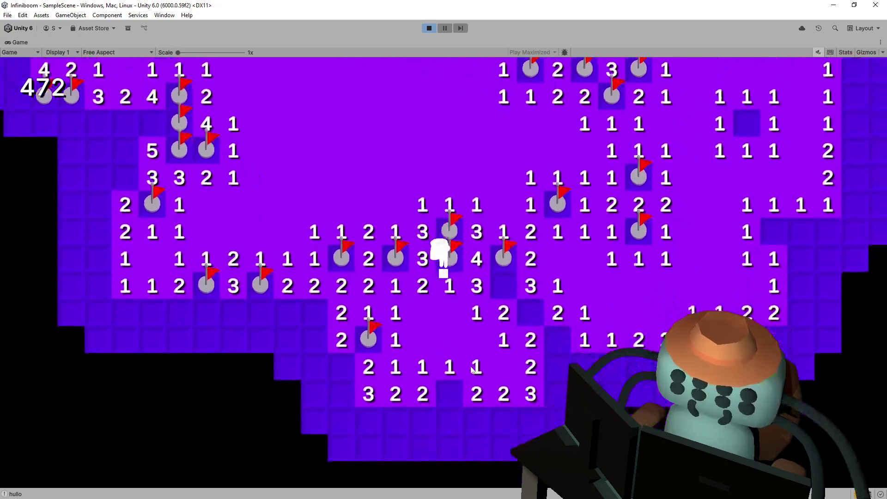
{"action": "right_click", "coordinate": [470, 340]}
{"action": "key", "text": "d"}
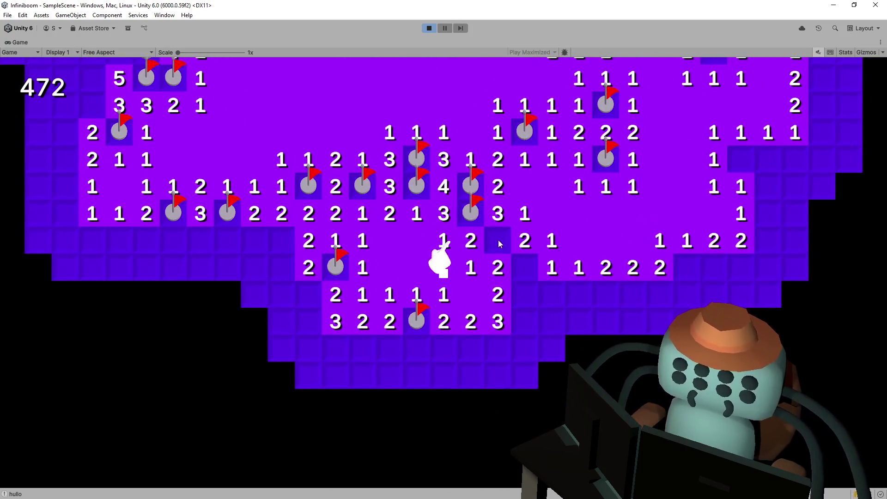
{"action": "right_click", "coordinate": [498, 239]}
{"action": "right_click", "coordinate": [523, 261]}
{"action": "left_click", "coordinate": [520, 273]}
{"action": "left_click", "coordinate": [569, 275]}
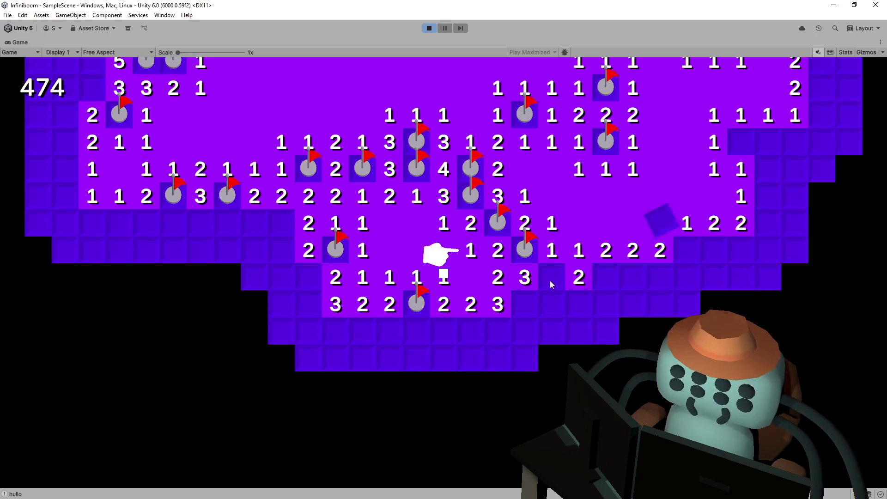
{"action": "left_click", "coordinate": [548, 281]}
{"action": "right_click", "coordinate": [510, 303]}
{"action": "right_click", "coordinate": [536, 302]}
{"action": "right_click", "coordinate": [585, 277]}
{"action": "left_click", "coordinate": [578, 304]}
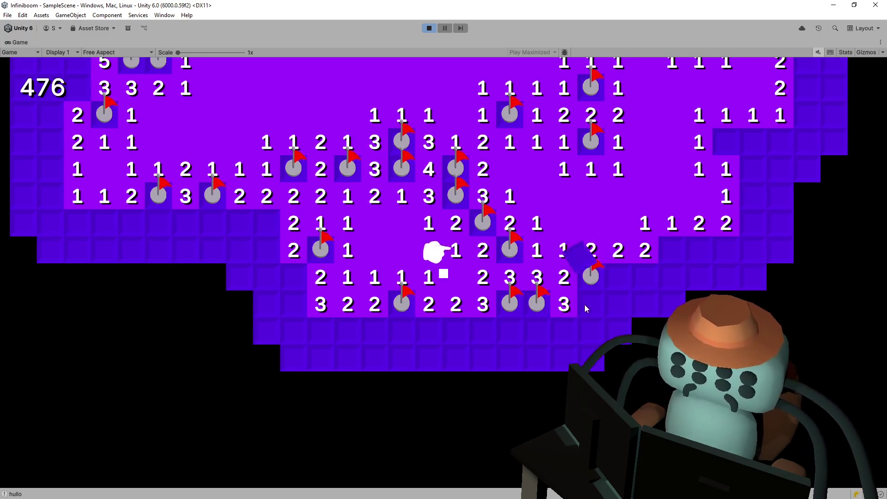
{"action": "left_click", "coordinate": [584, 304]}
{"action": "key", "text": "w"}
{"action": "key", "text": "d"}
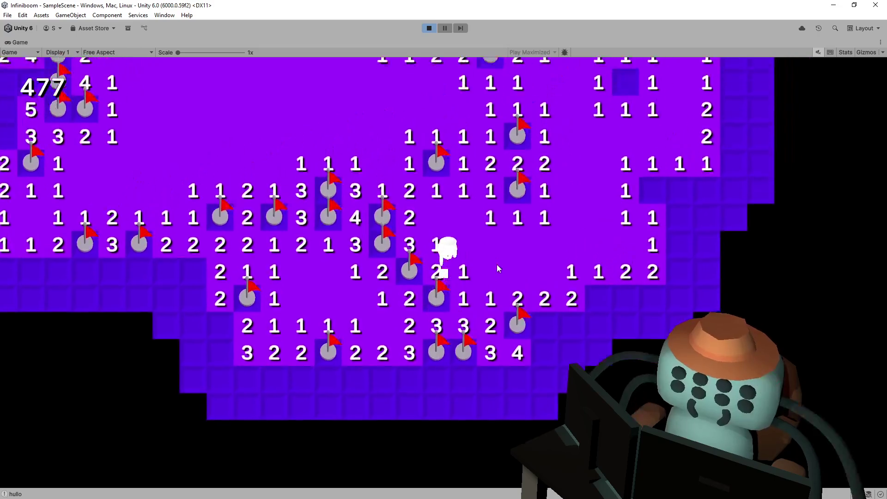
{"action": "key", "text": "w"}
{"action": "key", "text": "a"}
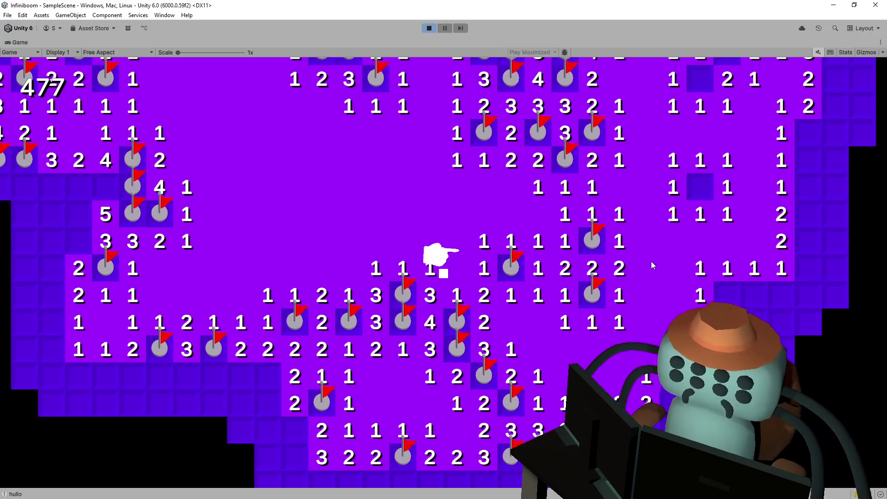
Flag a mine, open the region beside it, and walk right across the board
{"action": "right_click", "coordinate": [728, 302]}
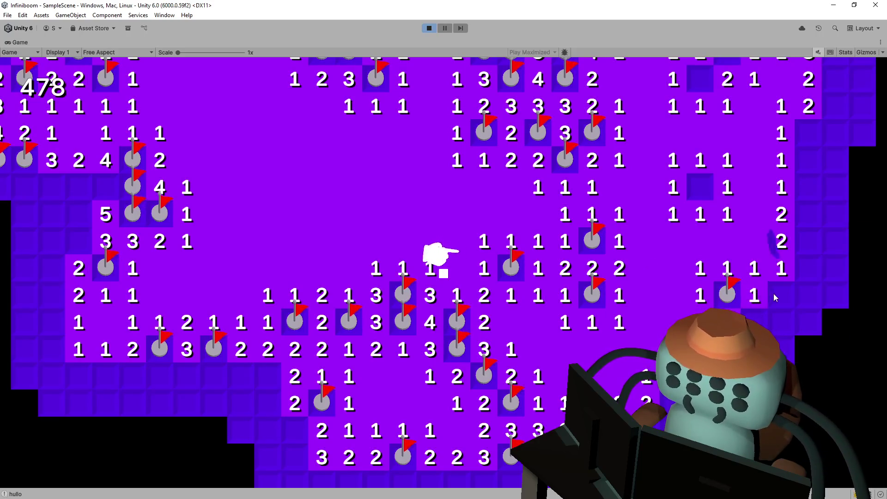
{"action": "left_click", "coordinate": [773, 293]}
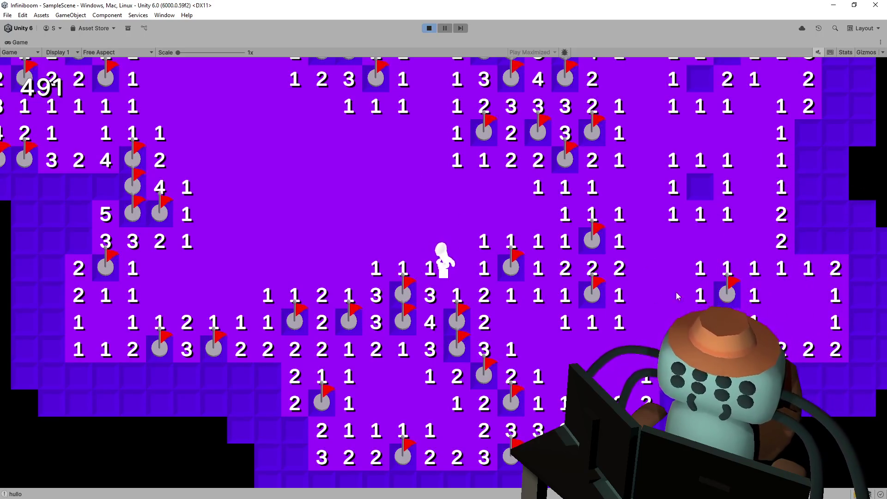
{"action": "key", "text": "d"}
{"action": "key", "text": "s"}
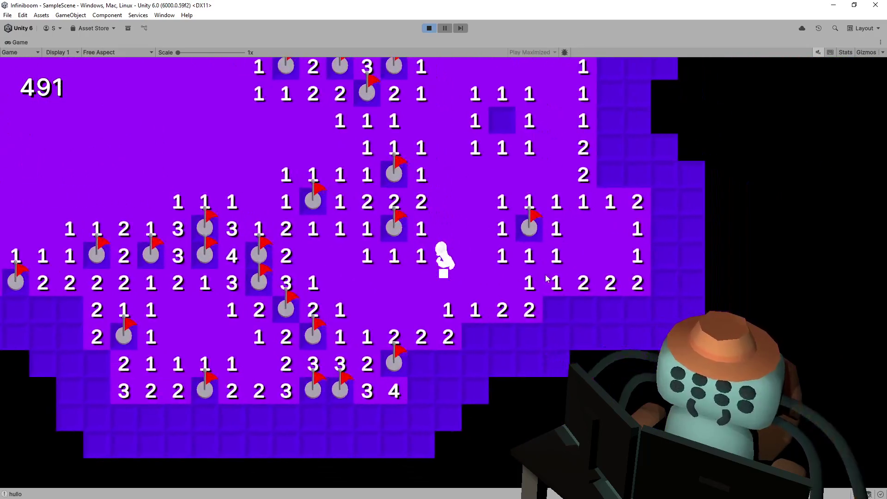
{"action": "key", "text": "d"}
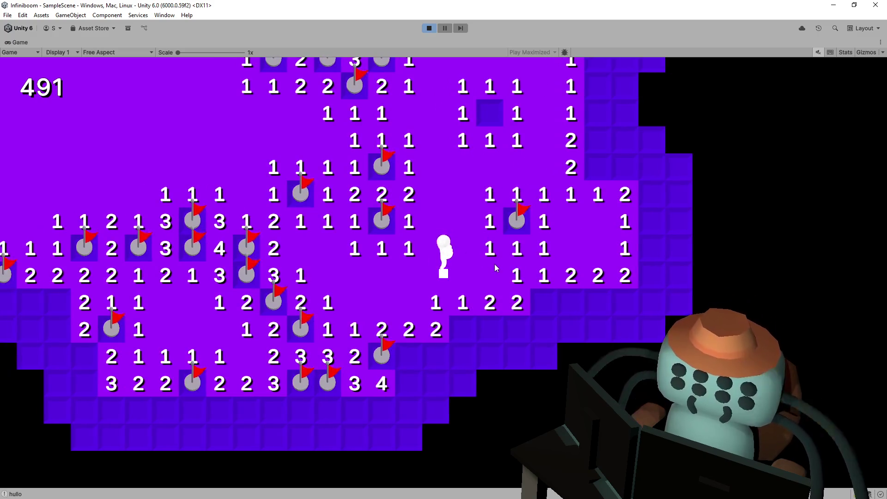
Walk down-right, then up to a 2, then left to trigger a large tile cascade
{"action": "key", "text": "d"}
{"action": "key", "text": "s"}
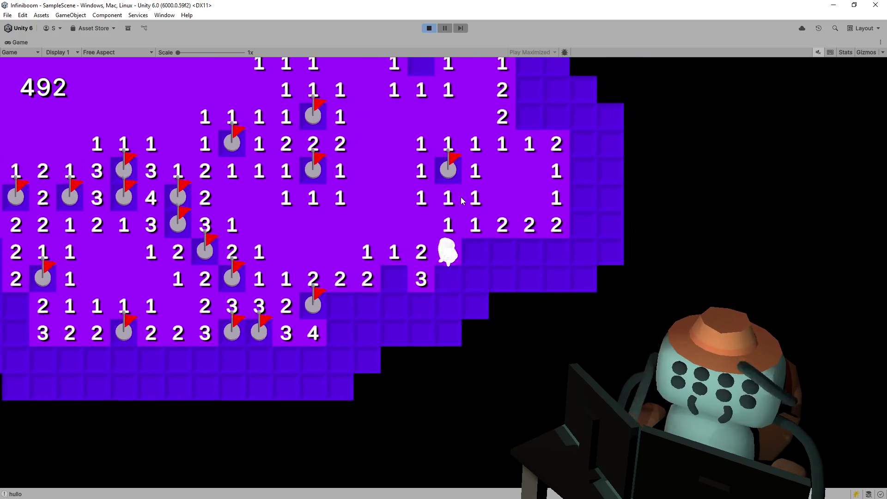
{"action": "key", "text": "d"}
{"action": "key", "text": "w"}
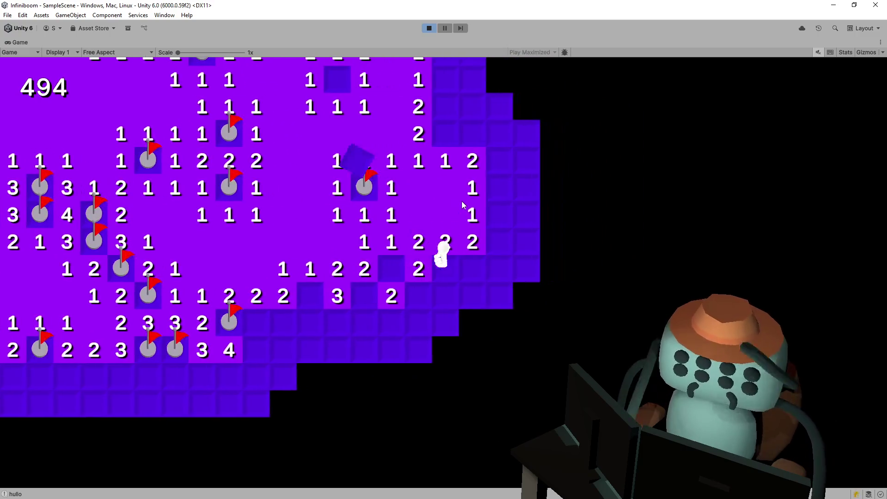
{"action": "key", "text": "w"}
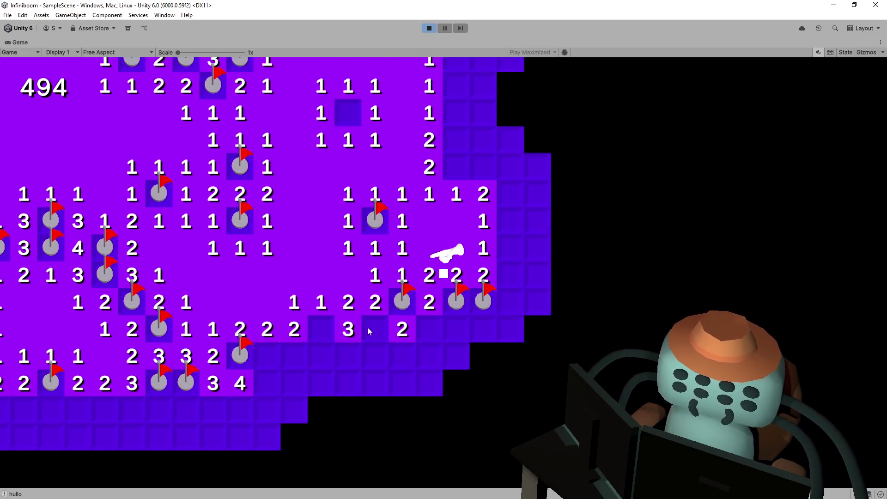
{"action": "key", "text": "a"}
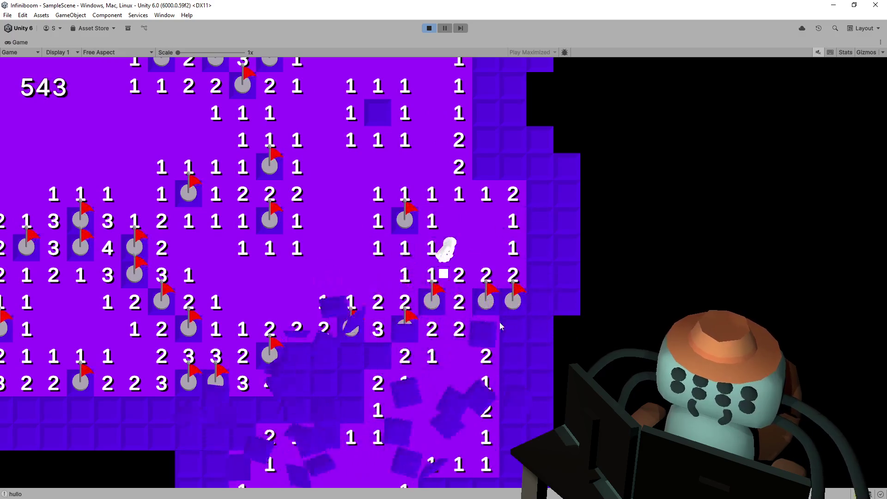
{"action": "key", "text": "s"}
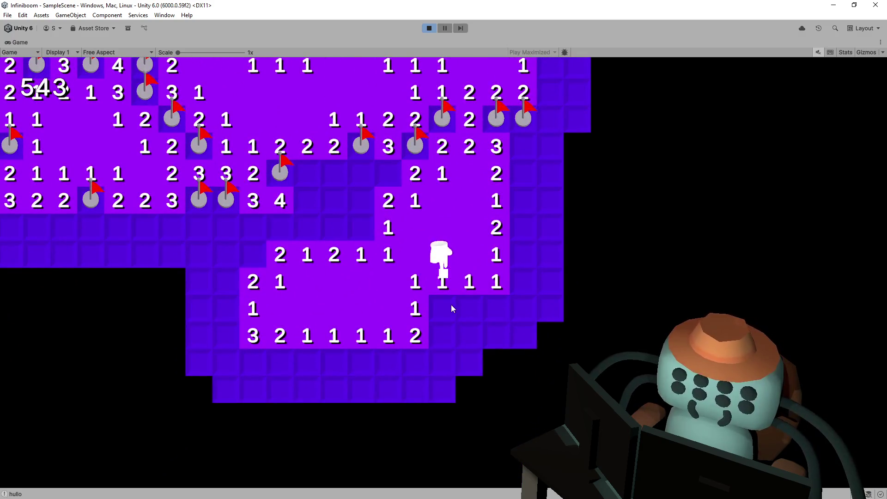
Open two hidden tiles, flag the mine below the character, and open the safe tiles around it
{"action": "left_click", "coordinate": [484, 315]}
{"action": "left_click", "coordinate": [466, 305]}
{"action": "right_click", "coordinate": [439, 308]}
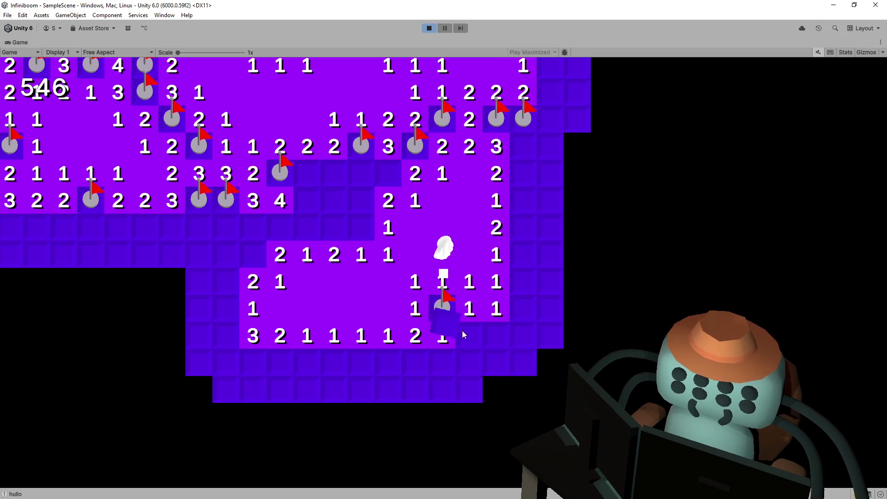
{"action": "left_click", "coordinate": [456, 332]}
{"action": "left_click", "coordinate": [428, 356]}
Walk around the newly cleared area, then stop the playtest with the score at 554
{"action": "key", "text": "a"}
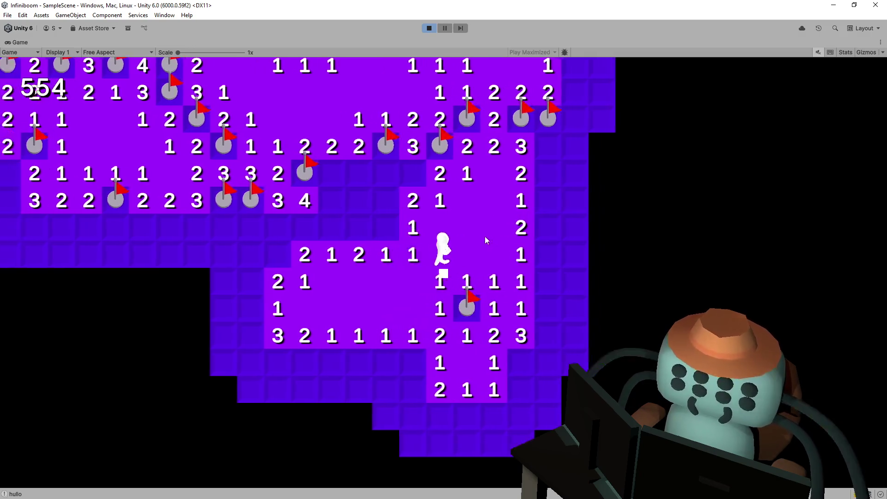
{"action": "key", "text": "s"}
{"action": "key", "text": "a"}
{"action": "key", "text": "w"}
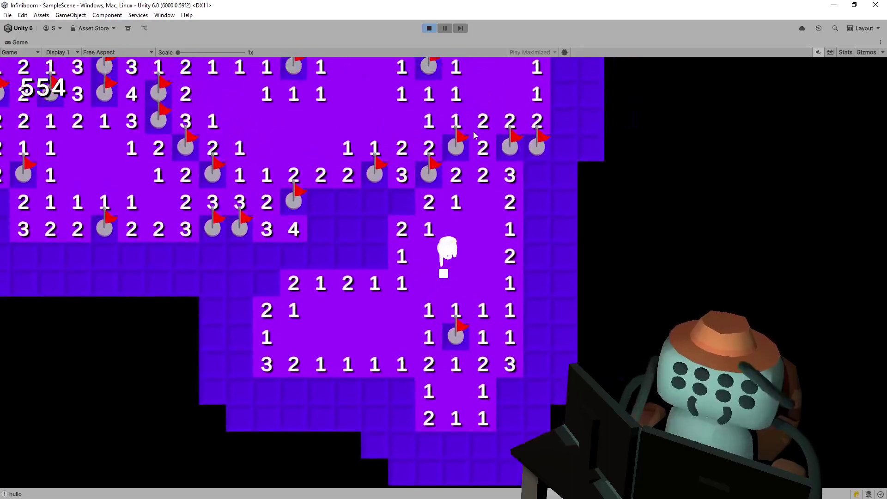
{"action": "key", "text": "w"}
{"action": "key", "text": "ctrl+p"}
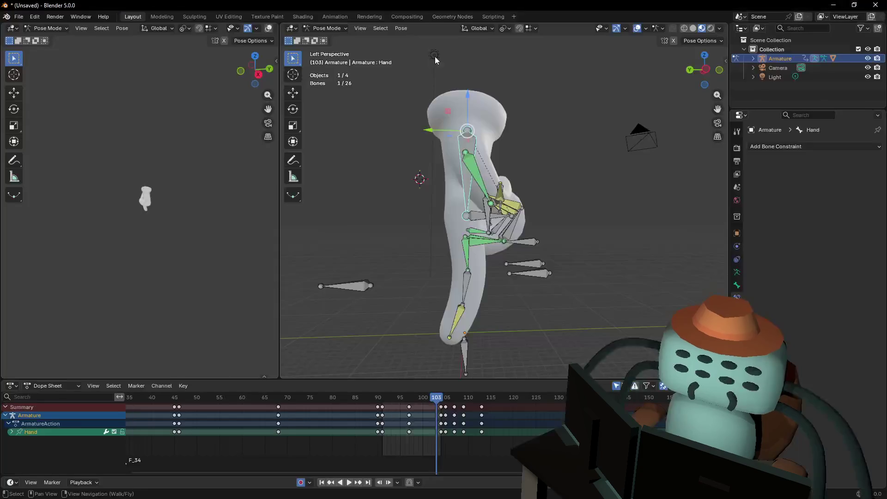
Scrub the Hand animation to frame 104, box-select keys then cancel, and step to frame 105
{"action": "left_click_drag", "start_coordinate": [438, 397], "coordinate": [444, 396]}
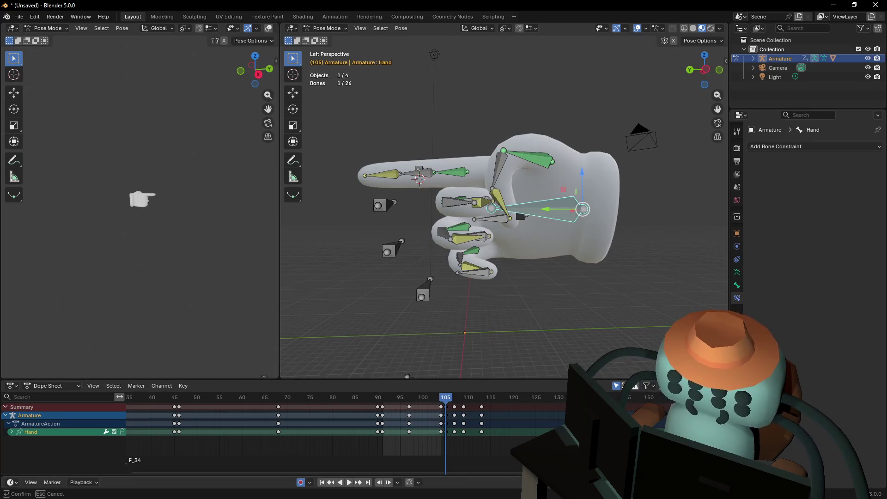
{"action": "left_click_drag", "start_coordinate": [441, 434], "coordinate": [383, 456]}
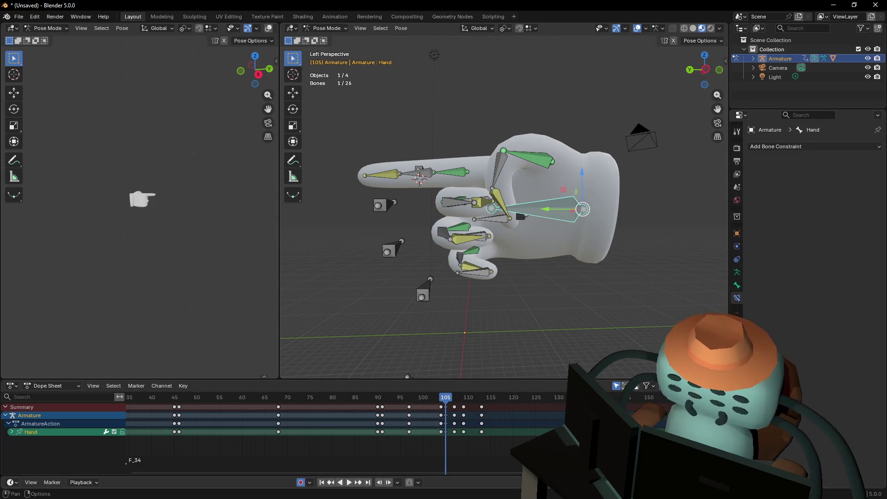
{"action": "key", "text": "Escape"}
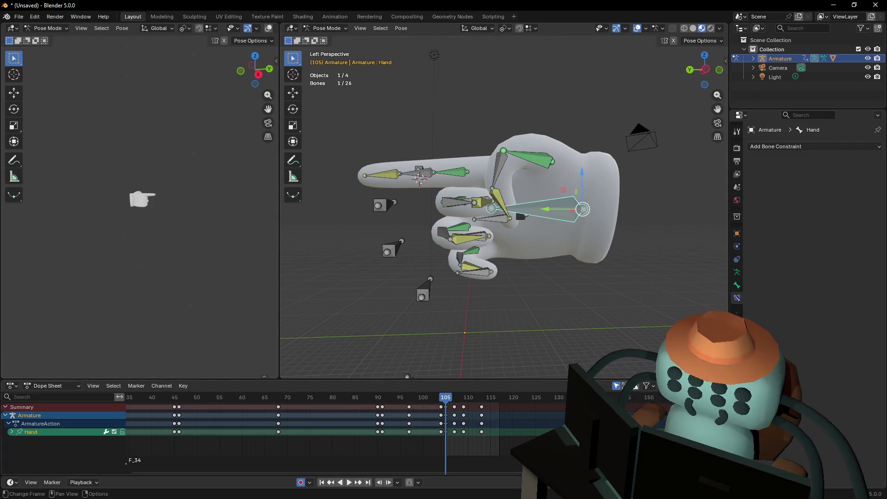
{"action": "key", "text": "Right"}
{"action": "key", "text": "Right"}
{"action": "key", "text": "Right"}
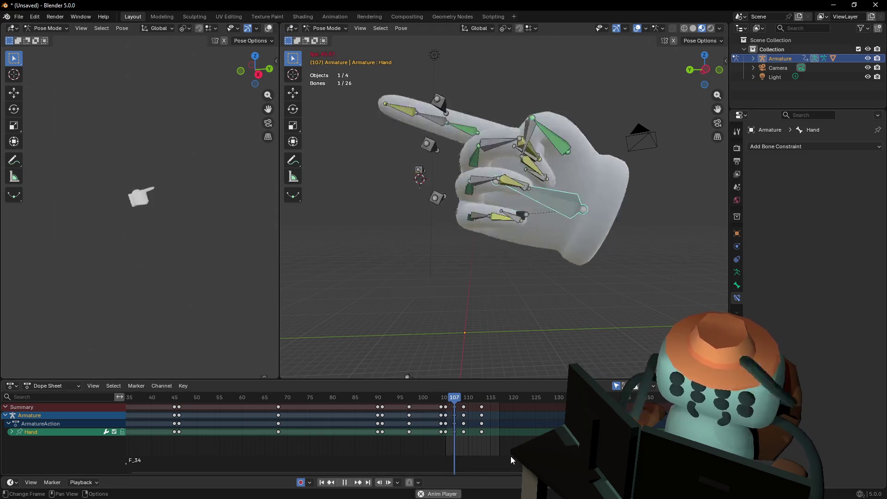
{"action": "scroll", "coordinate": [462, 430], "scroll_direction": "right", "scroll_amount": 3}
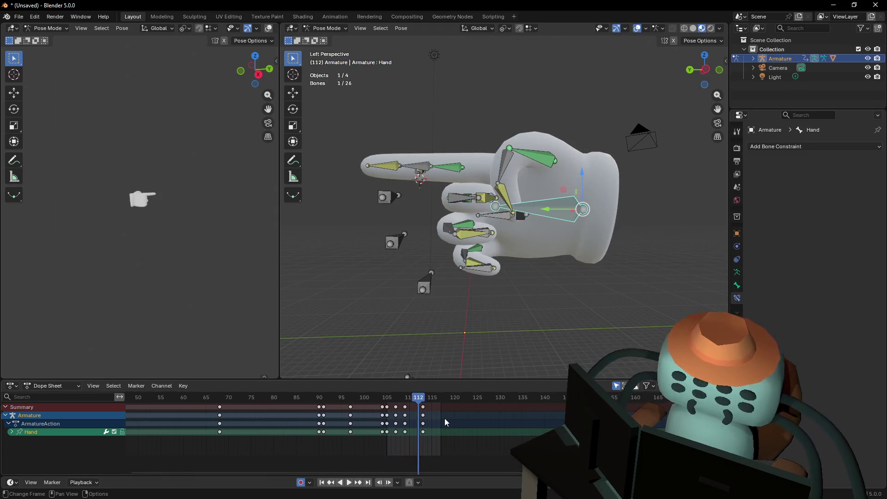
{"action": "scroll", "coordinate": [438, 419], "scroll_direction": "up", "scroll_amount": 4}
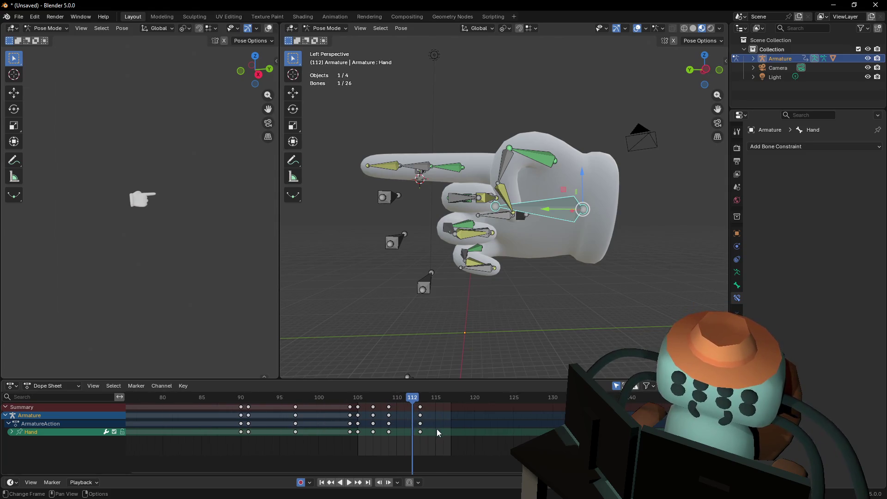
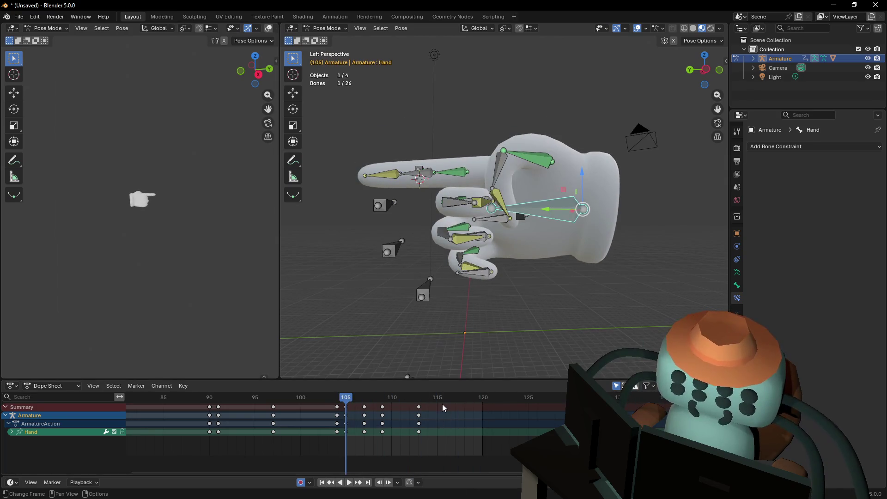
Select all hand bones and key every one of them at frame 120
{"action": "key", "text": "a"}
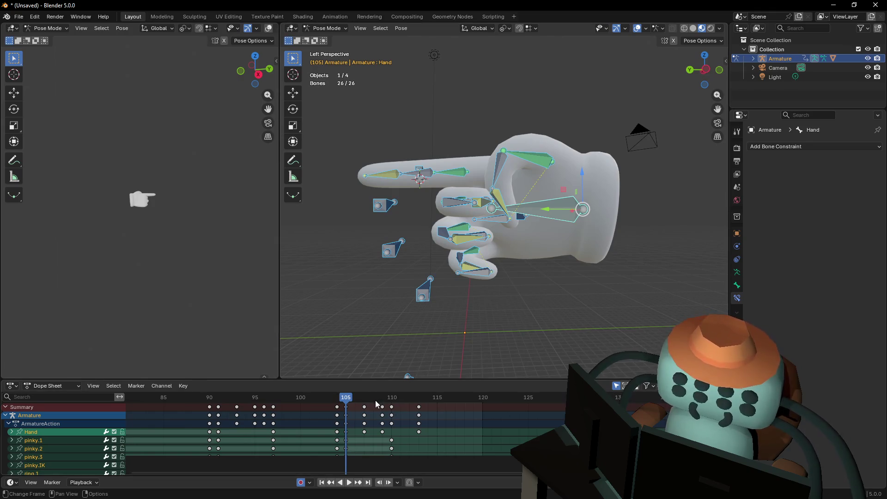
{"action": "key", "text": "Up"}
{"action": "key", "text": "Up"}
{"action": "key", "text": "Up"}
{"action": "key", "text": "i"}
{"action": "left_click", "coordinate": [481, 396]}
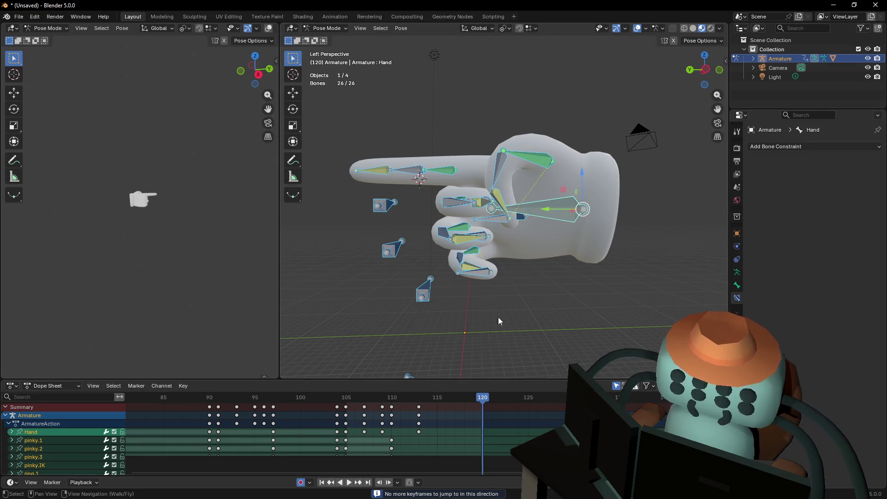
{"action": "key", "text": "i"}
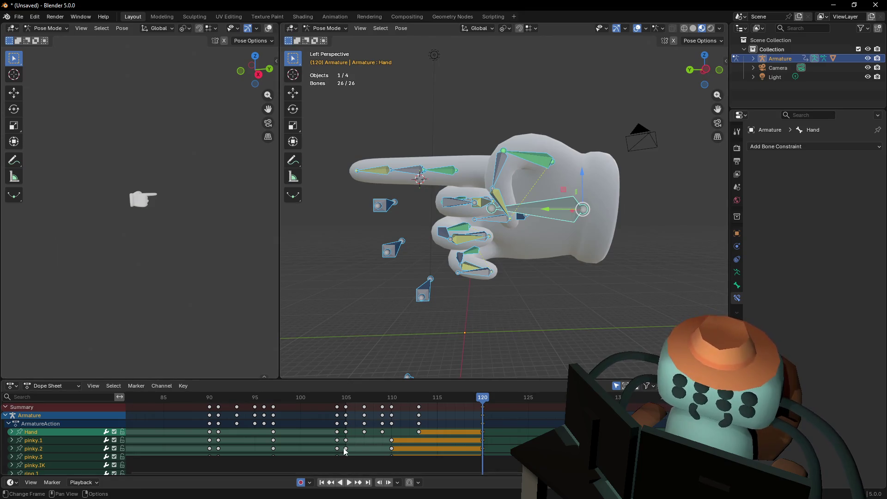
Step back to around frame 103 and play the animation to review the final hold
{"action": "key", "text": "Down"}
{"action": "key", "text": "Down"}
{"action": "key", "text": "Down"}
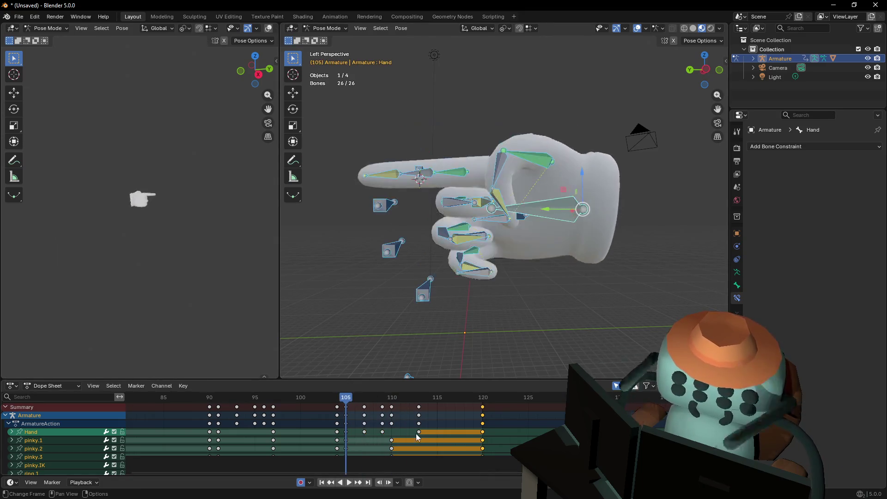
{"action": "key", "text": "ctrl+z"}
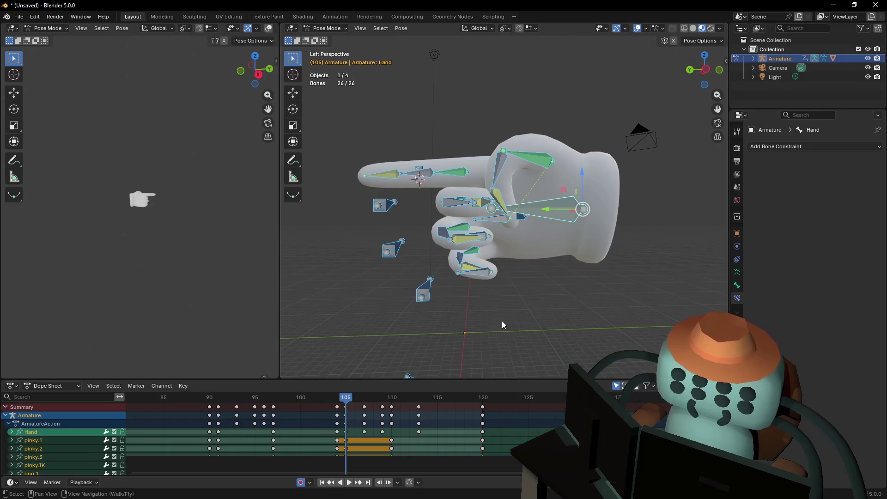
{"action": "mouse_move", "coordinate": [353, 398]}
{"action": "left_mouse_down"}
{"action": "mouse_move", "coordinate": [362, 399]}
{"action": "mouse_move", "coordinate": [329, 404]}
{"action": "left_mouse_up"}
{"action": "key", "text": "space"}
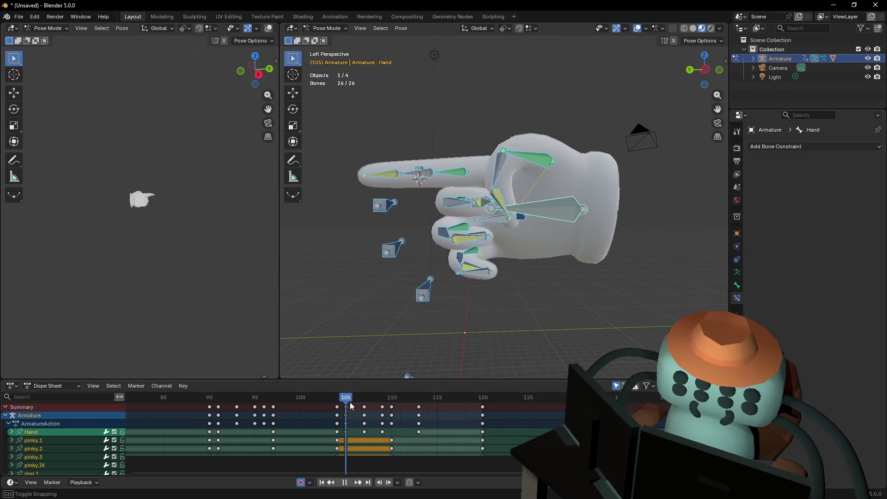
{"action": "key", "text": "space"}
{"action": "key", "text": "shift+grave"}
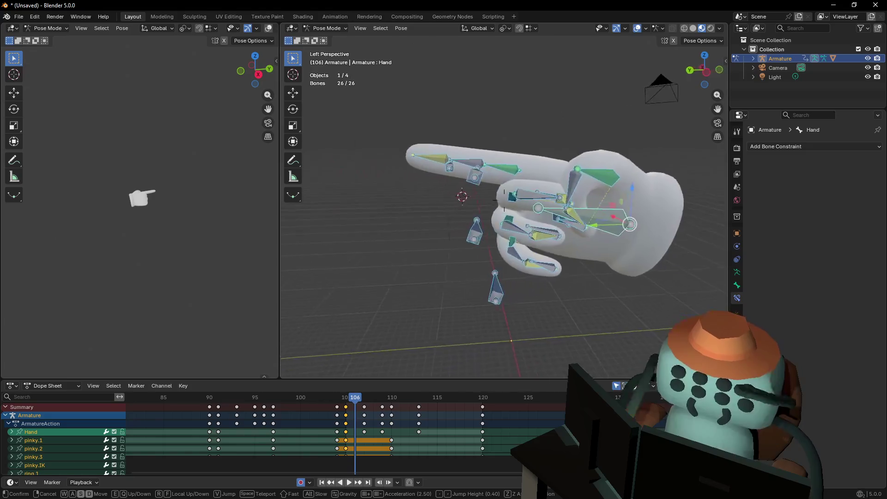
{"action": "left_click", "coordinate": [394, 423]}
{"action": "mouse_move", "coordinate": [370, 399]}
{"action": "left_mouse_down"}
{"action": "mouse_move", "coordinate": [381, 402]}
{"action": "mouse_move", "coordinate": [366, 399]}
{"action": "mouse_move", "coordinate": [380, 399]}
{"action": "mouse_move", "coordinate": [397, 326]}
{"action": "mouse_move", "coordinate": [415, 299]}
{"action": "left_mouse_up"}
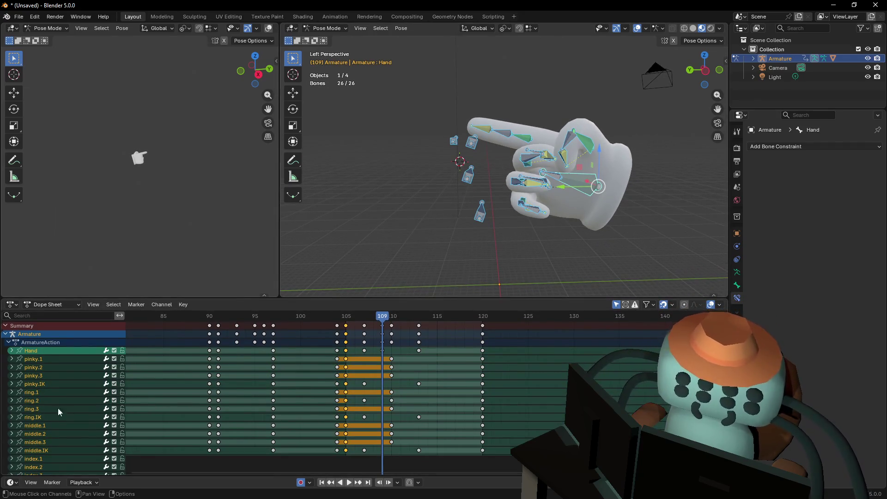
Expand the Hand channel and select its quaternion rotation keys, including Z Quaternion Rotation
{"action": "scroll", "coordinate": [49, 431], "scroll_direction": "down", "scroll_amount": 5}
{"action": "scroll", "coordinate": [54, 404], "scroll_direction": "up", "scroll_amount": 5}
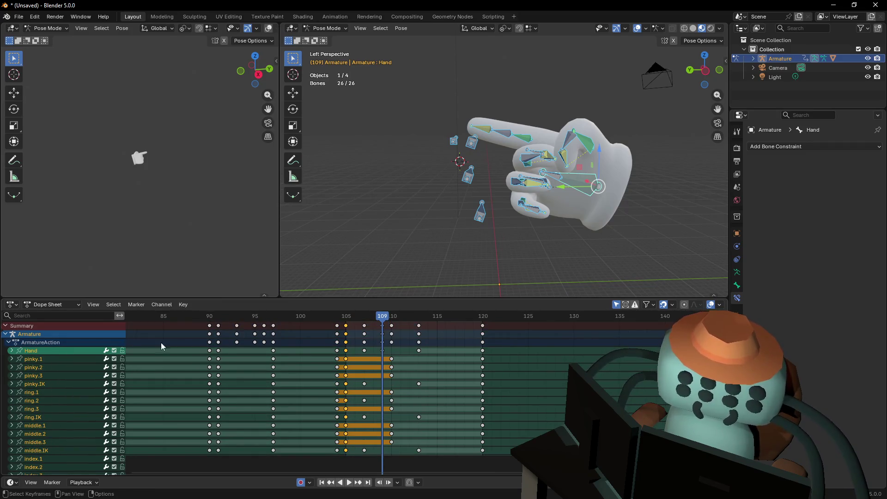
{"action": "left_click", "coordinate": [11, 352]}
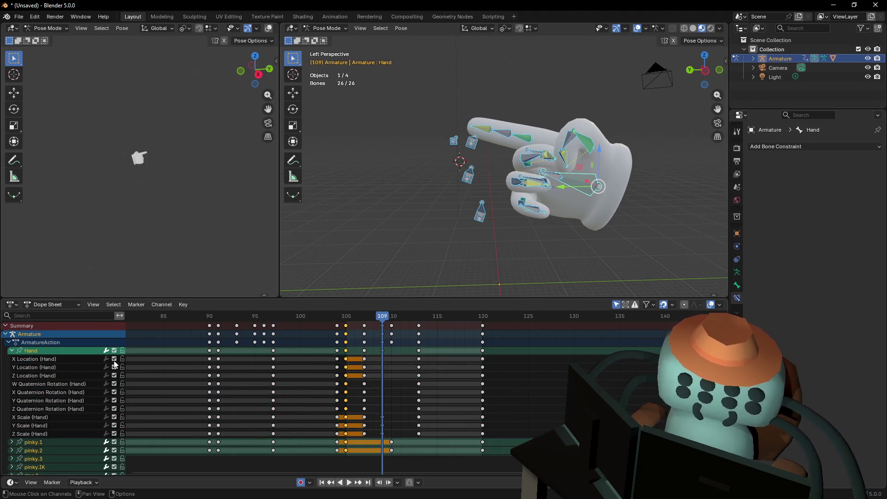
{"action": "mouse_move", "coordinate": [138, 383]}
{"action": "left_mouse_down"}
{"action": "mouse_move", "coordinate": [413, 404]}
{"action": "mouse_move", "coordinate": [424, 413]}
{"action": "left_mouse_up"}
{"action": "left_click", "coordinate": [419, 408]}
Orbit around the hand and select the palm Hand bone in the viewport near frame 109
{"action": "left_click", "coordinate": [420, 314]}
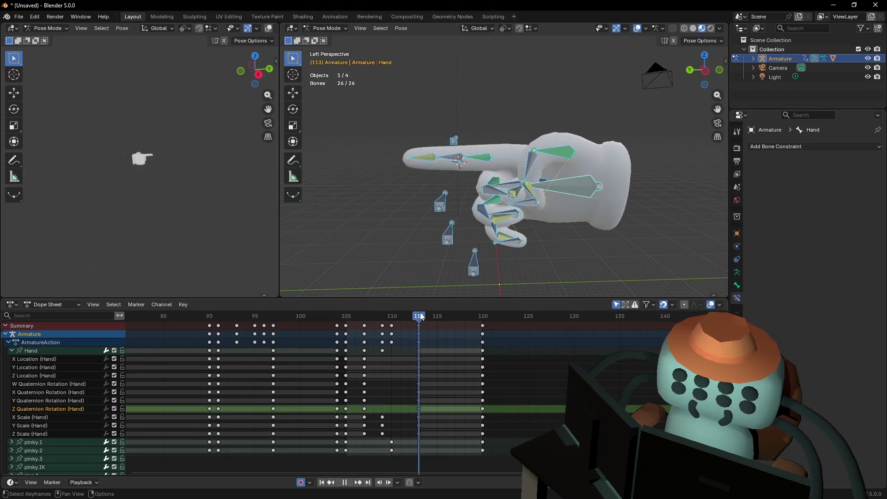
{"action": "left_click_drag", "start_coordinate": [644, 129], "coordinate": [531, 281]}
{"action": "left_click_drag", "start_coordinate": [409, 314], "coordinate": [392, 328]}
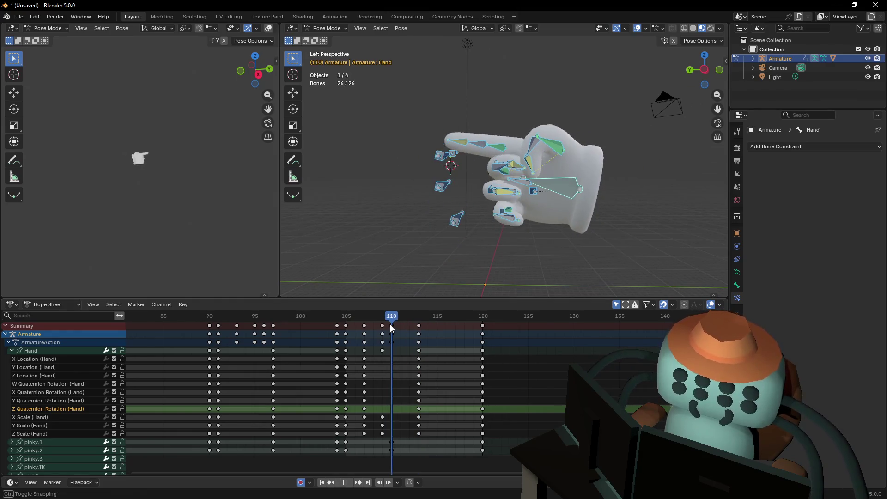
{"action": "left_click", "coordinate": [517, 225]}
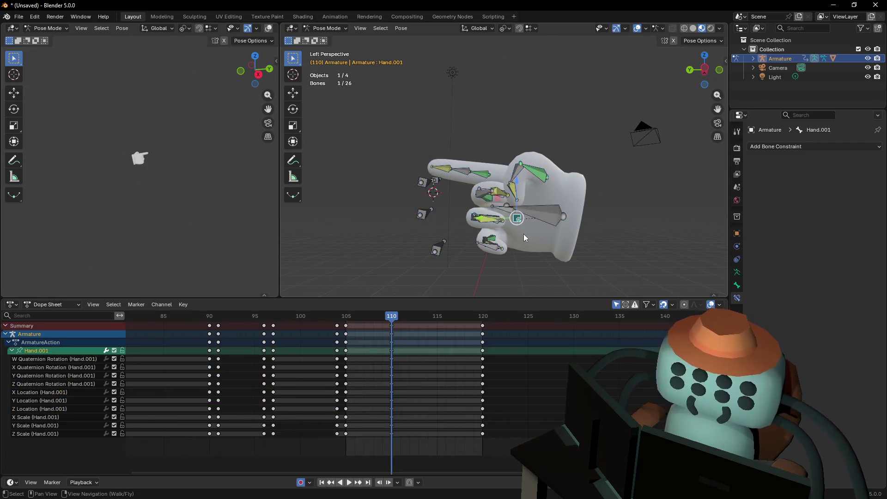
{"action": "left_click", "coordinate": [542, 215]}
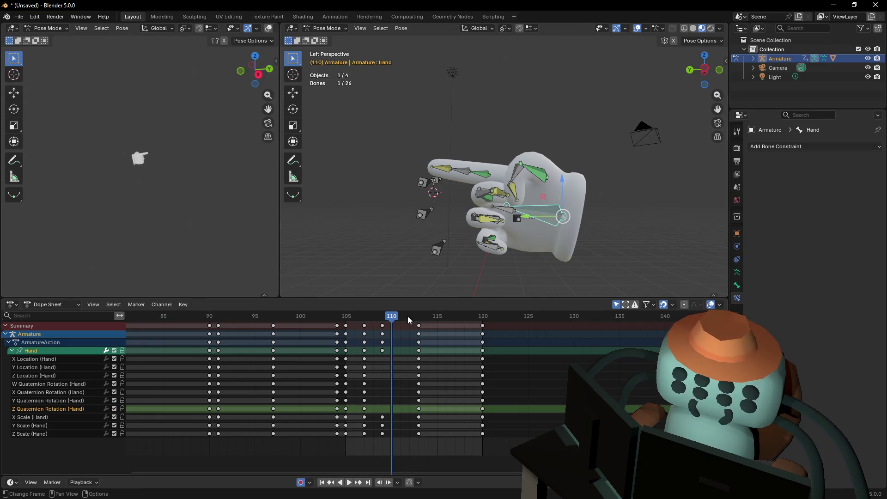
{"action": "mouse_move", "coordinate": [394, 334]}
{"action": "left_mouse_down"}
{"action": "mouse_move", "coordinate": [387, 323]}
{"action": "mouse_move", "coordinate": [348, 327]}
{"action": "mouse_move", "coordinate": [368, 330]}
{"action": "left_mouse_up"}
Switch to a side orthographic view and rotate the Hand bone 31° at frame 107
{"action": "key", "text": "r"}
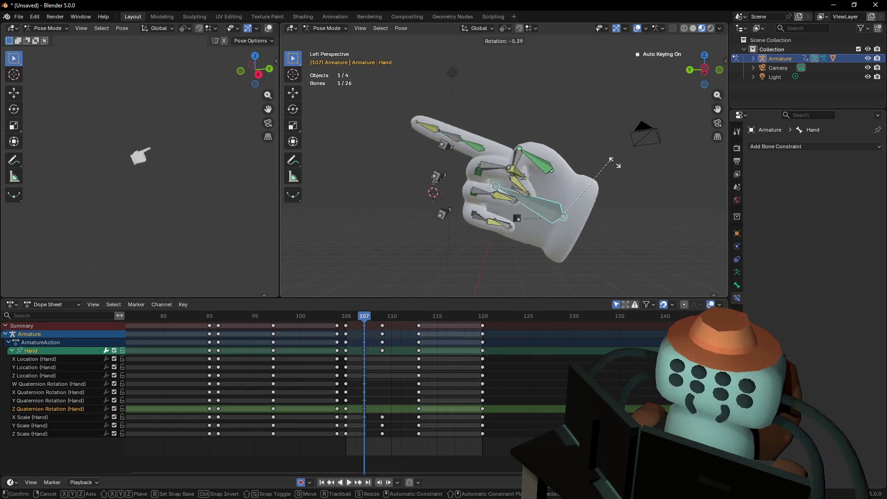
{"action": "right_click", "coordinate": [635, 188]}
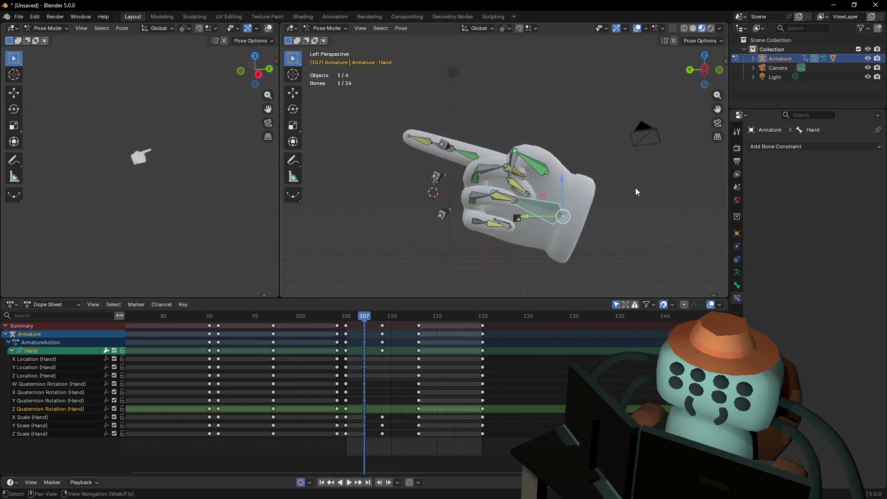
{"action": "left_click", "coordinate": [705, 71]}
{"action": "key", "text": "r"}
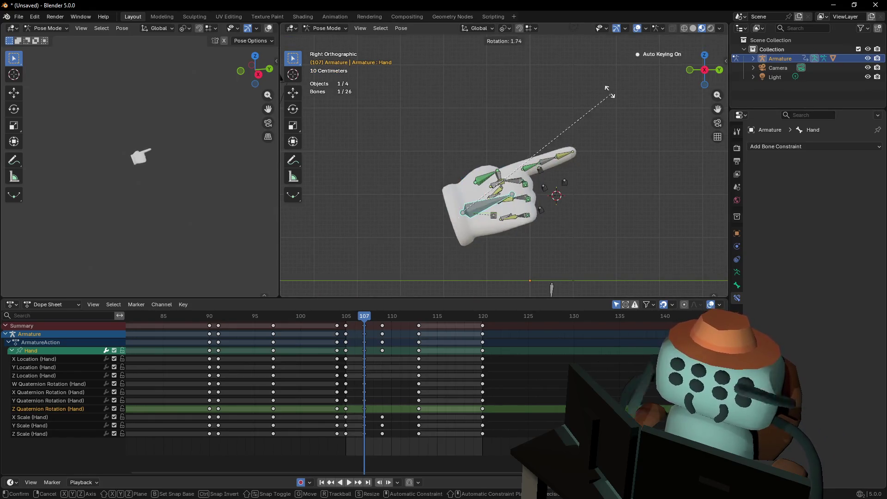
{"action": "left_click", "coordinate": [517, 94]}
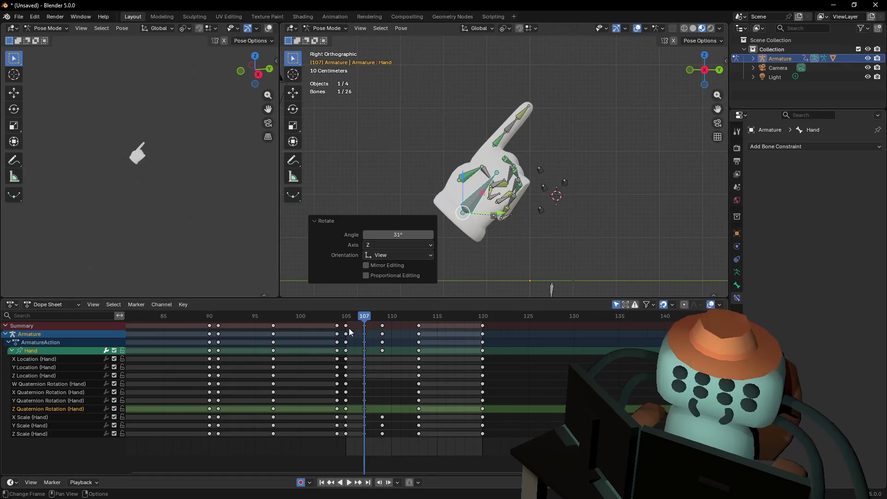
{"action": "key", "text": "space"}
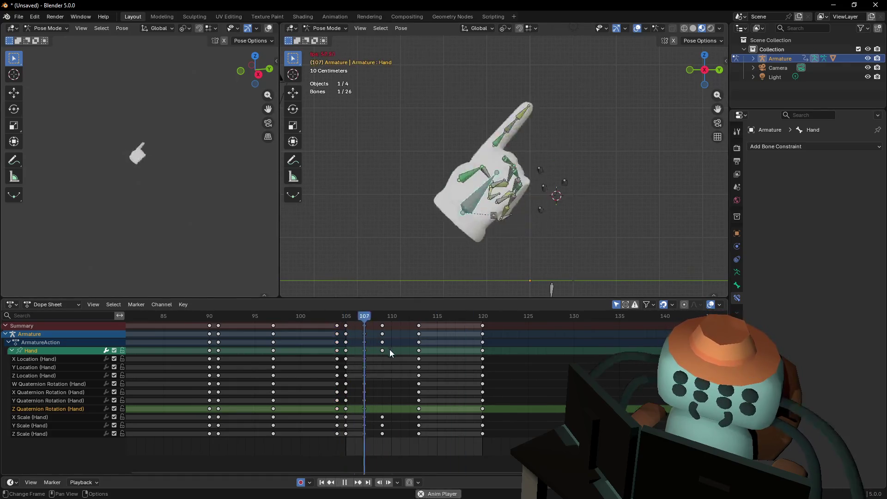
{"action": "key", "text": "Escape"}
Key a further Hand bone rotation at frame 109 and replay the motion
{"action": "left_click_drag", "start_coordinate": [356, 318], "coordinate": [382, 322]}
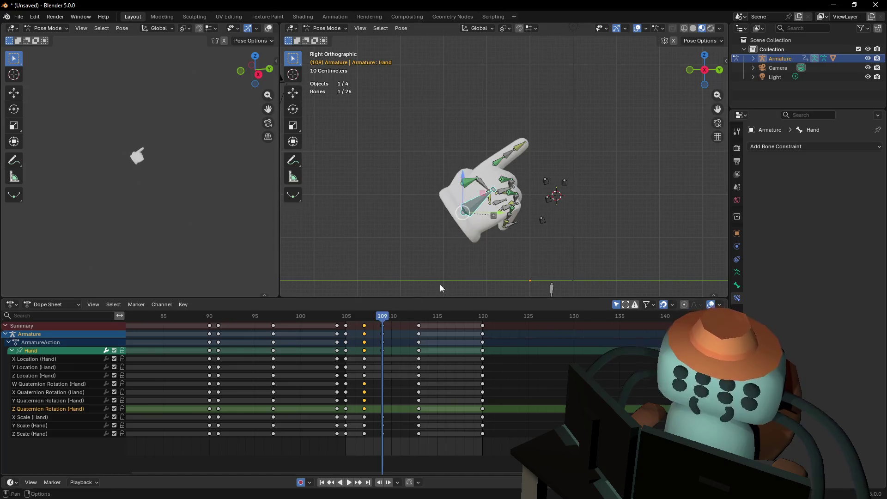
{"action": "key", "text": "r"}
{"action": "left_click", "coordinate": [528, 126]}
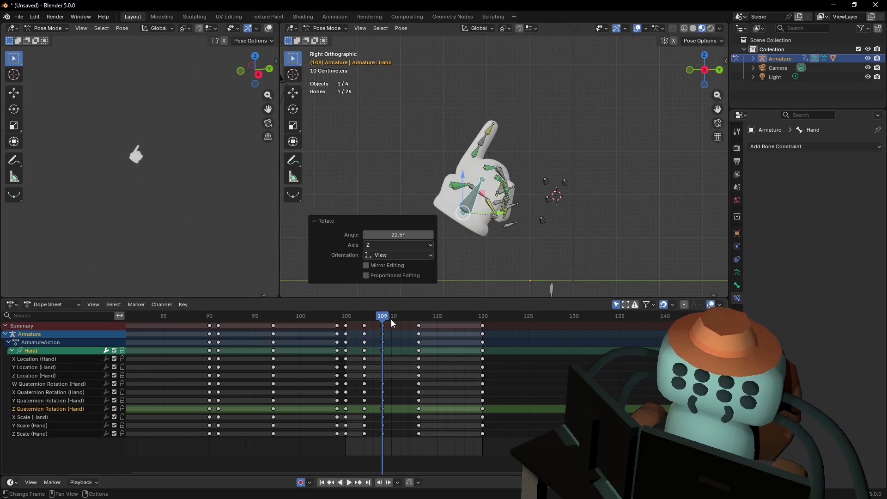
{"action": "left_click", "coordinate": [356, 316]}
{"action": "key", "text": "space"}
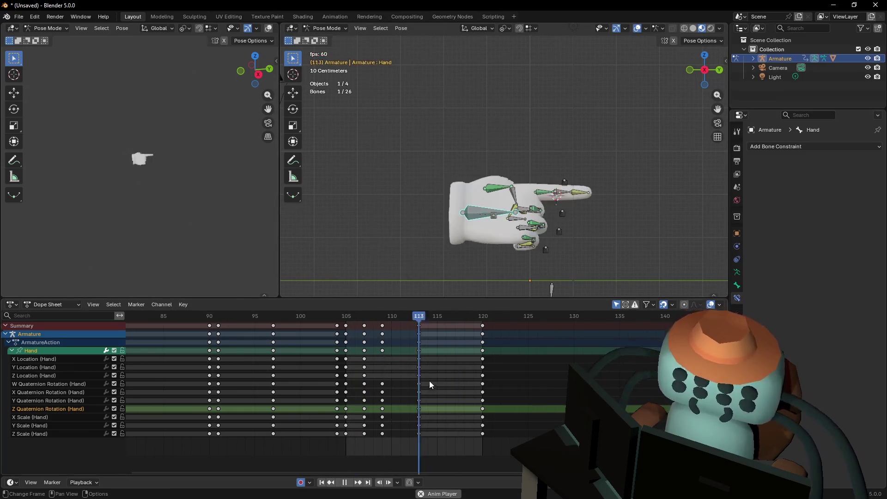
{"action": "left_click_drag", "start_coordinate": [410, 325], "coordinate": [348, 328]}
{"action": "key", "text": "space"}
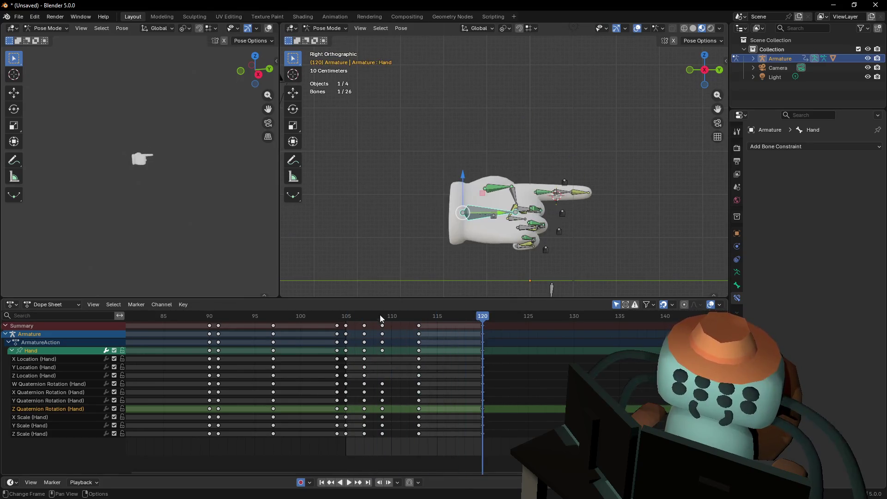
{"action": "key", "text": "Escape"}
Rotate the Hand bone 8.62° at frame 111 and review the playback
{"action": "mouse_move", "coordinate": [378, 319]}
{"action": "left_mouse_down"}
{"action": "mouse_move", "coordinate": [370, 321]}
{"action": "mouse_move", "coordinate": [399, 327]}
{"action": "left_mouse_up"}
{"action": "key", "text": "r"}
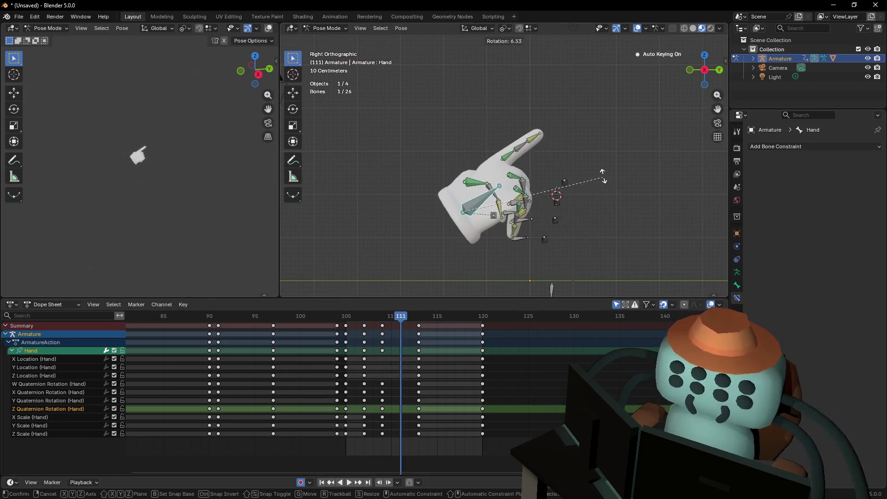
{"action": "left_click", "coordinate": [595, 177]}
{"action": "key", "text": "space"}
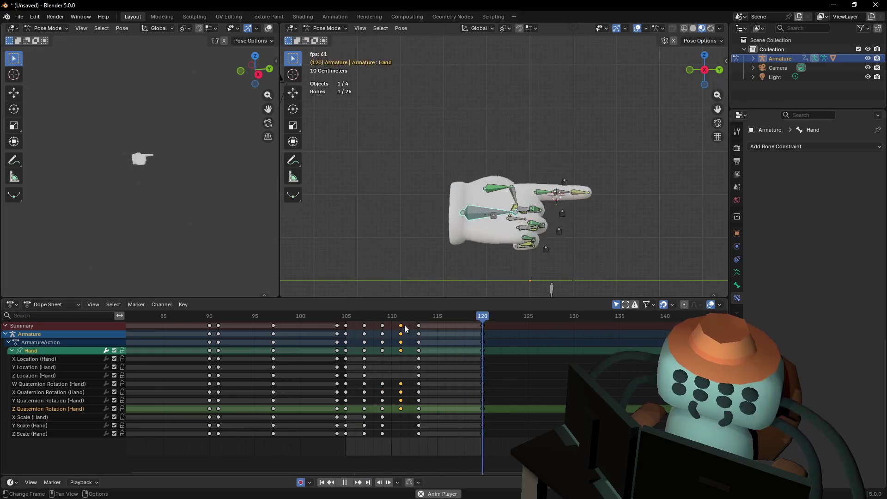
{"action": "mouse_move", "coordinate": [413, 311]}
{"action": "left_mouse_down"}
{"action": "mouse_move", "coordinate": [348, 325]}
{"action": "mouse_move", "coordinate": [432, 346]}
{"action": "mouse_move", "coordinate": [398, 344]}
{"action": "left_mouse_up"}
Shift the frame-111 Hand keys later to frame 113 and play back the retimed motion
{"action": "key", "text": "g"}
{"action": "left_click", "coordinate": [418, 328]}
{"action": "key", "text": "space"}
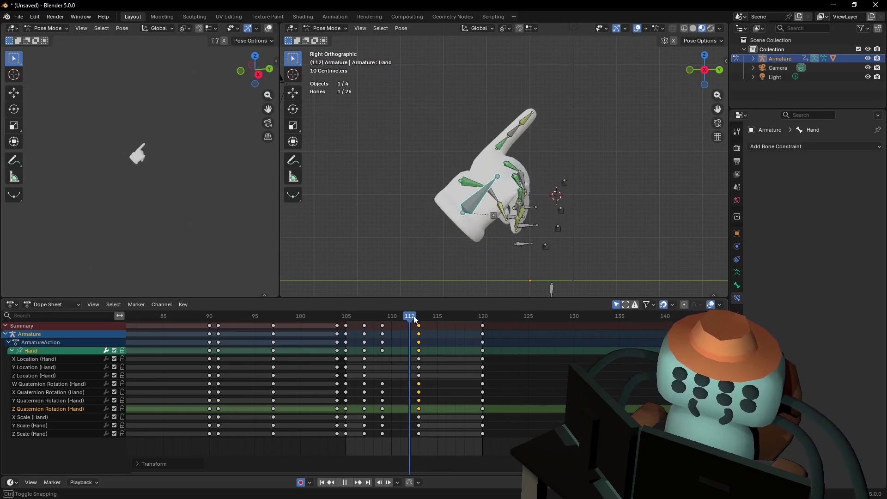
{"action": "mouse_move", "coordinate": [443, 318]}
{"action": "left_mouse_down"}
{"action": "mouse_move", "coordinate": [346, 326]}
{"action": "mouse_move", "coordinate": [433, 333]}
{"action": "mouse_move", "coordinate": [419, 342]}
{"action": "left_mouse_up"}
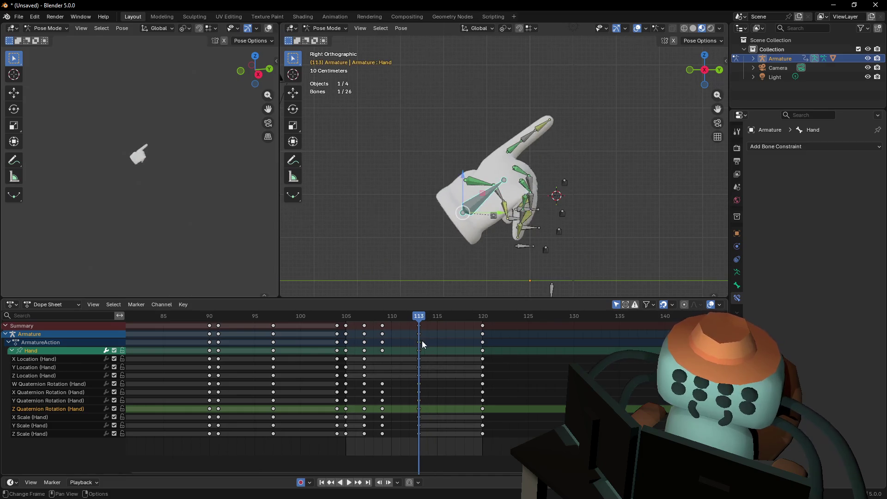
Tilt the Hand bone up 11.7° at frame 113 and review the swing
{"action": "key", "text": "r"}
{"action": "left_click", "coordinate": [574, 142]}
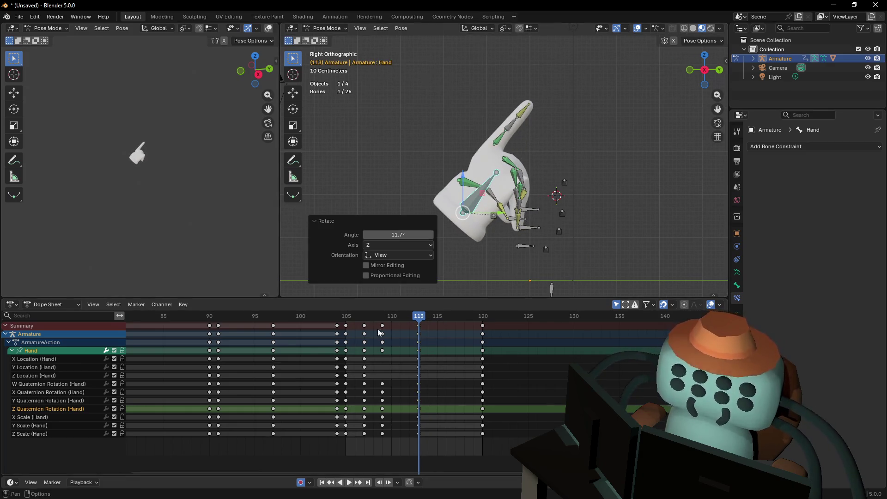
{"action": "mouse_move", "coordinate": [401, 317]}
{"action": "left_mouse_down"}
{"action": "mouse_move", "coordinate": [364, 323]}
{"action": "mouse_move", "coordinate": [356, 335]}
{"action": "left_mouse_up"}
{"action": "key", "text": "space"}
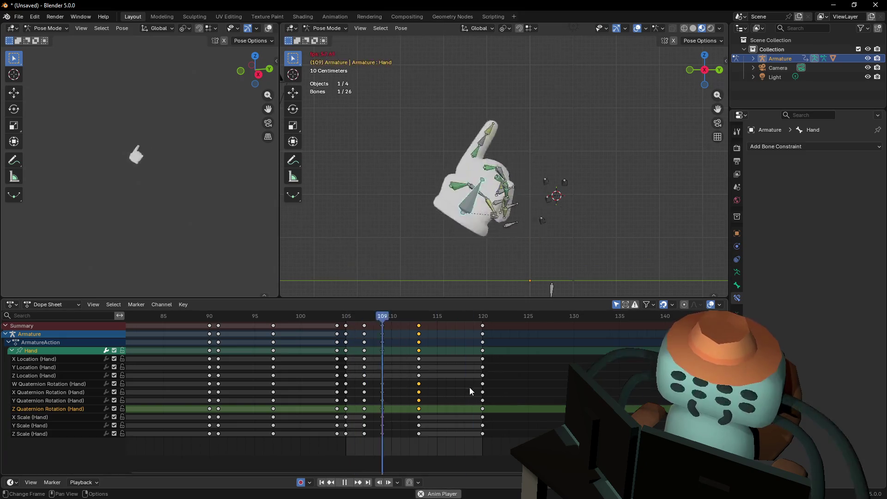
{"action": "key", "text": "space"}
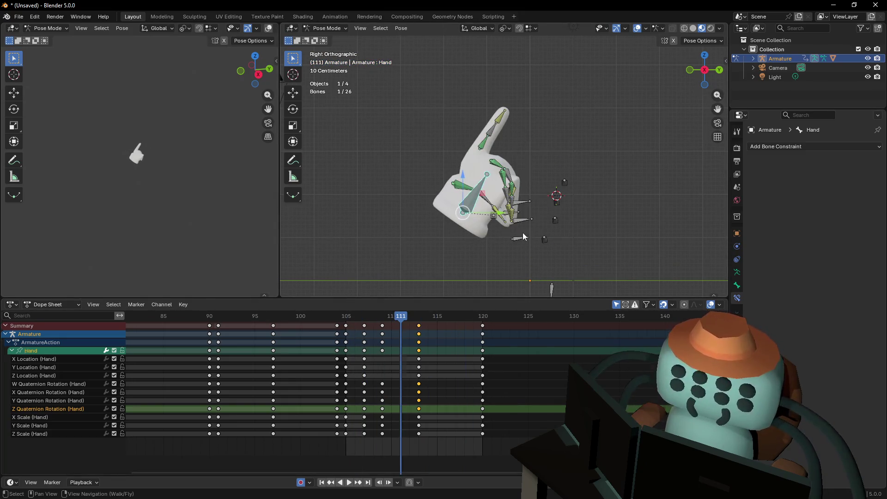
Select the four finger IK controls in the viewport
{"action": "left_click", "coordinate": [519, 238]}
{"action": "left_click", "coordinate": [530, 219], "text": "shift"}
{"action": "left_click", "coordinate": [528, 201], "text": "shift"}
{"action": "left_click", "coordinate": [502, 174], "text": "shift"}
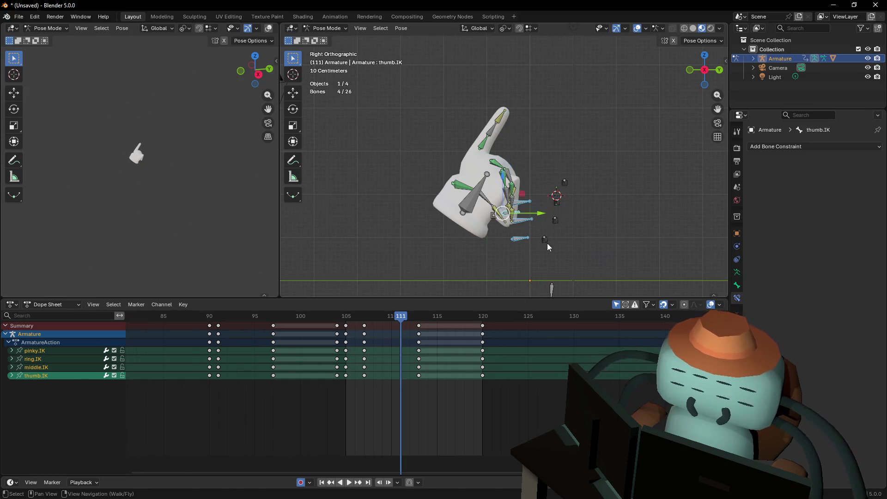
Move the four finger IK controls to key in-between poses around frames 111 and 113
{"action": "key", "text": "g"}
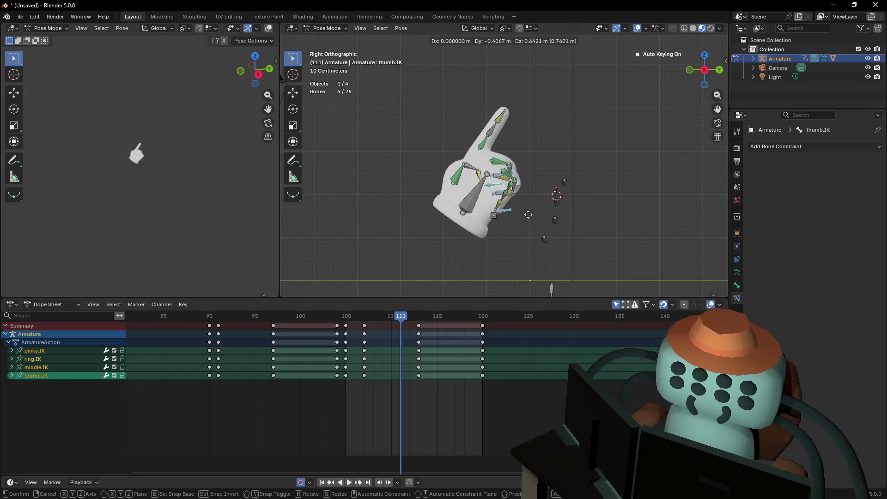
{"action": "left_click", "coordinate": [524, 210]}
{"action": "mouse_move", "coordinate": [400, 317]}
{"action": "left_mouse_down"}
{"action": "mouse_move", "coordinate": [346, 320]}
{"action": "mouse_move", "coordinate": [435, 331]}
{"action": "mouse_move", "coordinate": [421, 333]}
{"action": "left_mouse_up"}
{"action": "key", "text": "g"}
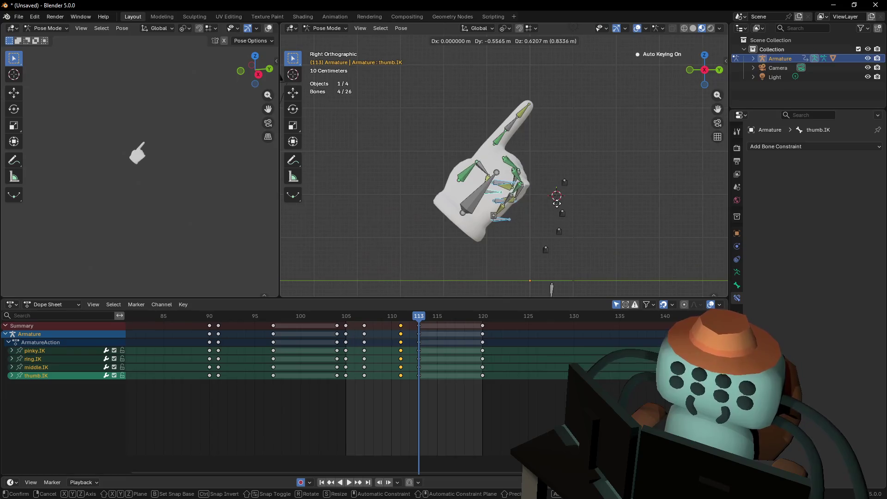
{"action": "left_click", "coordinate": [485, 187]}
Reposition the finger controls at the horizontal pointing pose, preview playback, and select the Hand bone
{"action": "left_click_drag", "start_coordinate": [424, 317], "coordinate": [474, 325]}
{"action": "key", "text": "g"}
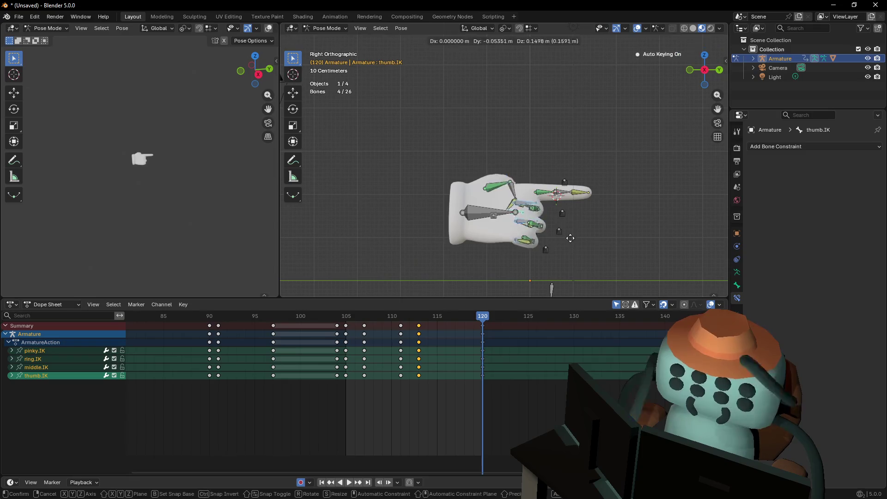
{"action": "left_click", "coordinate": [561, 227]}
{"action": "key", "text": "space"}
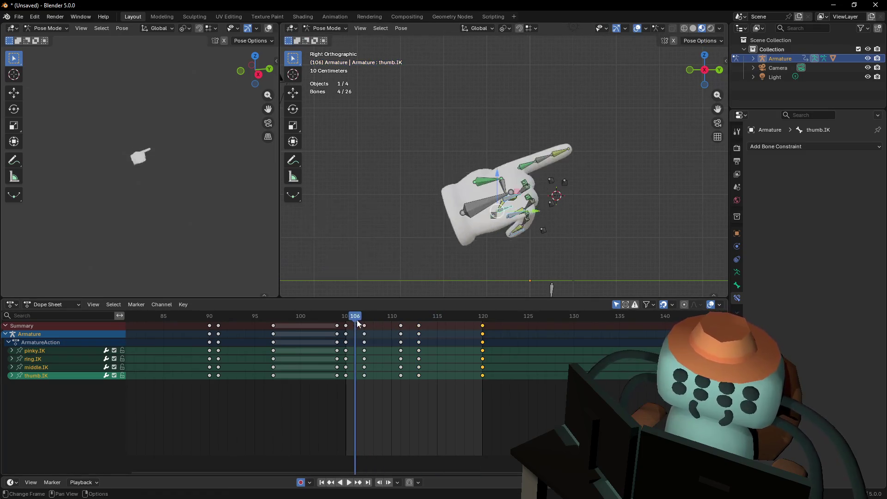
{"action": "key", "text": "Escape"}
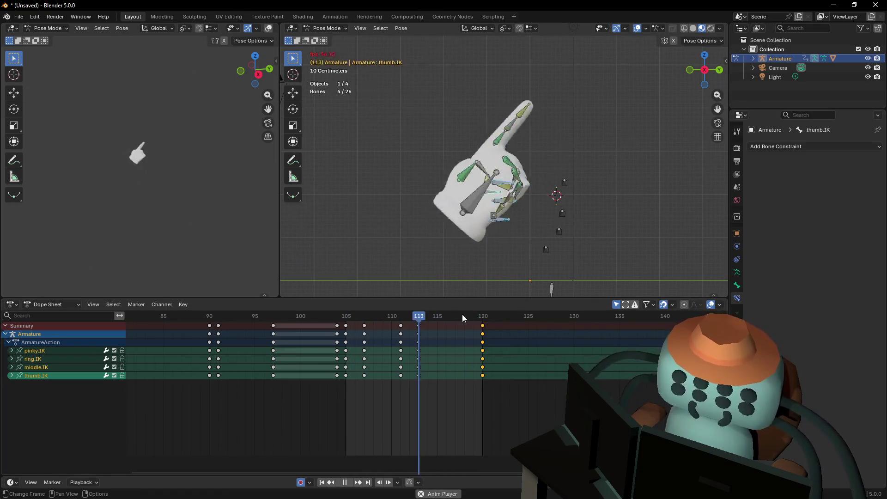
{"action": "mouse_move", "coordinate": [367, 324]}
{"action": "left_mouse_down"}
{"action": "mouse_move", "coordinate": [345, 323]}
{"action": "mouse_move", "coordinate": [397, 333]}
{"action": "mouse_move", "coordinate": [385, 318]}
{"action": "mouse_move", "coordinate": [368, 325]}
{"action": "mouse_move", "coordinate": [434, 331]}
{"action": "mouse_move", "coordinate": [347, 340]}
{"action": "left_mouse_up"}
{"action": "left_click", "coordinate": [473, 205]}
{"action": "key", "text": "space"}
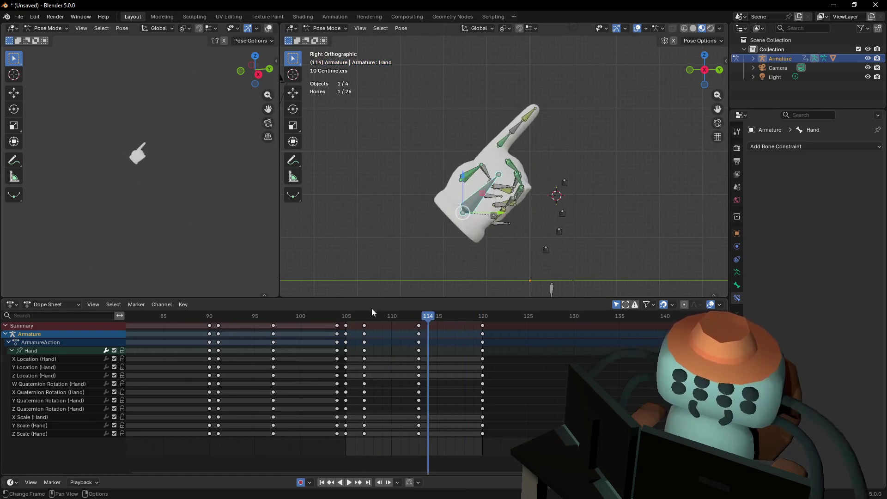
Squash the Hand bone to 0.658 along Y at frame 106 and play back to check it
{"action": "mouse_move", "coordinate": [372, 314]}
{"action": "left_mouse_down"}
{"action": "mouse_move", "coordinate": [345, 322]}
{"action": "mouse_move", "coordinate": [364, 326]}
{"action": "mouse_move", "coordinate": [355, 323]}
{"action": "left_mouse_up"}
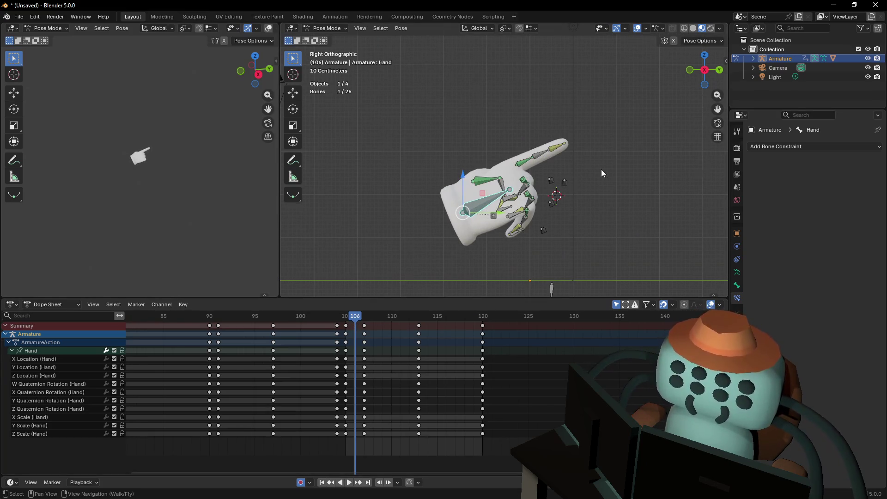
{"action": "key", "text": "s"}
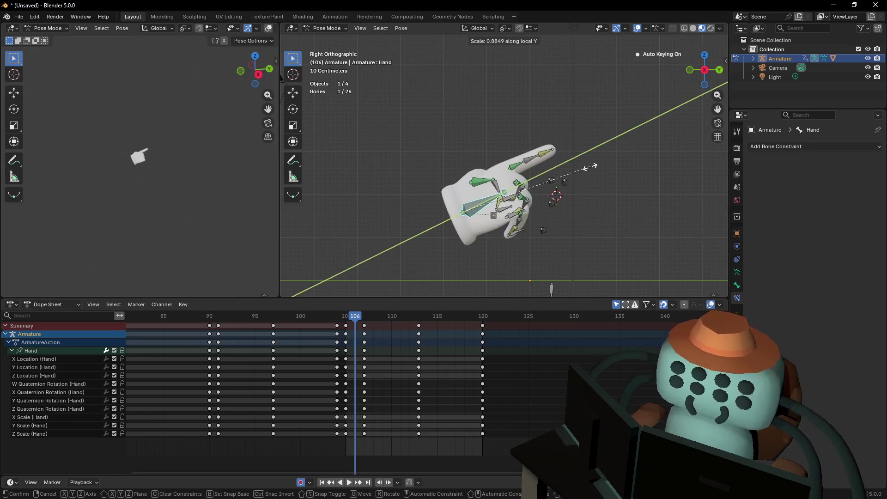
{"action": "key", "text": "y"}
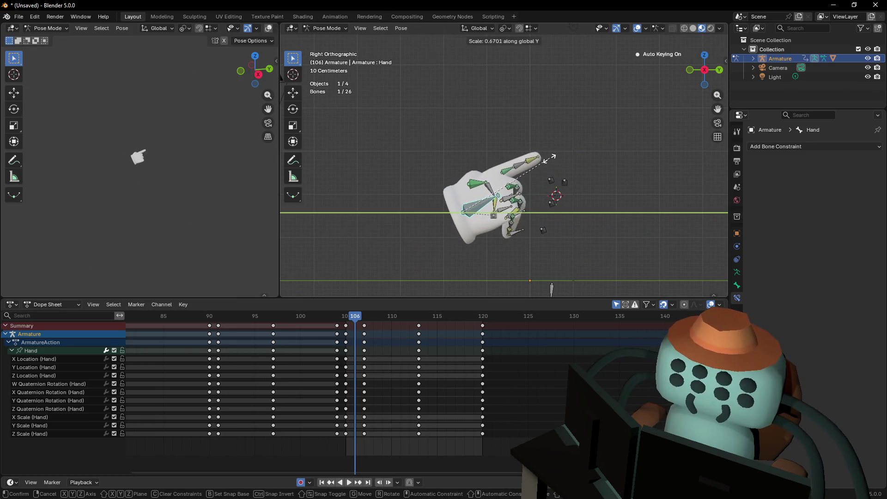
{"action": "left_click", "coordinate": [552, 167]}
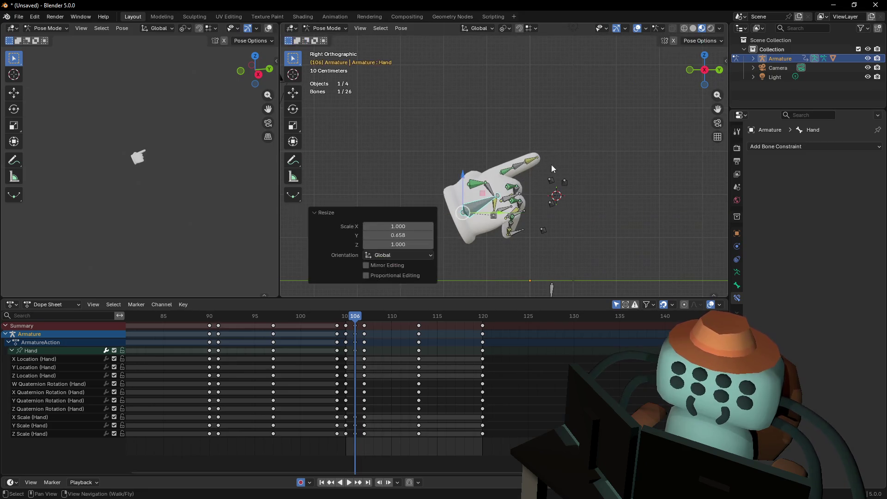
{"action": "left_click_drag", "start_coordinate": [363, 316], "coordinate": [365, 323]}
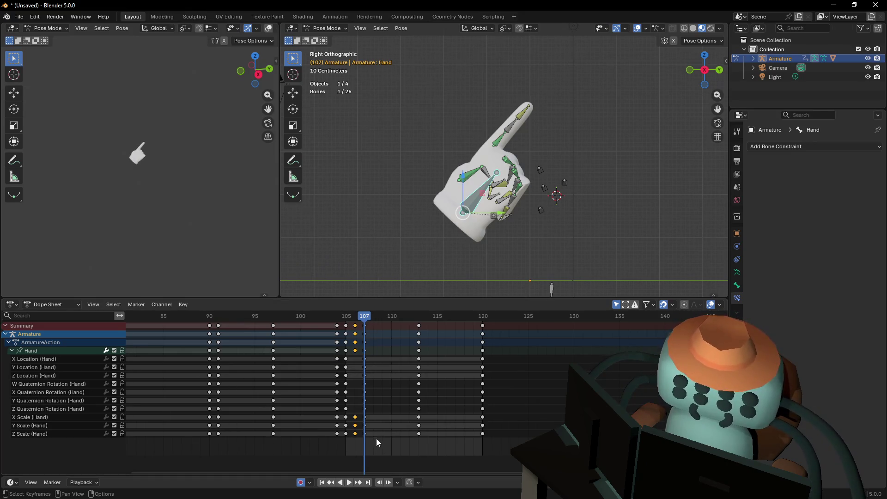
{"action": "left_click_drag", "start_coordinate": [363, 418], "coordinate": [370, 409]}
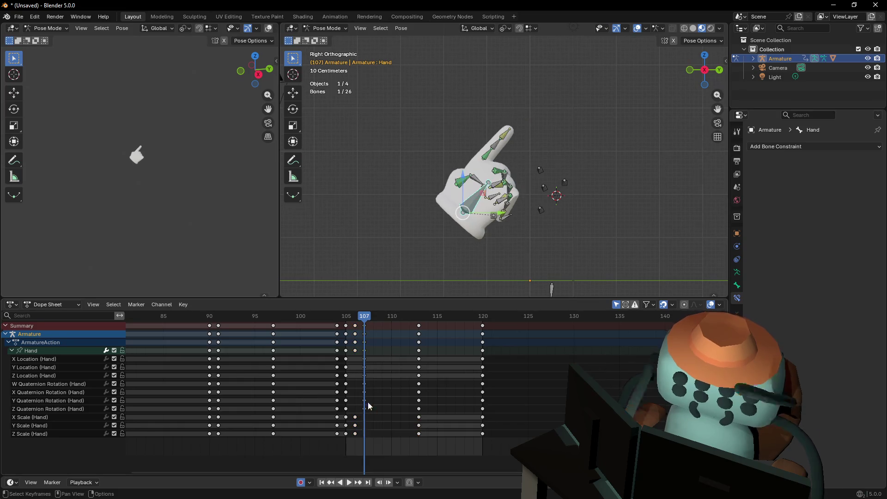
{"action": "key", "text": "space"}
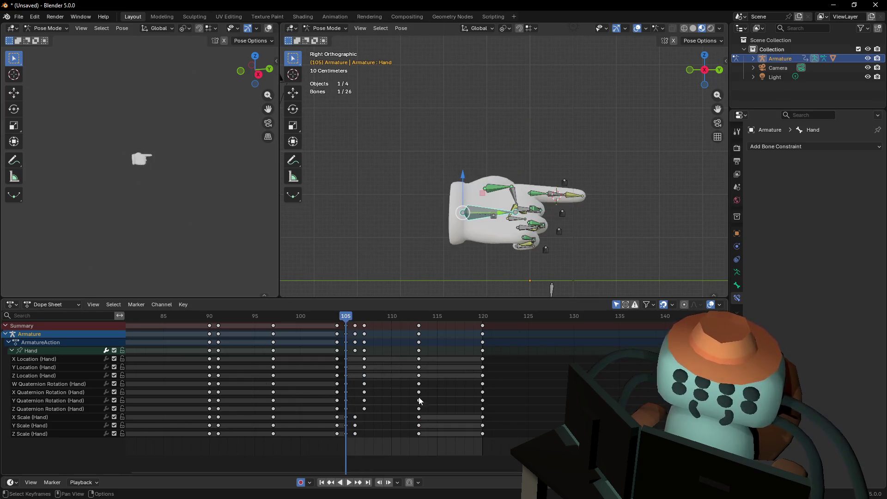
{"action": "key", "text": "space"}
{"action": "left_click", "coordinate": [492, 129]}
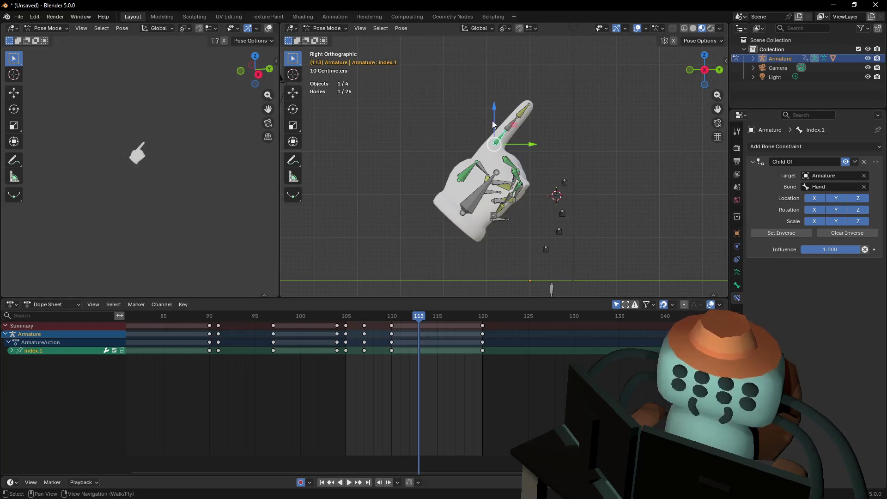
Select index.1–3, set the pivot to Individual Origins, and bend the finger 18.3°
{"action": "mouse_move", "coordinate": [394, 322]}
{"action": "left_mouse_down"}
{"action": "mouse_move", "coordinate": [347, 326]}
{"action": "mouse_move", "coordinate": [391, 334]}
{"action": "left_mouse_up"}
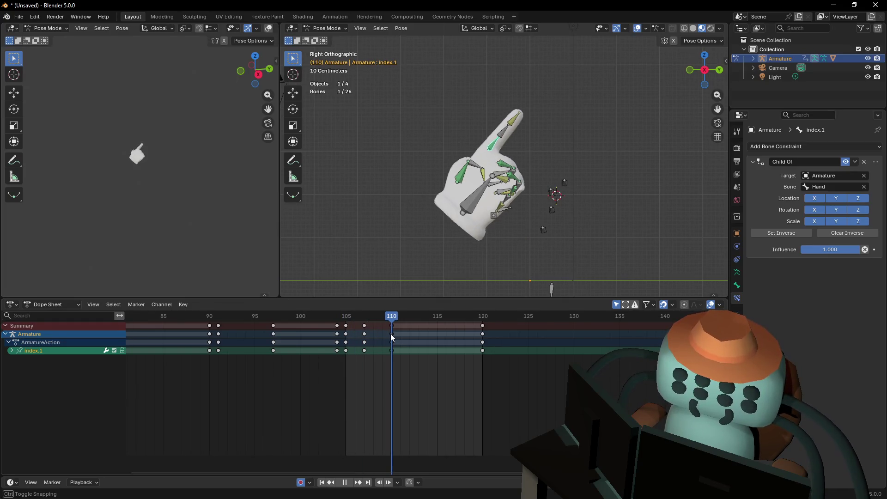
{"action": "left_click", "coordinate": [517, 124], "text": "shift"}
{"action": "left_click", "coordinate": [522, 114], "text": "shift"}
{"action": "key", "text": "r"}
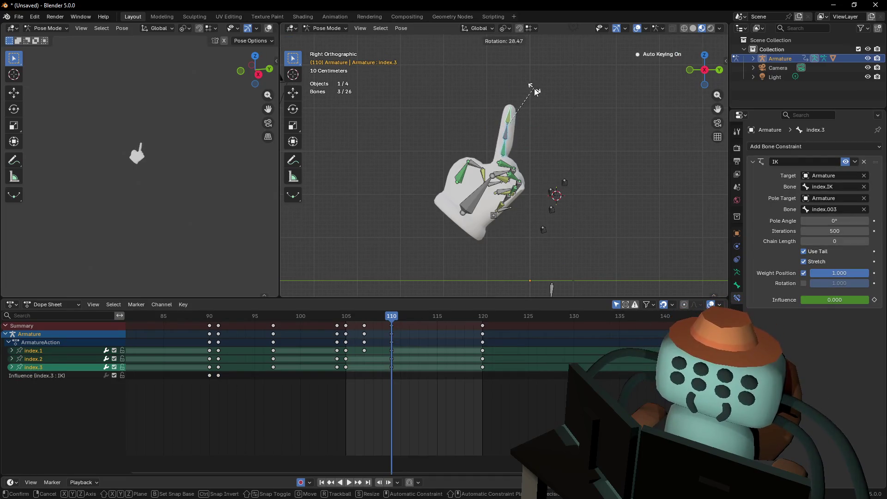
{"action": "right_click", "coordinate": [534, 88]}
{"action": "left_click", "coordinate": [504, 29]}
{"action": "left_click", "coordinate": [525, 72]}
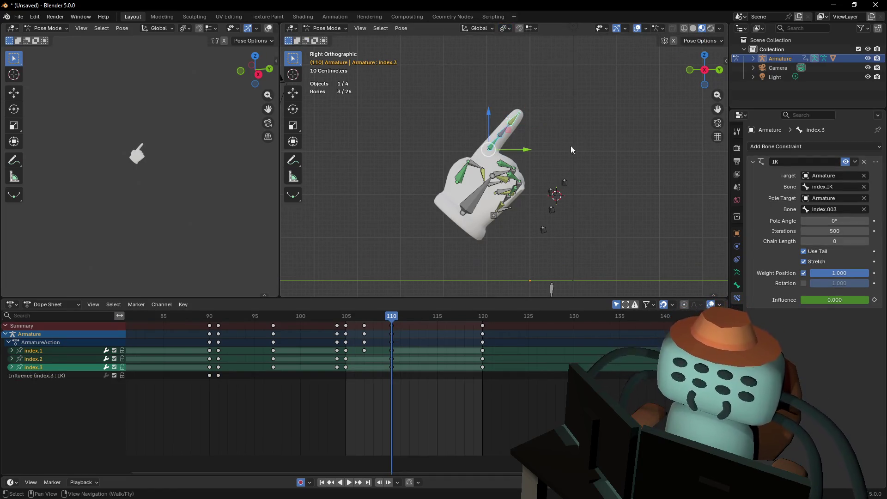
{"action": "key", "text": "r"}
{"action": "left_click", "coordinate": [566, 98]}
Move the index finger bones and scale them up to 1.125
{"action": "key", "text": "g"}
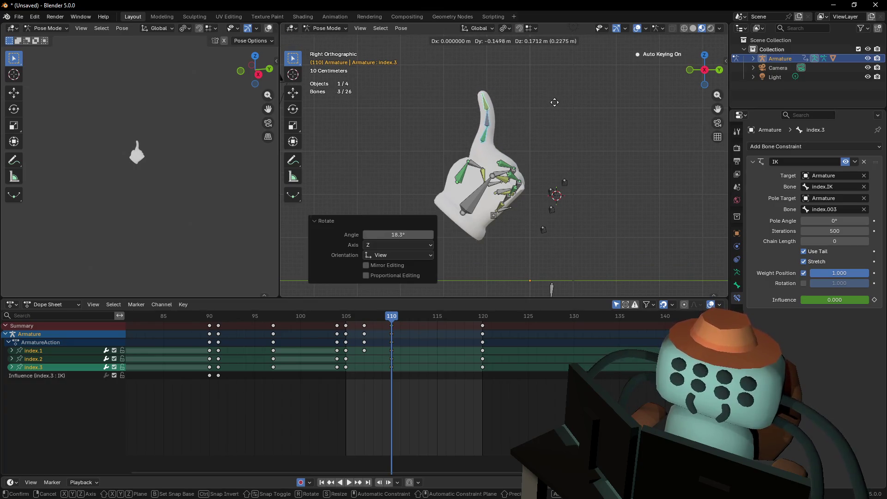
{"action": "left_click", "coordinate": [563, 102]}
{"action": "key", "text": "s"}
{"action": "left_click", "coordinate": [582, 100]}
{"action": "key", "text": "g"}
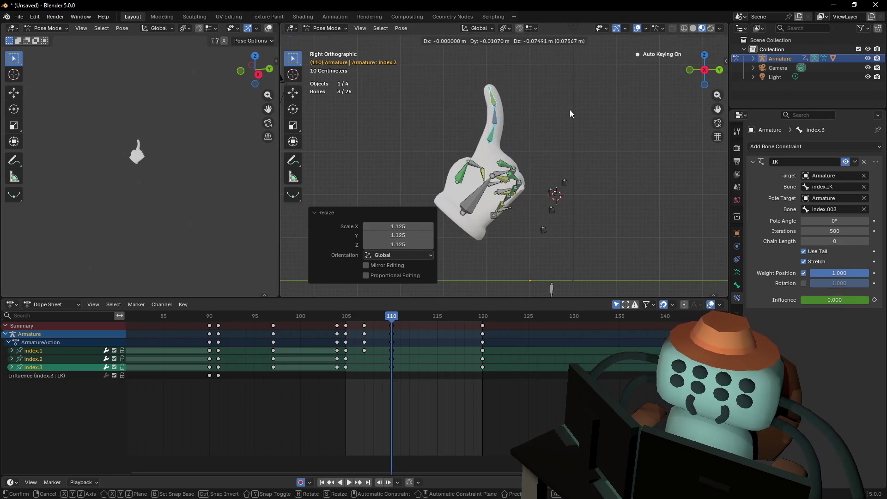
{"action": "left_click", "coordinate": [566, 141]}
Shift the new index finger keys to frame 108 and preview the flick
{"action": "mouse_move", "coordinate": [376, 316]}
{"action": "left_mouse_down"}
{"action": "mouse_move", "coordinate": [349, 321]}
{"action": "mouse_move", "coordinate": [390, 328]}
{"action": "mouse_move", "coordinate": [362, 317]}
{"action": "mouse_move", "coordinate": [348, 317]}
{"action": "mouse_move", "coordinate": [384, 325]}
{"action": "mouse_move", "coordinate": [344, 326]}
{"action": "mouse_move", "coordinate": [374, 323]}
{"action": "mouse_move", "coordinate": [345, 317]}
{"action": "mouse_move", "coordinate": [353, 317]}
{"action": "mouse_move", "coordinate": [348, 325]}
{"action": "left_mouse_up"}
{"action": "left_click", "coordinate": [374, 332]}
{"action": "left_click", "coordinate": [365, 326]}
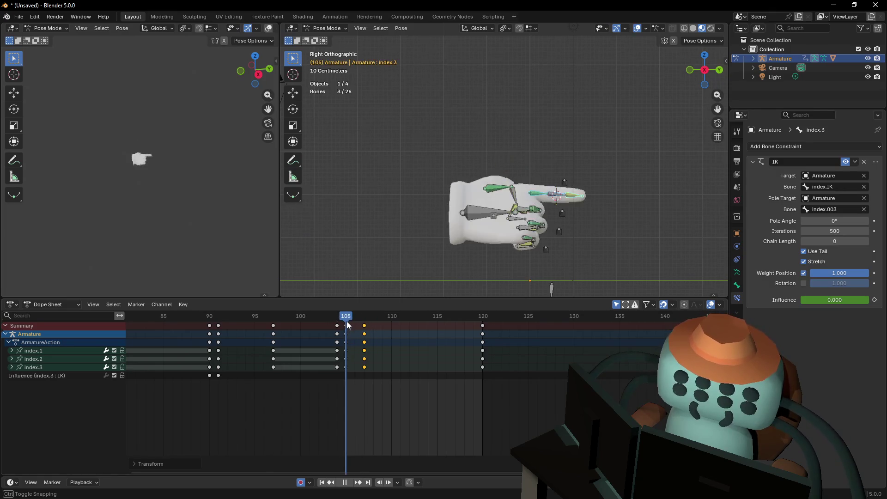
{"action": "key", "text": "space"}
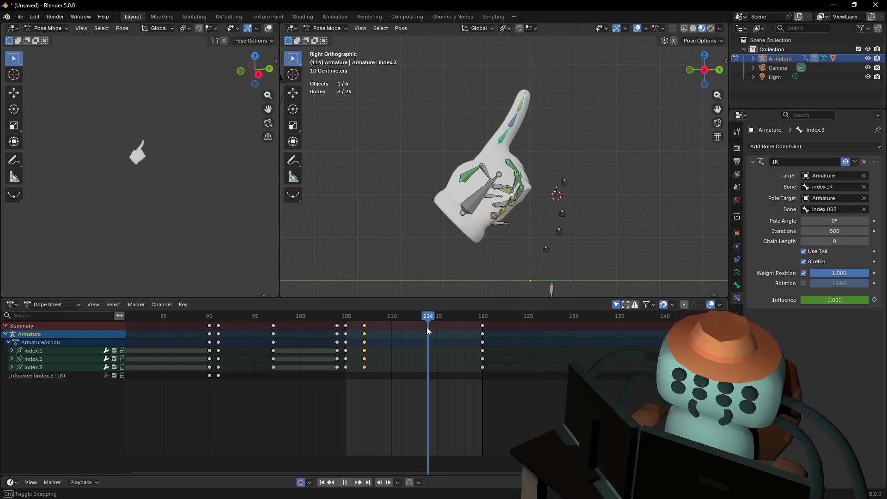
{"action": "mouse_move", "coordinate": [444, 329]}
{"action": "left_mouse_down"}
{"action": "mouse_move", "coordinate": [466, 331]}
{"action": "mouse_move", "coordinate": [414, 336]}
{"action": "left_mouse_up"}
{"action": "key", "text": "space"}
Key the index finger at frame 112, moved and rotated 23.9°, then preview from frame 105
{"action": "key", "text": "g"}
{"action": "left_click", "coordinate": [521, 134]}
{"action": "key", "text": "r"}
{"action": "left_click", "coordinate": [515, 84]}
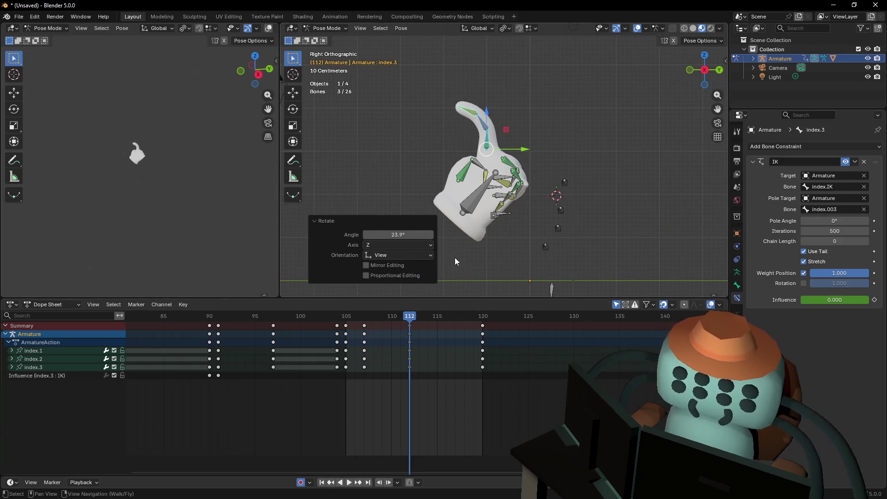
{"action": "mouse_move", "coordinate": [386, 315]}
{"action": "left_mouse_down"}
{"action": "mouse_move", "coordinate": [346, 315]}
{"action": "mouse_move", "coordinate": [353, 316]}
{"action": "mouse_move", "coordinate": [344, 323]}
{"action": "mouse_move", "coordinate": [475, 324]}
{"action": "left_mouse_up"}
{"action": "key", "text": "space"}
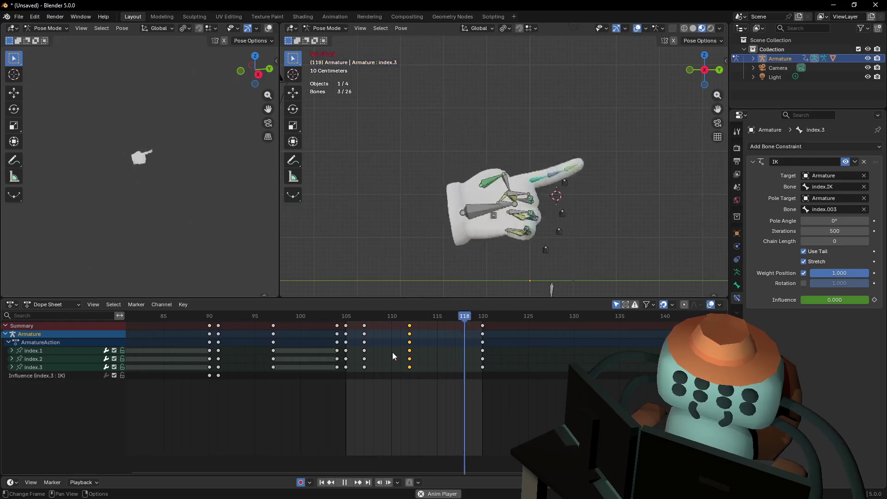
Walk the side view closer to the hand and review frames 105 through 113
{"action": "key", "text": "space"}
{"action": "mouse_move", "coordinate": [356, 315]}
{"action": "left_mouse_down"}
{"action": "mouse_move", "coordinate": [418, 327]}
{"action": "mouse_move", "coordinate": [348, 340]}
{"action": "left_mouse_up"}
{"action": "key", "text": "shift+grave"}
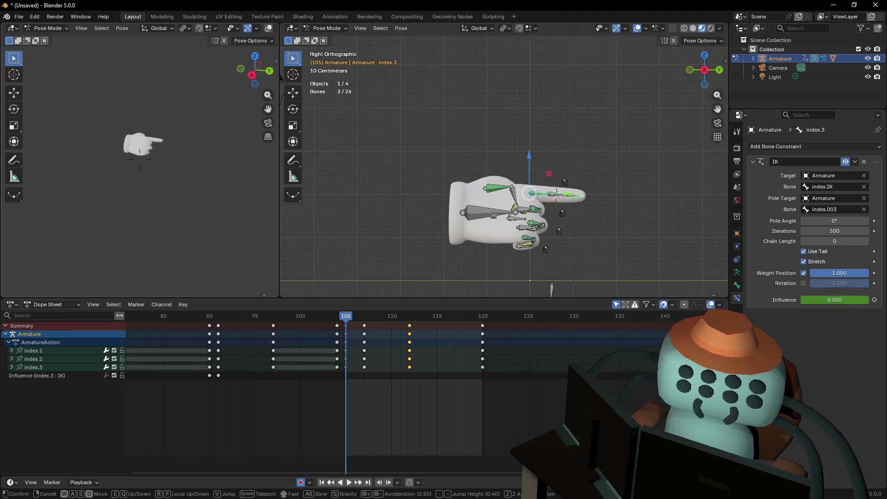
{"action": "left_click", "coordinate": [244, 215]}
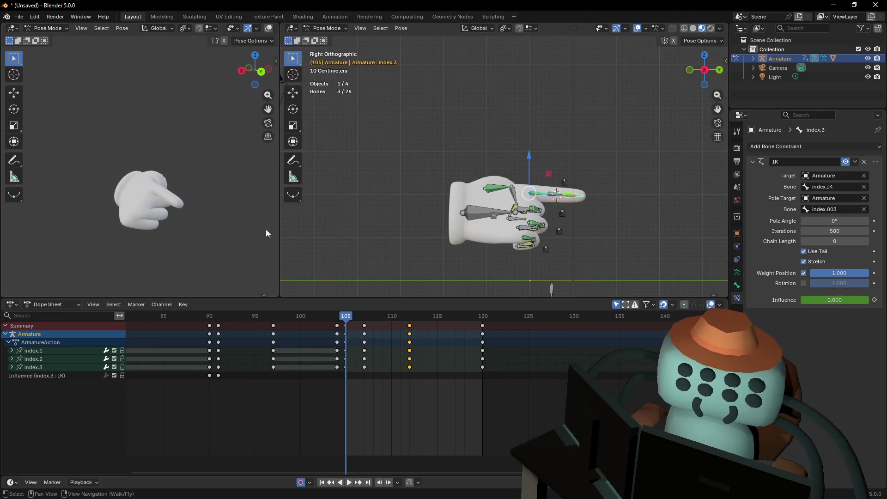
{"action": "left_click_drag", "start_coordinate": [374, 324], "coordinate": [413, 385]}
{"action": "key", "text": "Left"}
{"action": "key", "text": "Left"}
{"action": "key", "text": "Left"}
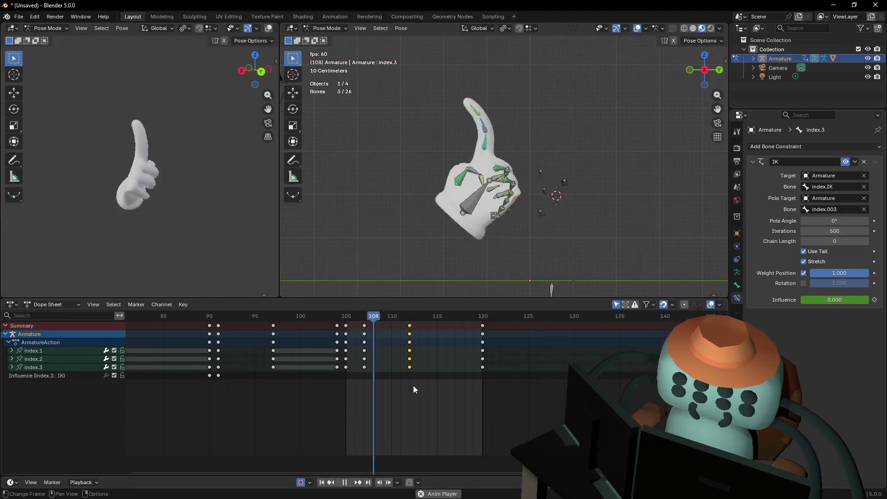
{"action": "key", "text": "Right"}
{"action": "key", "text": "Right"}
{"action": "key", "text": "shift+grave"}
{"action": "key", "text": "shift+w"}
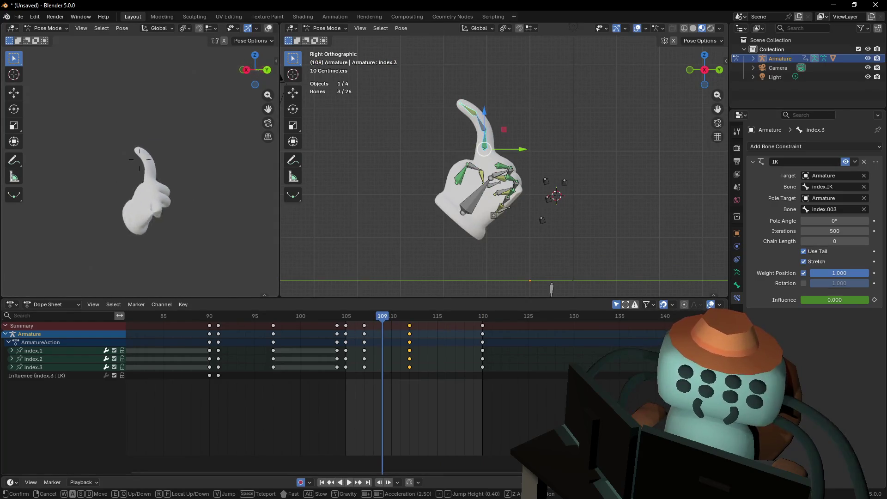
{"action": "left_click", "coordinate": [290, 345]}
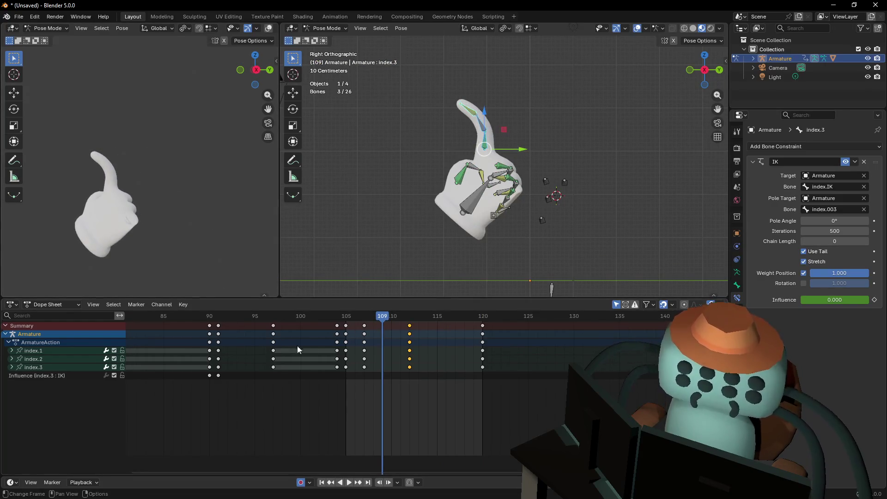
{"action": "mouse_move", "coordinate": [384, 315]}
{"action": "left_mouse_down"}
{"action": "mouse_move", "coordinate": [347, 320]}
{"action": "mouse_move", "coordinate": [434, 329]}
{"action": "mouse_move", "coordinate": [456, 342]}
{"action": "mouse_move", "coordinate": [424, 351]}
{"action": "mouse_move", "coordinate": [483, 356]}
{"action": "mouse_move", "coordinate": [362, 333]}
{"action": "mouse_move", "coordinate": [395, 317]}
{"action": "mouse_move", "coordinate": [484, 333]}
{"action": "left_mouse_up"}
Duplicate the frame-112 index finger keys to frame 116 and play back
{"action": "key", "text": "shift+d"}
{"action": "left_click", "coordinate": [449, 335]}
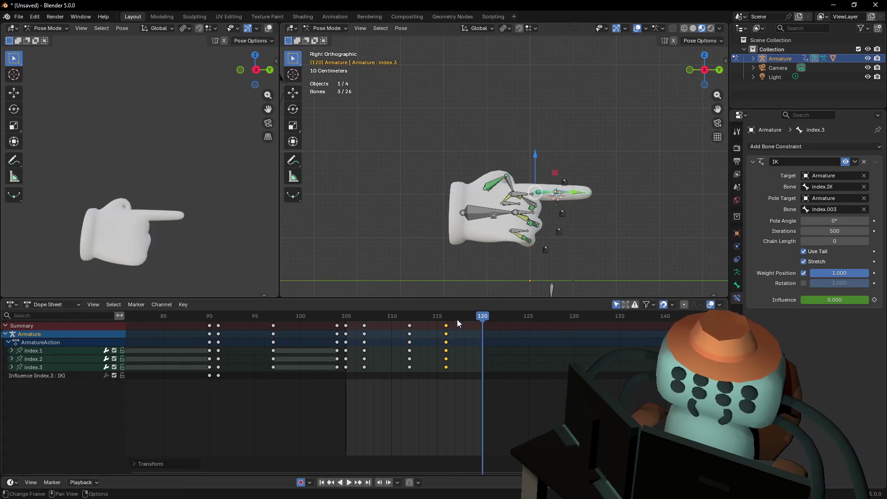
{"action": "left_click", "coordinate": [422, 319]}
{"action": "mouse_move", "coordinate": [423, 318]}
{"action": "left_mouse_down"}
{"action": "mouse_move", "coordinate": [467, 330]}
{"action": "mouse_move", "coordinate": [479, 317]}
{"action": "mouse_move", "coordinate": [451, 325]}
{"action": "left_mouse_up"}
{"action": "key", "text": "space"}
Play the animation to frame 119, then step forward to frame 120
{"action": "left_click", "coordinate": [497, 216]}
{"action": "key", "text": "space"}
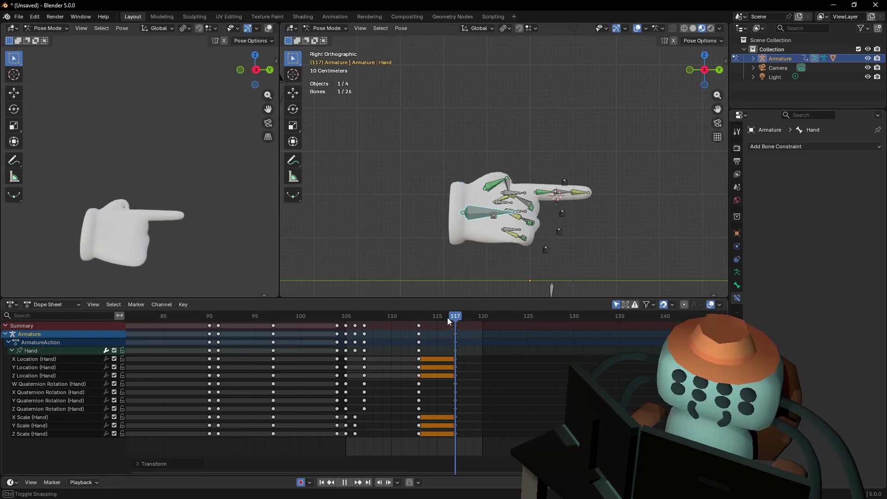
{"action": "key", "text": "space"}
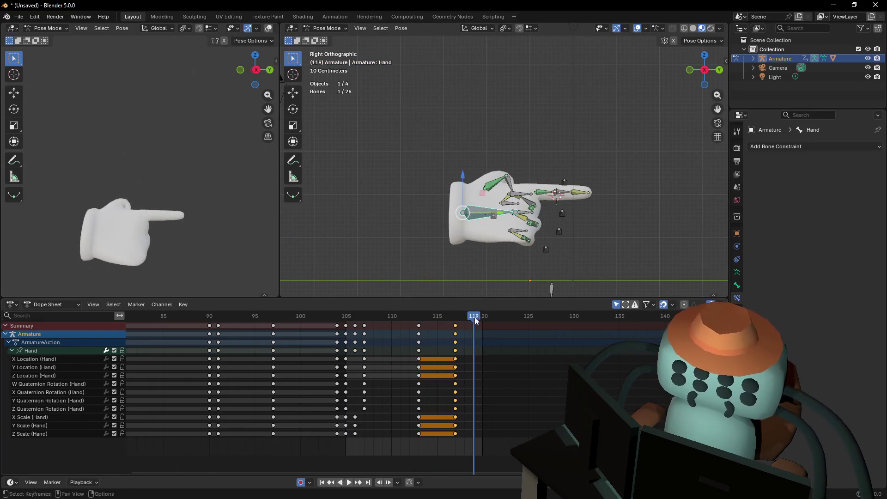
{"action": "left_click", "coordinate": [524, 195]}
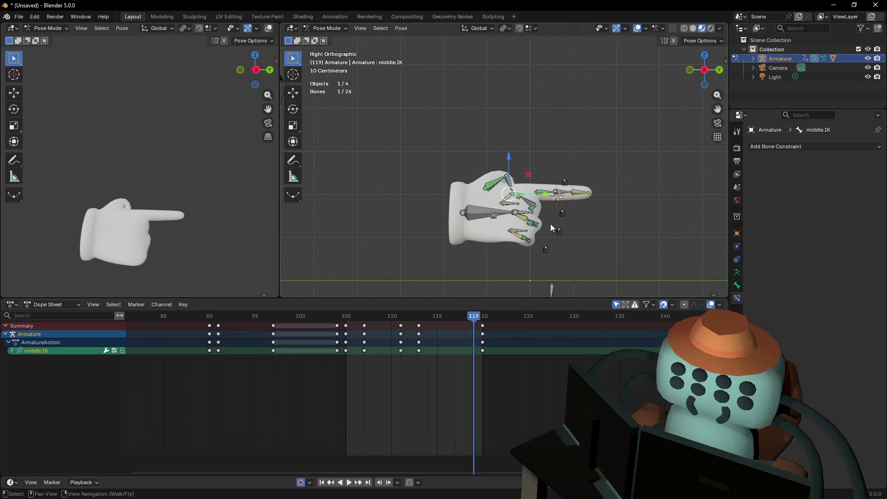
{"action": "key", "text": "Right"}
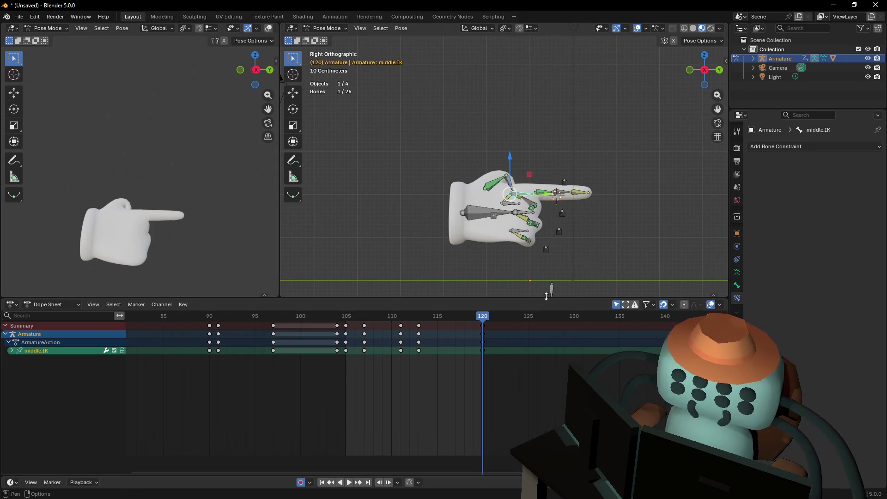
Key an index-finger bend at frame 120, slide it to frame 118, then key a counter-rotation slightly earlier
{"action": "left_click", "coordinate": [544, 193]}
{"action": "left_click", "coordinate": [578, 193], "text": "shift"}
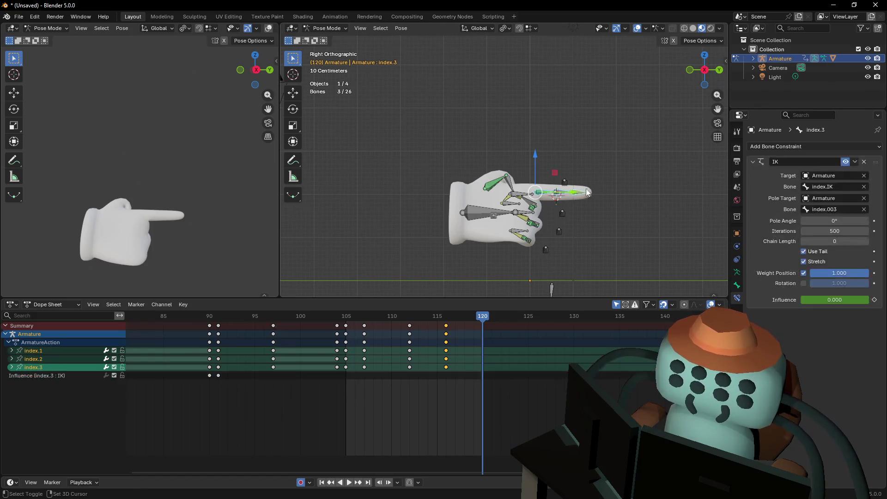
{"action": "key", "text": "r"}
{"action": "left_click", "coordinate": [601, 214]}
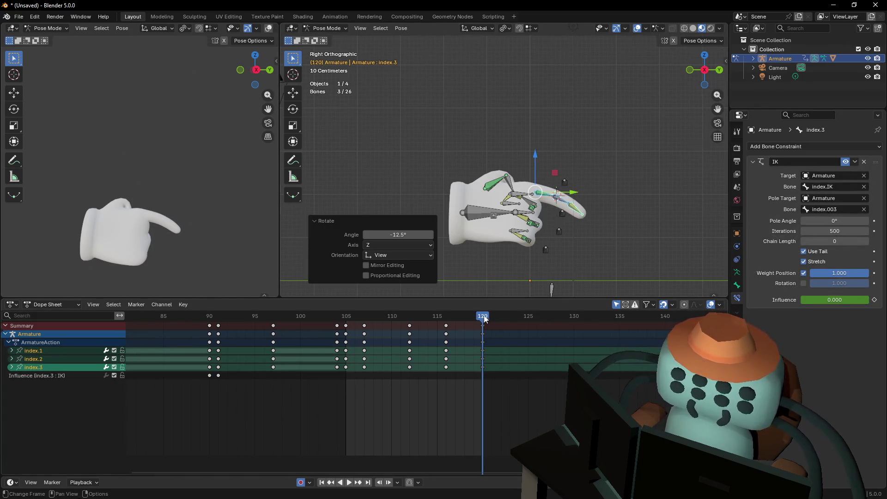
{"action": "left_click_drag", "start_coordinate": [485, 329], "coordinate": [457, 329]}
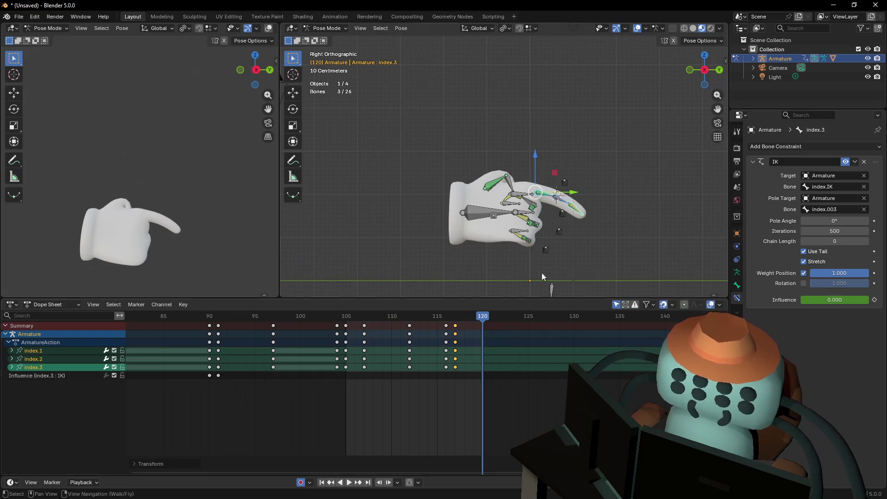
{"action": "key", "text": "r"}
{"action": "left_click", "coordinate": [607, 157]}
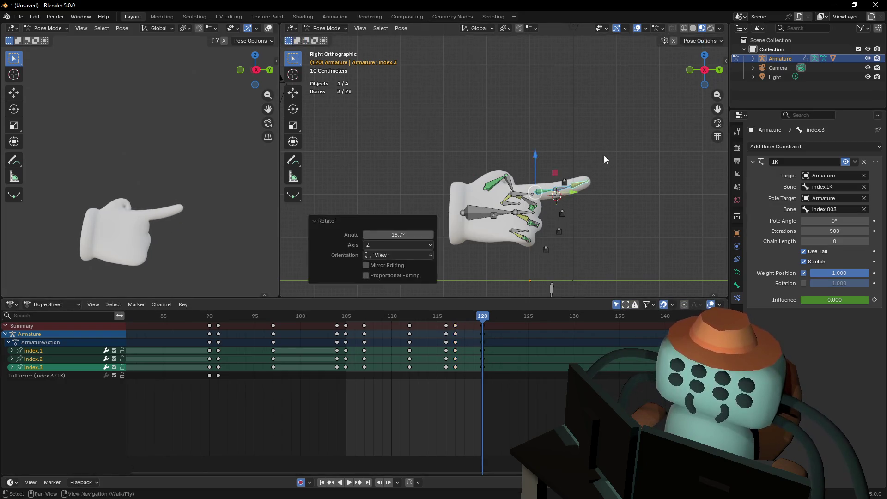
{"action": "left_click_drag", "start_coordinate": [482, 325], "coordinate": [465, 329]}
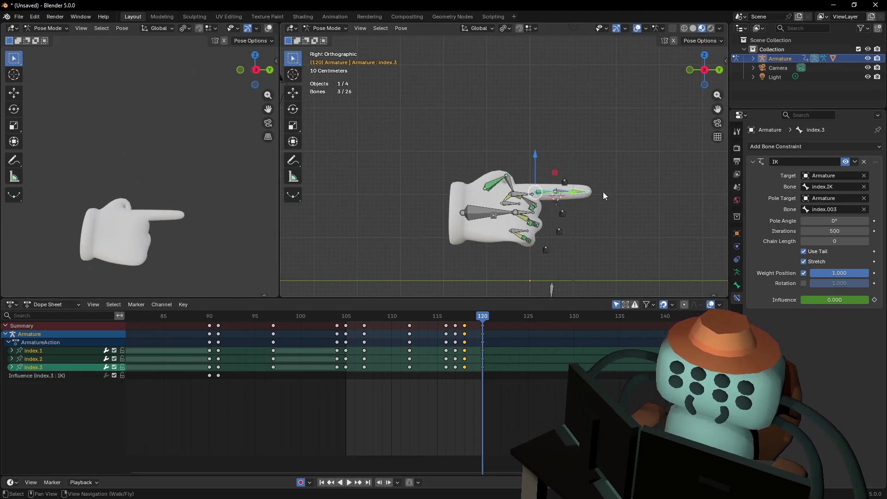
Play back from frame 105 to review the finger's overshoot and settle
{"action": "key", "text": "space"}
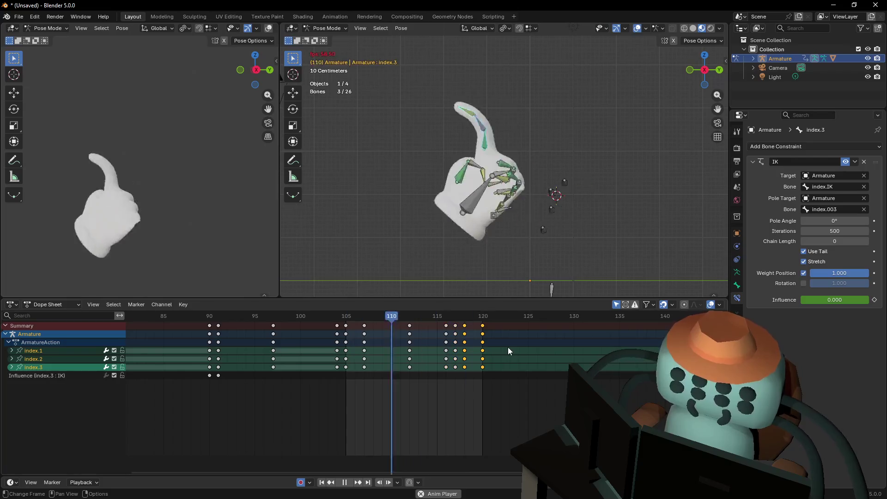
{"action": "key", "text": "space"}
{"action": "left_click_drag", "start_coordinate": [455, 319], "coordinate": [345, 335]}
{"action": "key", "text": "space"}
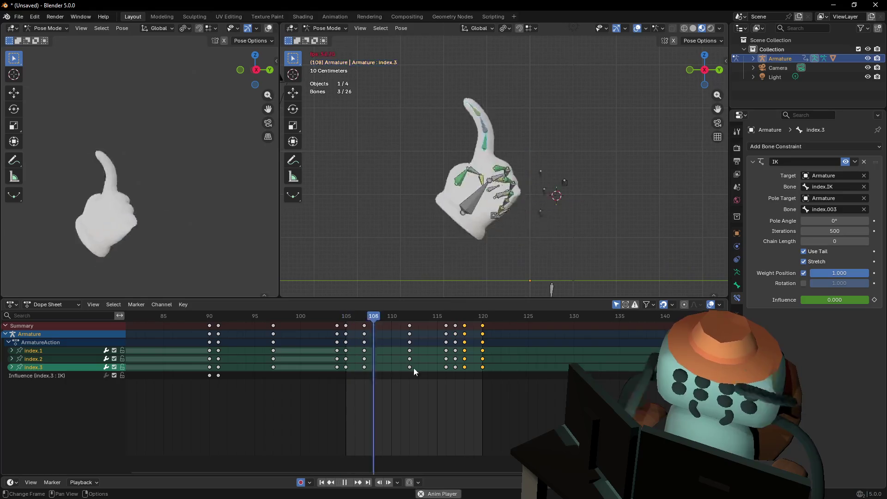
{"action": "key", "text": "space"}
{"action": "key", "text": "shift+grave"}
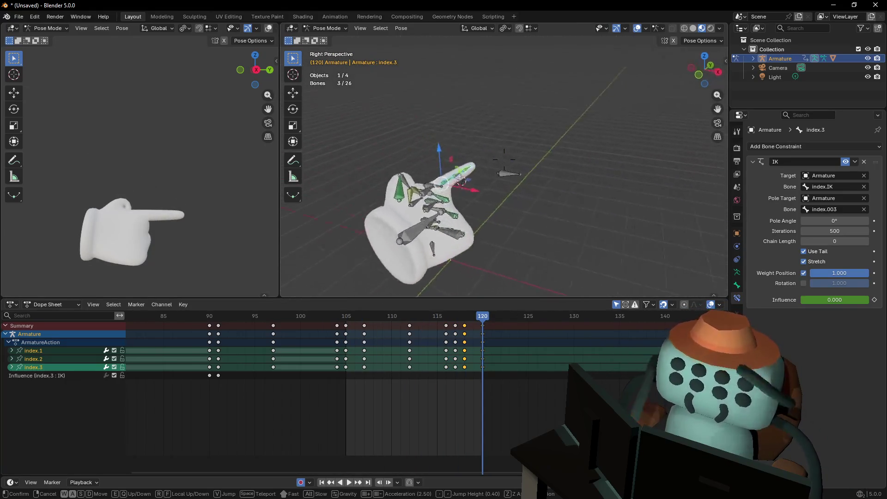
Switch the left viewport to top view and play the animation from frame 116
{"action": "left_click", "coordinate": [465, 213]}
{"action": "mouse_move", "coordinate": [437, 320]}
{"action": "left_mouse_down"}
{"action": "mouse_move", "coordinate": [348, 328]}
{"action": "mouse_move", "coordinate": [448, 323]}
{"action": "left_mouse_up"}
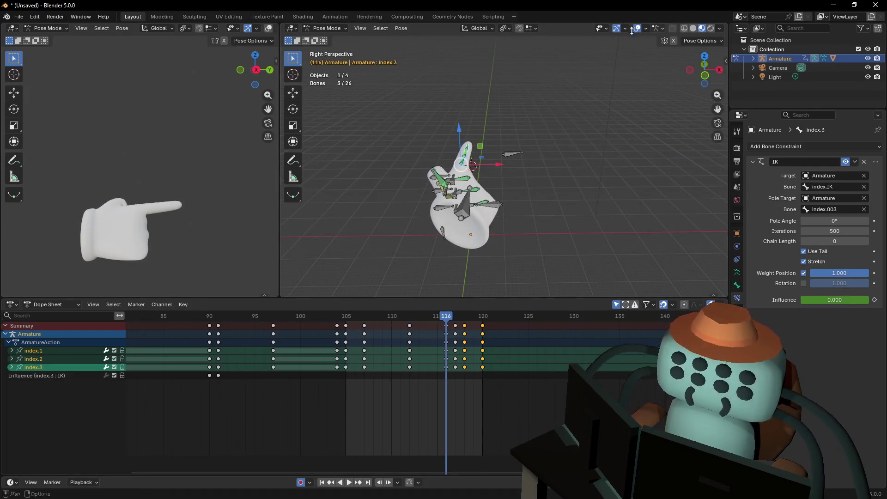
{"action": "left_click", "coordinate": [253, 59]}
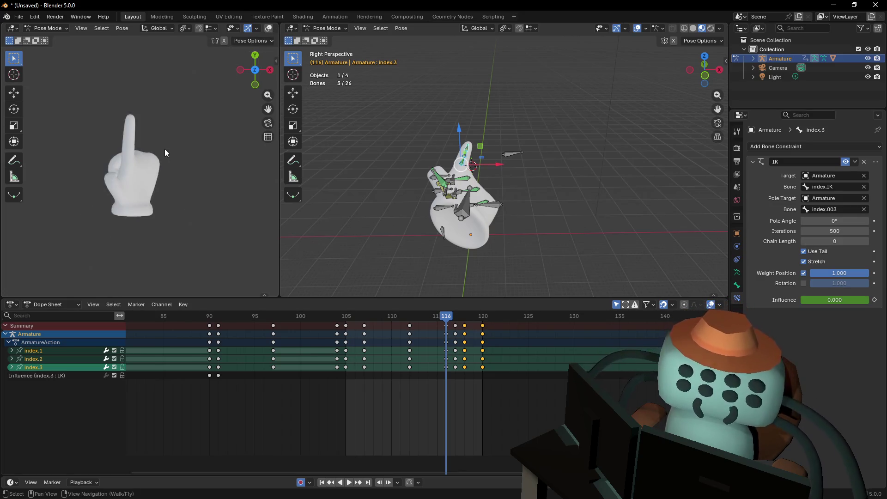
{"action": "key", "text": "space"}
{"action": "mouse_move", "coordinate": [449, 318]}
{"action": "left_mouse_down"}
{"action": "mouse_move", "coordinate": [329, 326]}
{"action": "mouse_move", "coordinate": [398, 332]}
{"action": "mouse_move", "coordinate": [459, 353]}
{"action": "mouse_move", "coordinate": [388, 346]}
{"action": "left_mouse_up"}
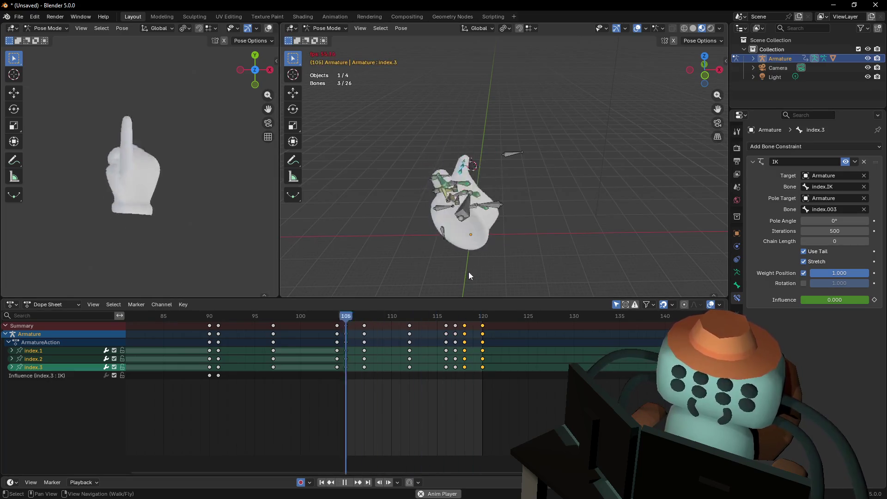
{"action": "key", "text": "space"}
{"action": "key", "text": "space"}
Replay the motion from frame 105, including in reverse, stopping at frame 107
{"action": "mouse_move", "coordinate": [384, 315]}
{"action": "left_mouse_down"}
{"action": "mouse_move", "coordinate": [347, 325]}
{"action": "mouse_move", "coordinate": [585, 317]}
{"action": "mouse_move", "coordinate": [615, 320]}
{"action": "mouse_move", "coordinate": [482, 330]}
{"action": "mouse_move", "coordinate": [619, 328]}
{"action": "left_mouse_up"}
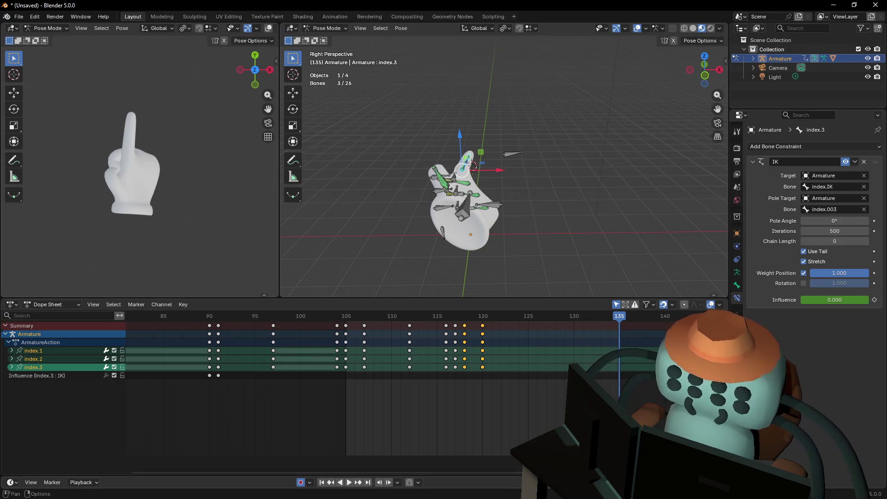
{"action": "key", "text": "space"}
{"action": "key", "text": "shift+grave"}
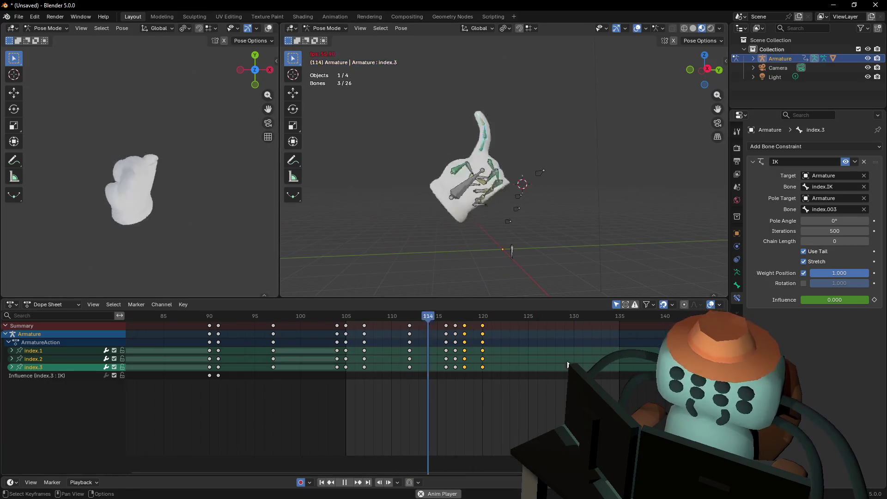
{"action": "key", "text": "Escape"}
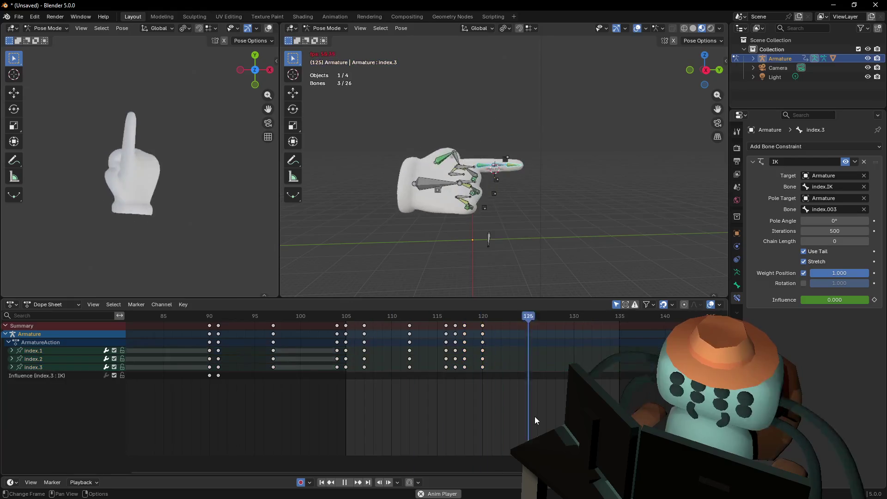
{"action": "key", "text": "space"}
{"action": "key", "text": "space"}
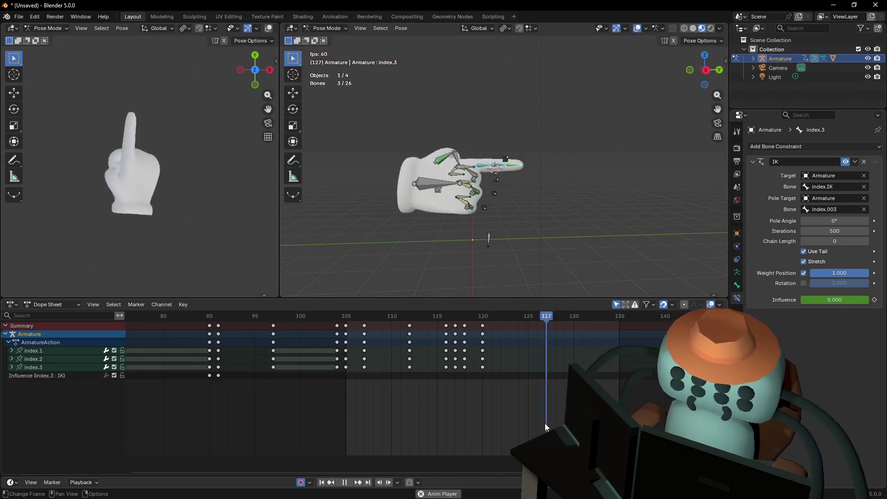
{"action": "key", "text": "Escape"}
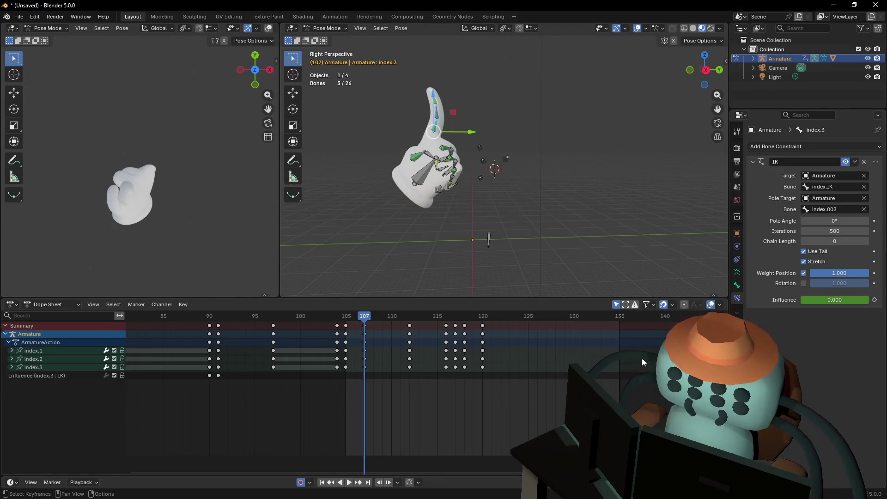
{"action": "scroll", "coordinate": [511, 356], "scroll_direction": "right", "scroll_amount": 5}
Key every bone at frame 135 to hold the pose, then step to frame 136
{"action": "mouse_move", "coordinate": [478, 314]}
{"action": "left_mouse_down"}
{"action": "mouse_move", "coordinate": [469, 321]}
{"action": "mouse_move", "coordinate": [478, 321]}
{"action": "left_mouse_up"}
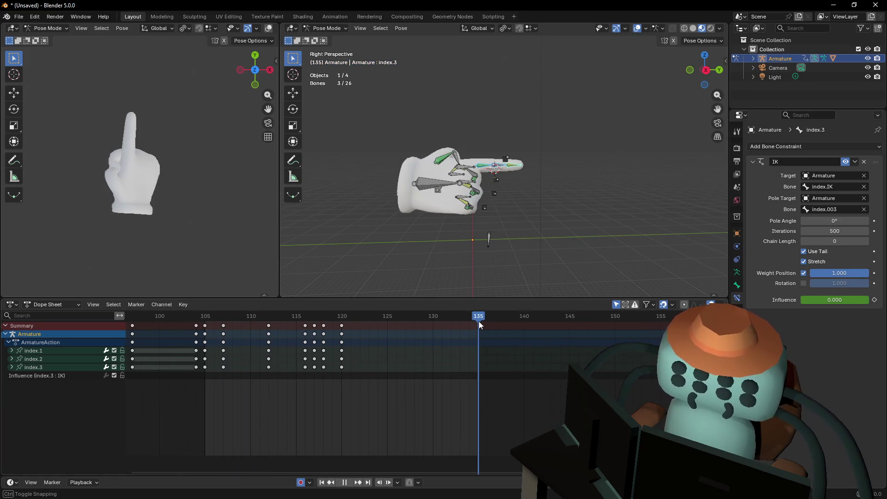
{"action": "key", "text": "a"}
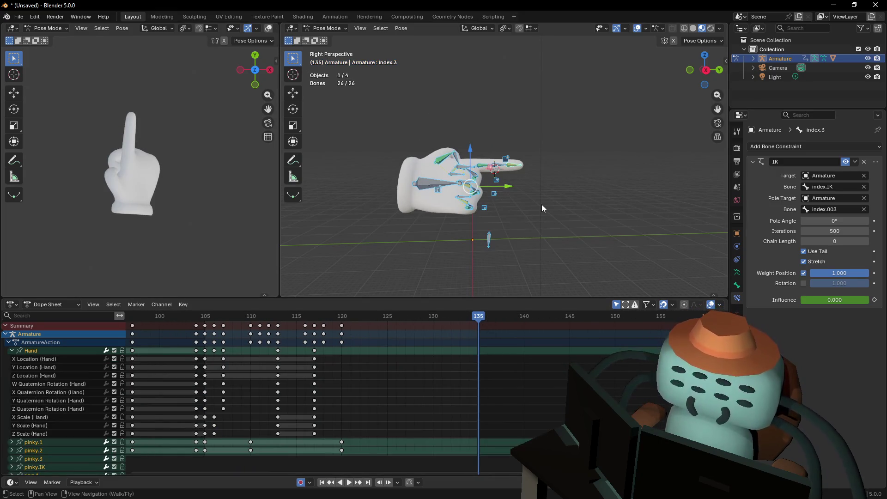
{"action": "key", "text": "i"}
{"action": "key", "text": "Right"}
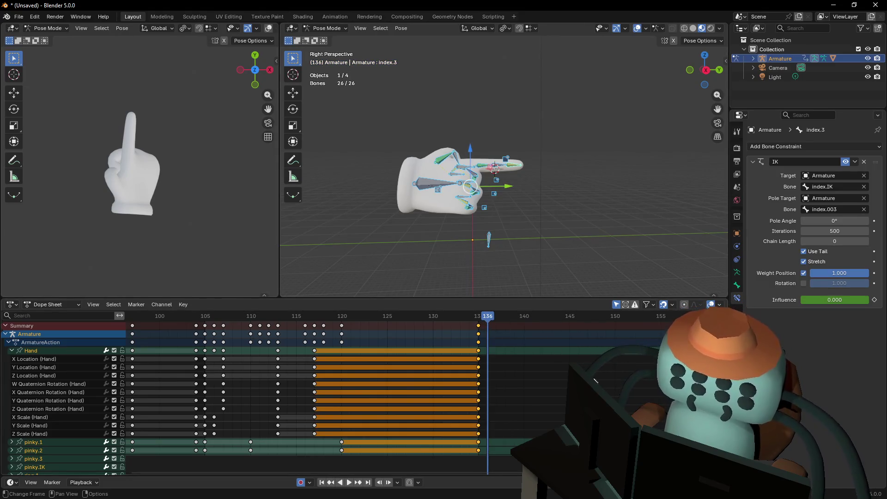
{"action": "mouse_move", "coordinate": [555, 276]}
{"action": "left_mouse_down"}
{"action": "mouse_move", "coordinate": [541, 227]}
{"action": "mouse_move", "coordinate": [544, 242]}
{"action": "left_mouse_up"}
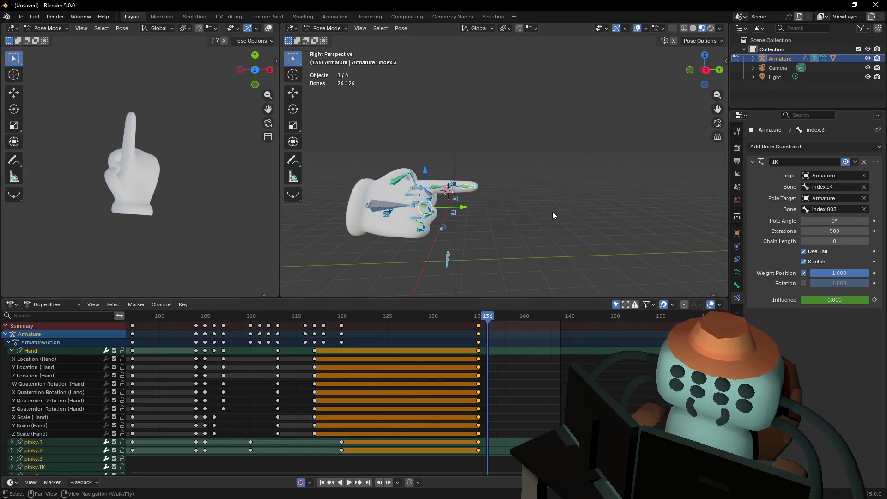
Clear the bone rotations to the rest pose at frame 136 and inspect the hand
{"action": "key", "text": "alt+r"}
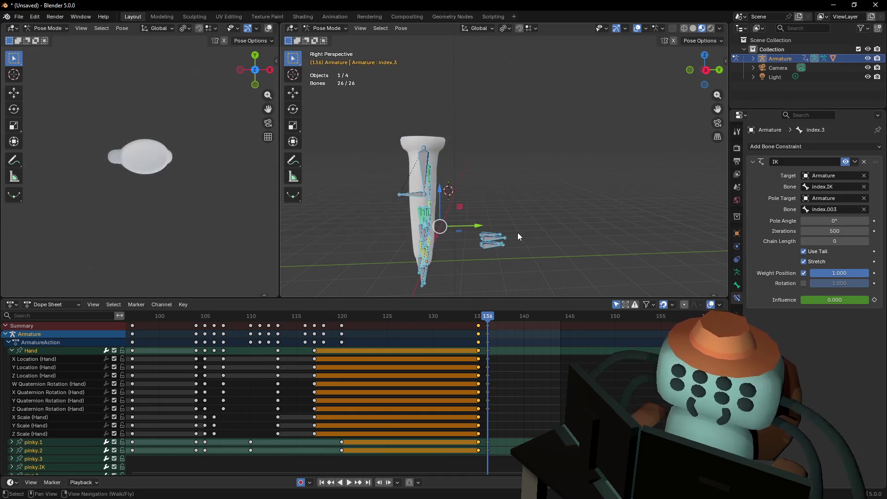
{"action": "key", "text": "shift+grave"}
{"action": "key", "text": "w"}
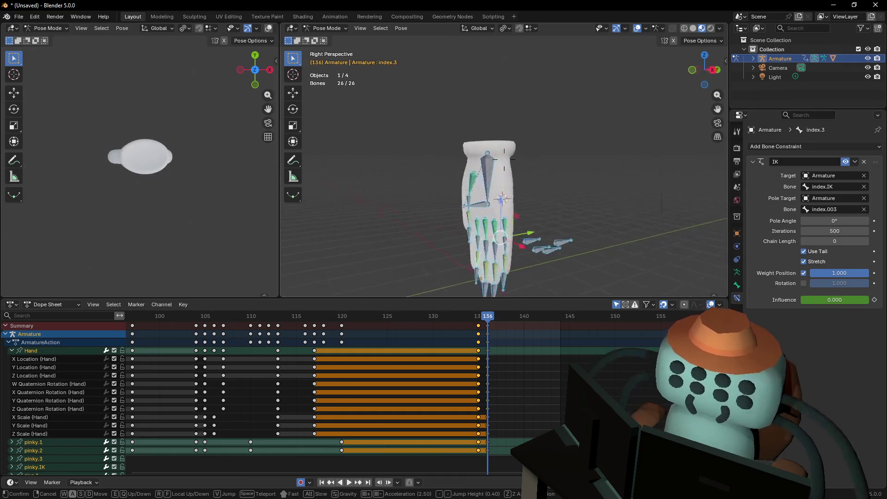
{"action": "key", "text": "d"}
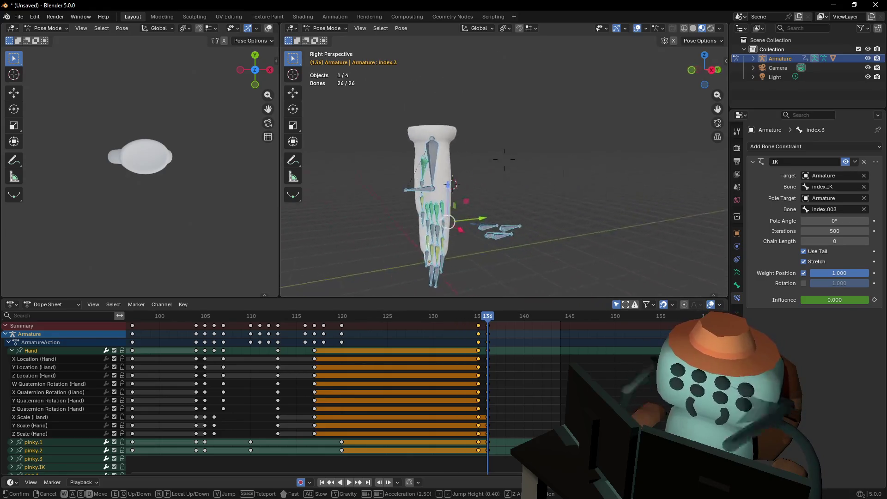
{"action": "key", "text": "d"}
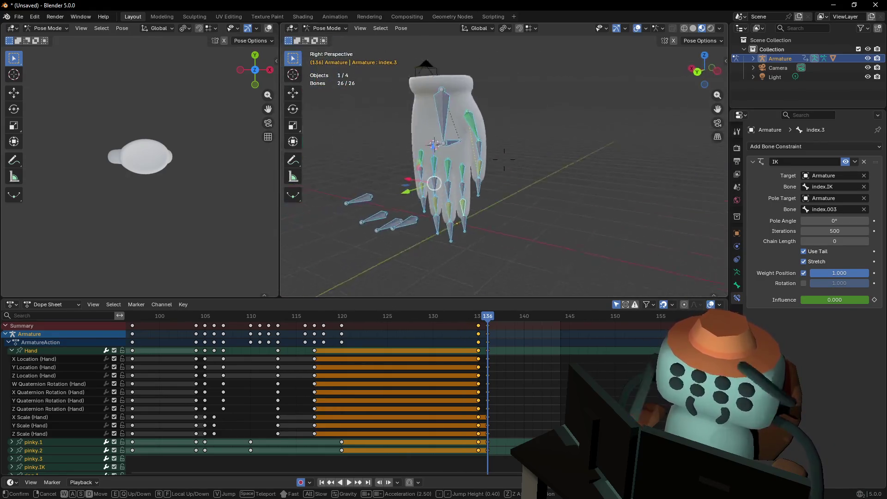
{"action": "key", "text": "Escape"}
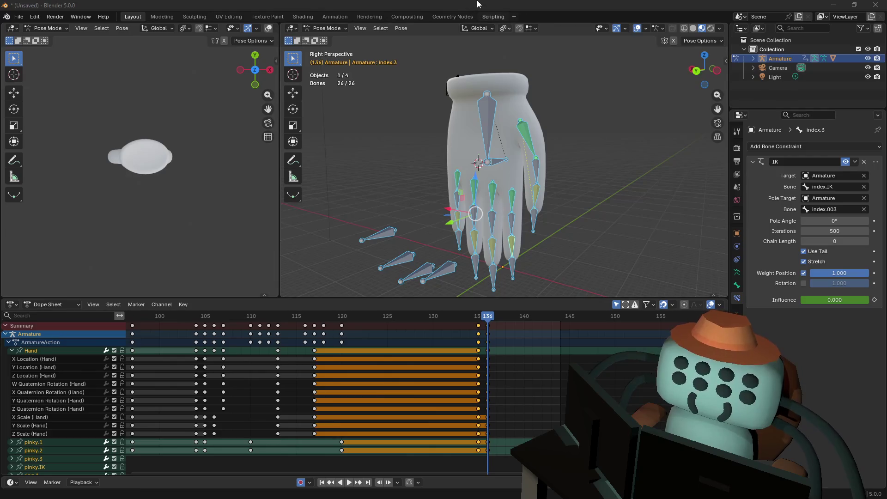
{"action": "key", "text": "shift+grave"}
{"action": "left_click", "coordinate": [589, 236]}
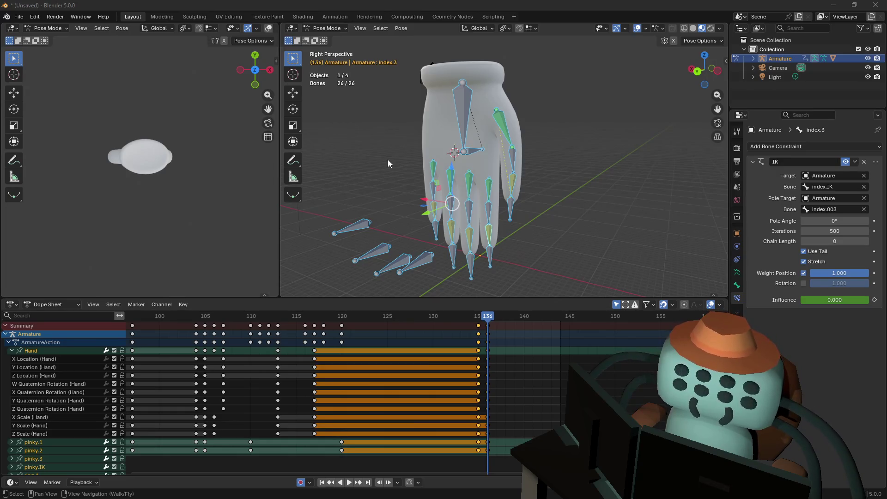
{"action": "key", "text": "shift+grave"}
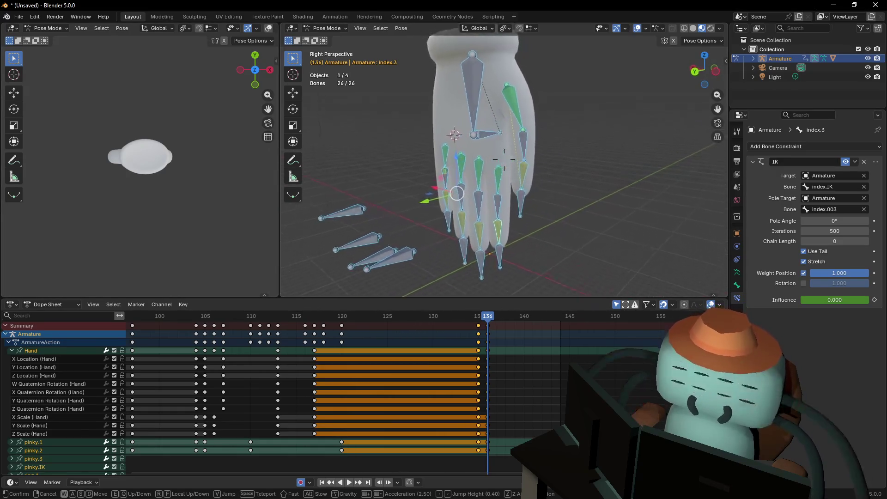
{"action": "key", "text": "w"}
{"action": "key", "text": "s"}
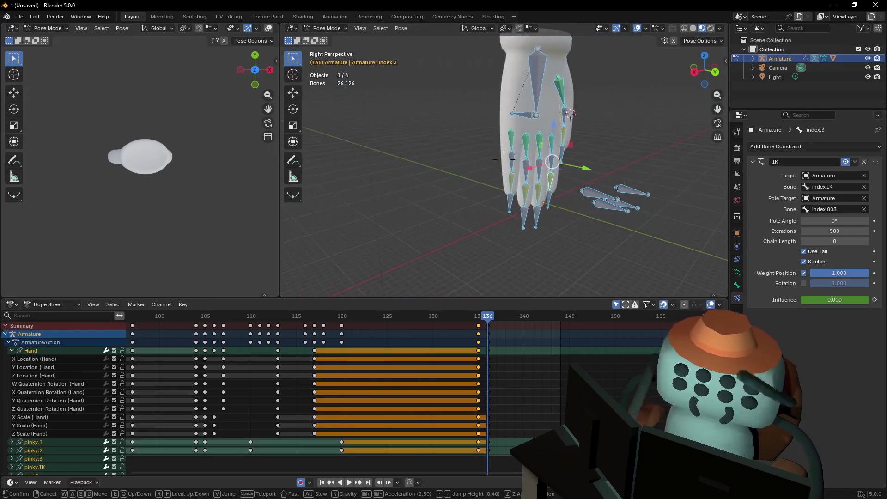
{"action": "key", "text": "Return"}
Key the IK constraint influence at frame 135, then return to frame 136
{"action": "scroll", "coordinate": [414, 349], "scroll_direction": "down", "scroll_amount": 3}
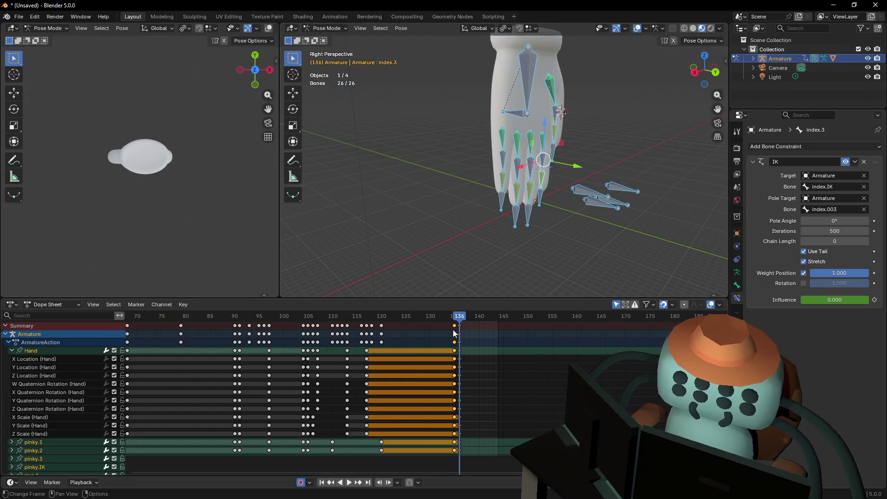
{"action": "scroll", "coordinate": [462, 351], "scroll_direction": "right", "scroll_amount": 3}
{"action": "key", "text": "Left"}
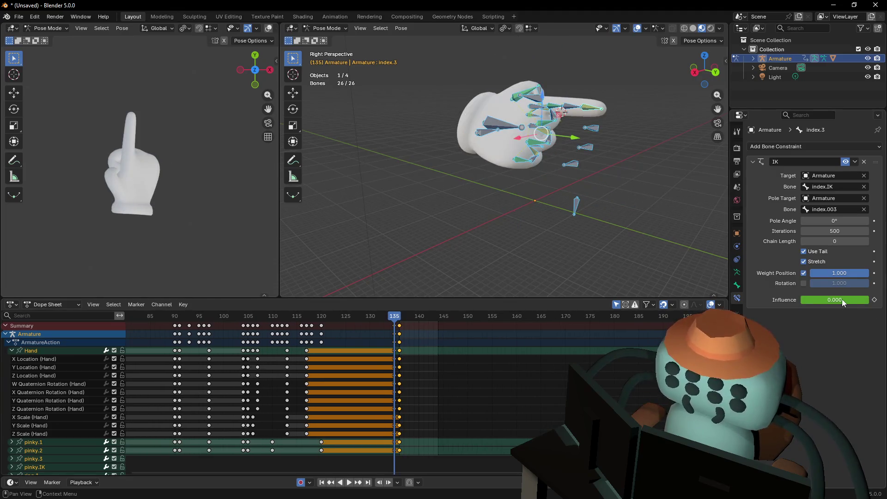
{"action": "key", "text": "i"}
{"action": "key", "text": "Right"}
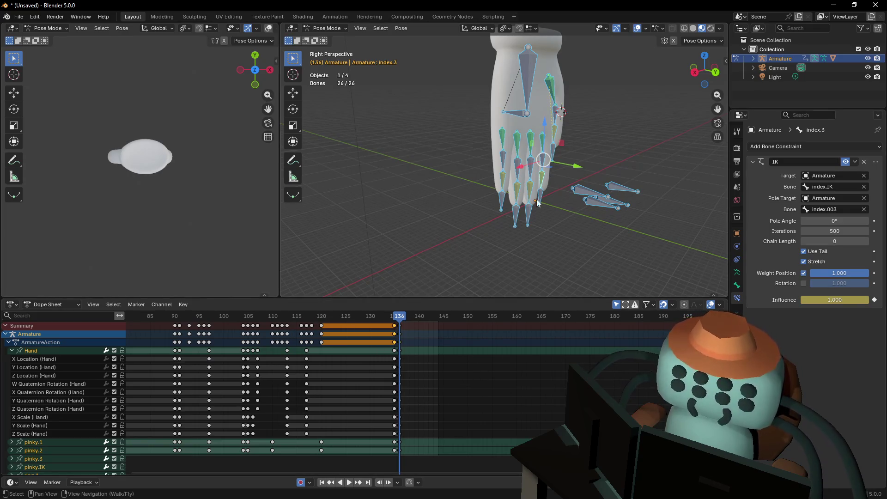
{"action": "key", "text": "shift+grave"}
{"action": "key", "text": "w"}
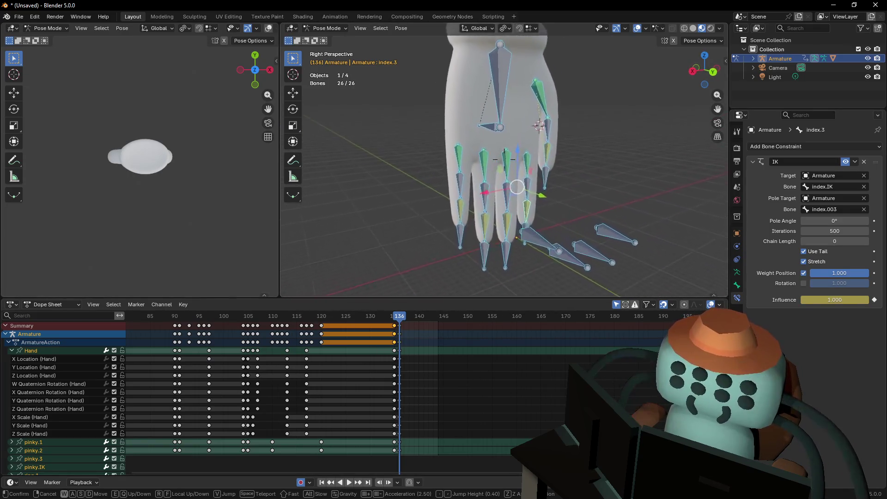
Test-grab the index, thumb and middle IK controls, cancelling each move
{"action": "key", "text": "s"}
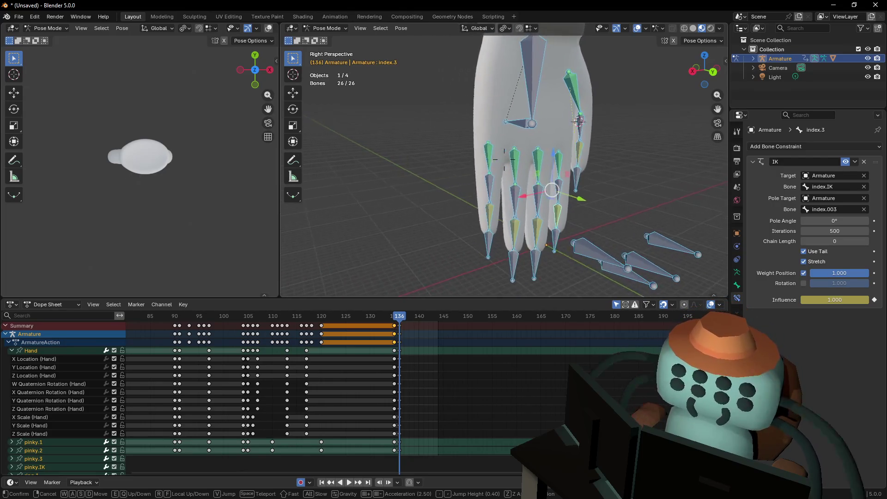
{"action": "key", "text": "Return"}
{"action": "left_click", "coordinate": [555, 239]}
{"action": "key", "text": "g"}
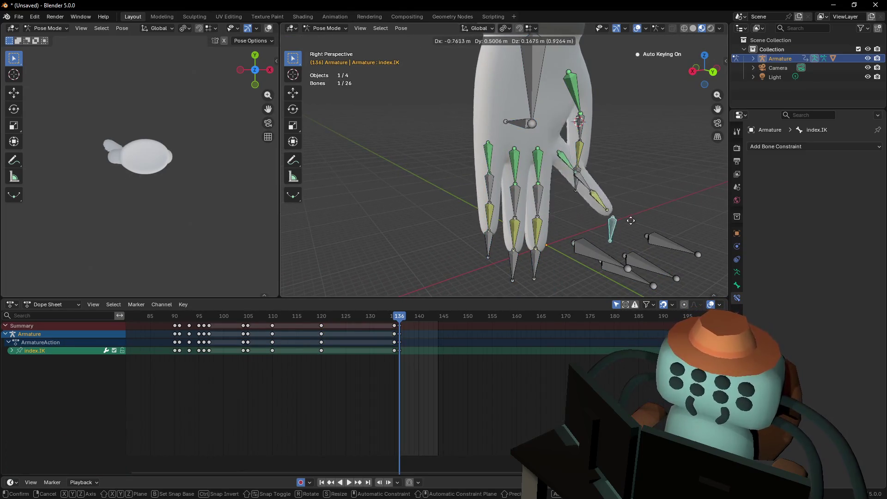
{"action": "right_click", "coordinate": [593, 200]}
{"action": "left_click", "coordinate": [578, 168]}
{"action": "key", "text": "g"}
{"action": "right_click", "coordinate": [613, 146]}
{"action": "left_click", "coordinate": [533, 263]}
{"action": "key", "text": "g"}
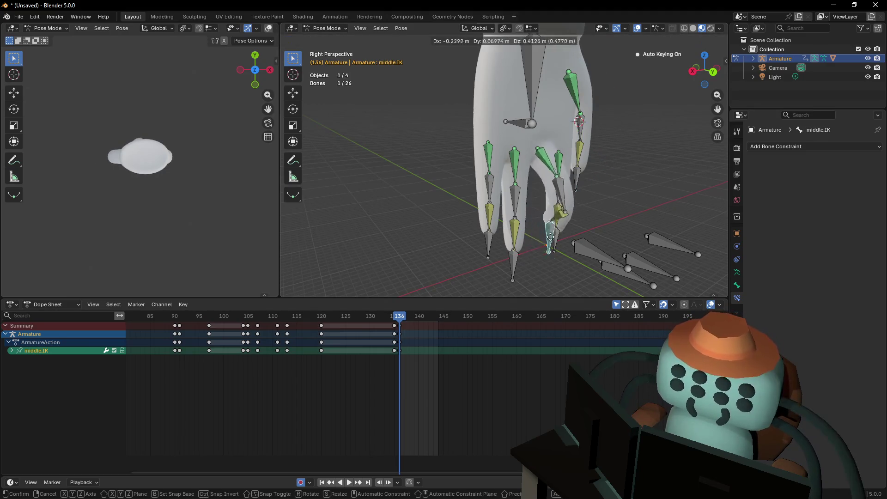
{"action": "right_click", "coordinate": [517, 286]}
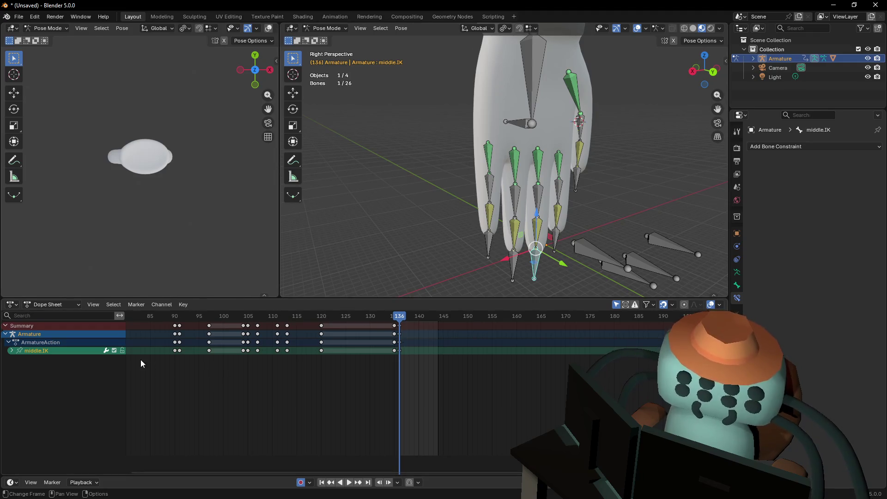
Zoom out the Dope Sheet, rewind the playhead to frame 1 and play
{"action": "scroll", "coordinate": [279, 370], "scroll_direction": "down", "scroll_amount": 6}
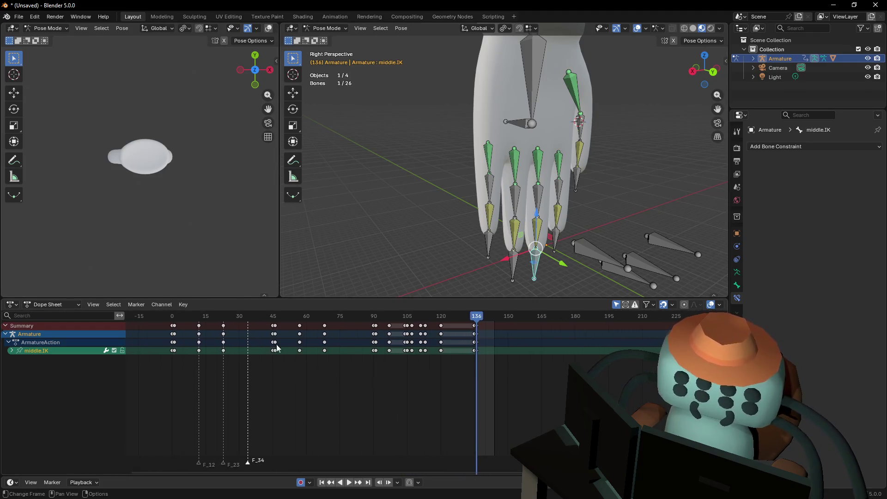
{"action": "scroll", "coordinate": [378, 375], "scroll_direction": "down", "scroll_amount": 3}
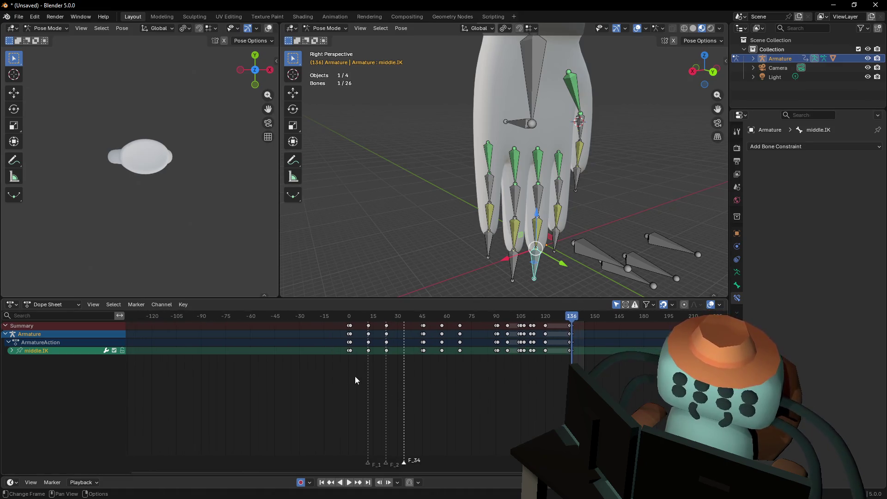
{"action": "left_click_drag", "start_coordinate": [360, 312], "coordinate": [270, 344]}
{"action": "scroll", "coordinate": [272, 353], "scroll_direction": "left", "scroll_amount": 1}
{"action": "scroll", "coordinate": [273, 353], "scroll_direction": "right", "scroll_amount": 3}
{"action": "mouse_move", "coordinate": [320, 311]}
{"action": "left_mouse_down"}
{"action": "mouse_move", "coordinate": [361, 323]}
{"action": "mouse_move", "coordinate": [325, 329]}
{"action": "left_mouse_up"}
{"action": "key", "text": "space"}
Duplicate all bones' first-frame keys onto frame 136 and check the final pose
{"action": "key", "text": "a"}
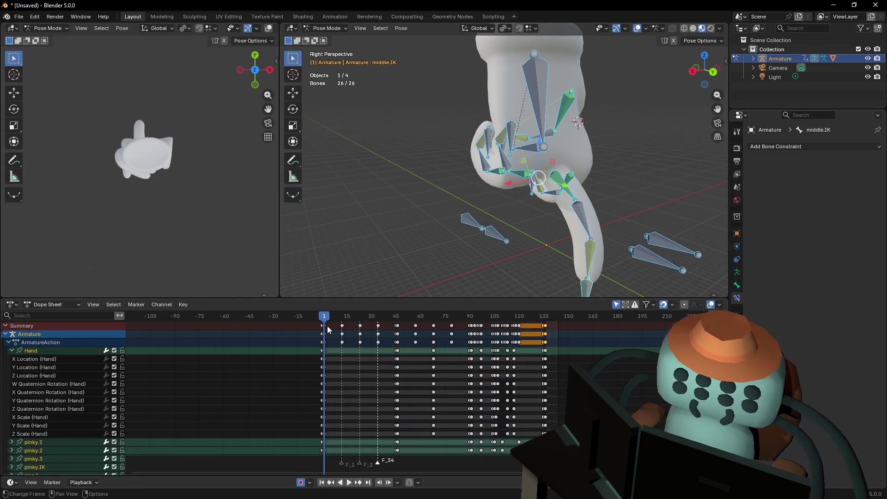
{"action": "left_click", "coordinate": [323, 325]}
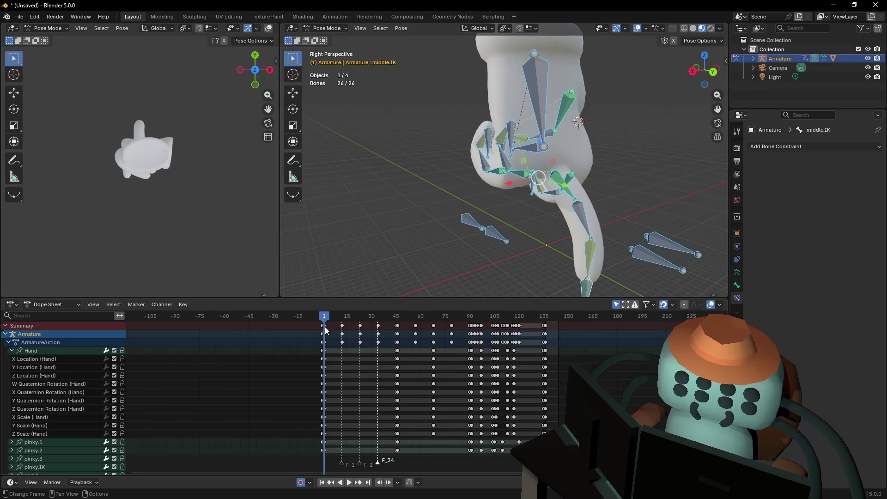
{"action": "key", "text": "Left"}
{"action": "key", "text": "ctrl+v"}
{"action": "key", "text": "g"}
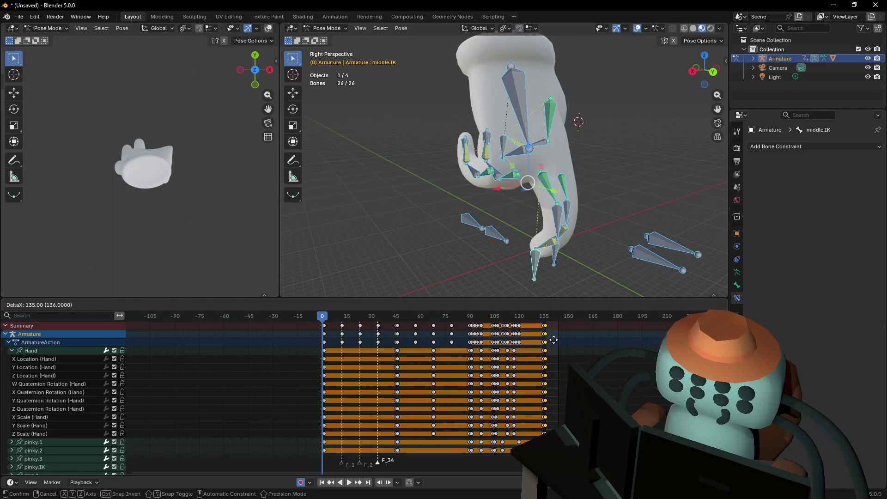
{"action": "left_click", "coordinate": [553, 340]}
{"action": "left_click", "coordinate": [546, 318]}
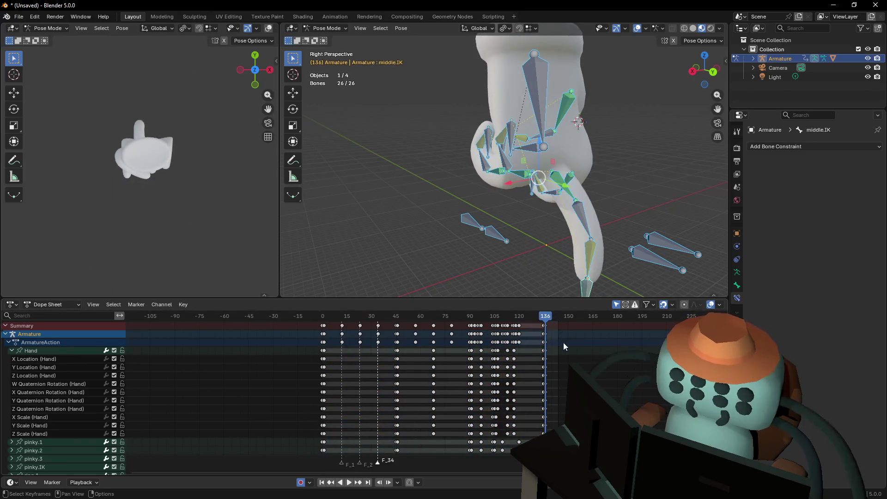
{"action": "scroll", "coordinate": [582, 279], "scroll_direction": "up", "scroll_amount": 2}
{"action": "key", "text": "shift+grave"}
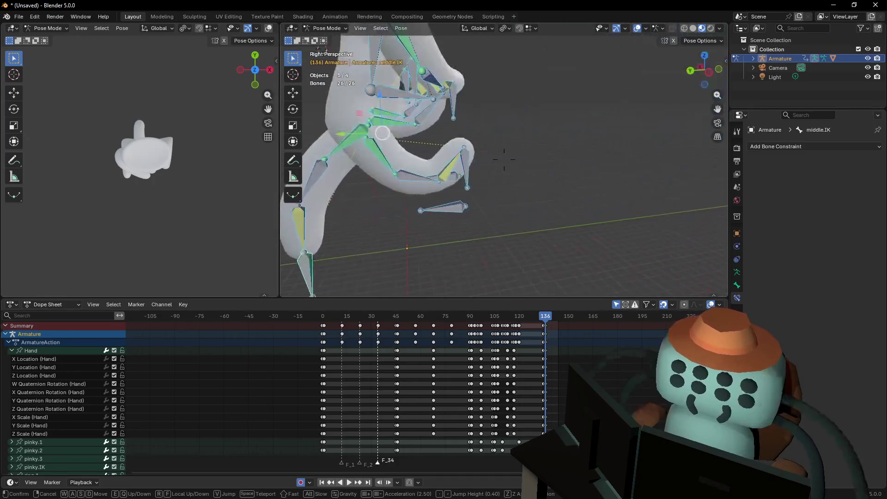
Select the index and middle finger IK controls and frame the hand
{"action": "left_click", "coordinate": [455, 124]}
{"action": "left_click", "coordinate": [582, 155]}
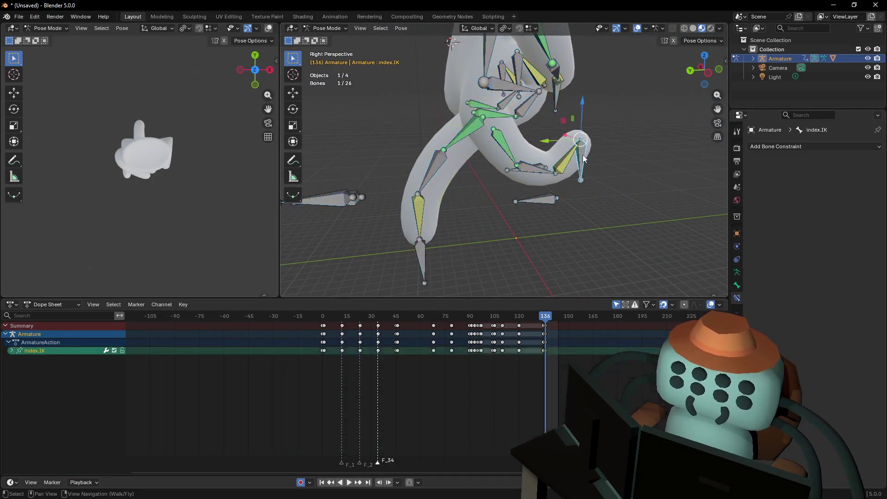
{"action": "left_click", "coordinate": [426, 265], "text": "shift"}
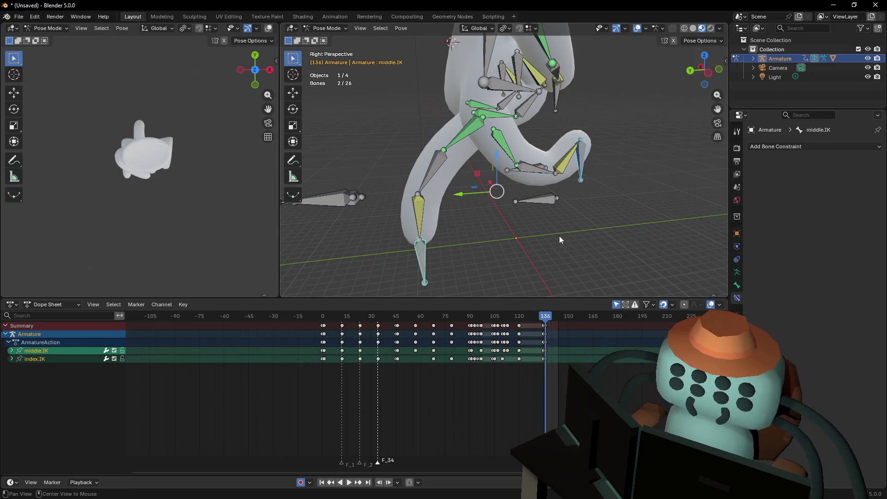
{"action": "key", "text": "shift+grave"}
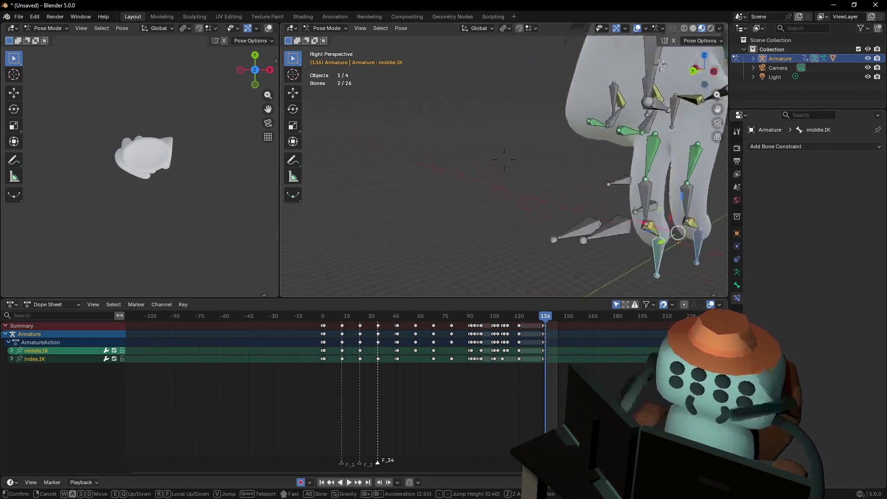
{"action": "key", "text": "w"}
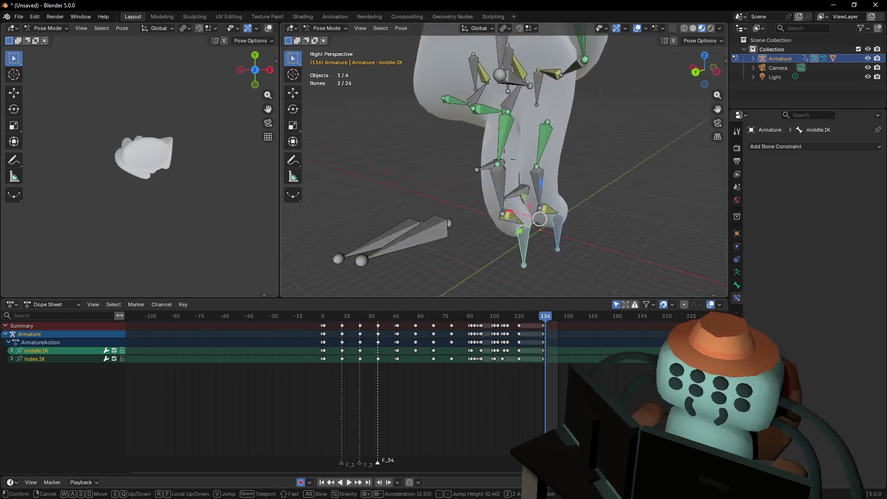
{"action": "mouse_move", "coordinate": [517, 175]}
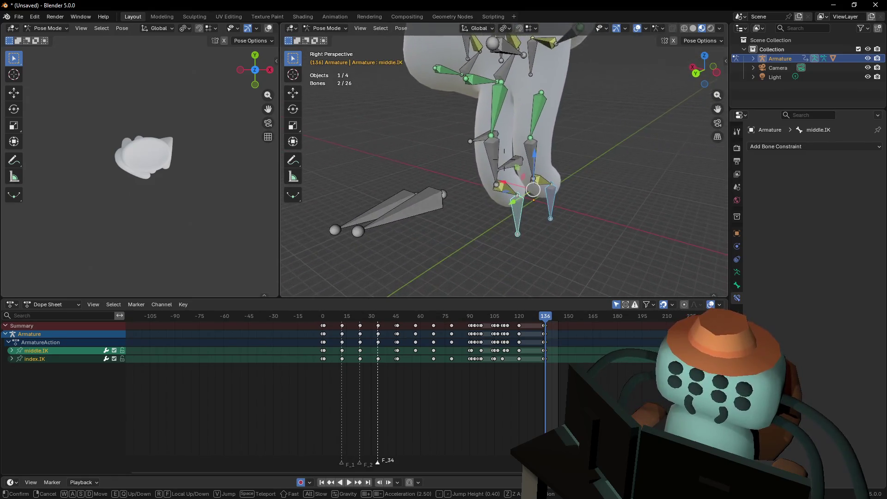
{"action": "key", "text": "s"}
{"action": "key", "text": "Return"}
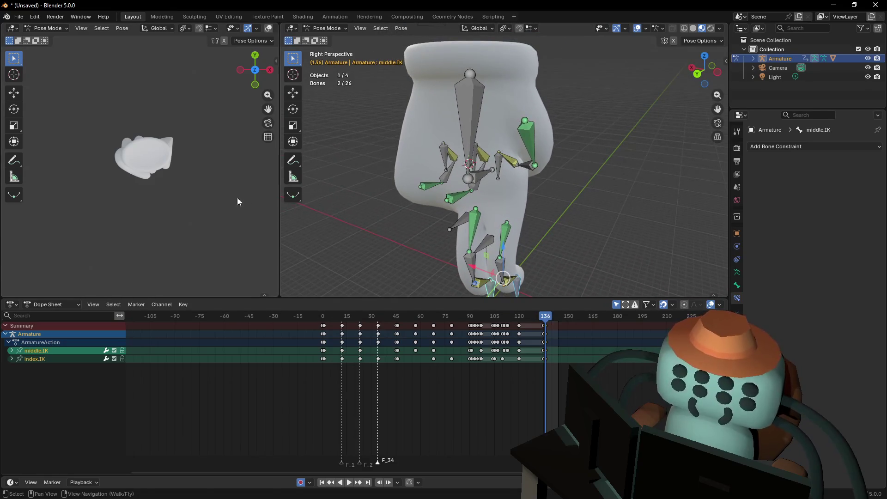
Bring the side view and main view in closer to the fingers
{"action": "key", "text": "shift+grave"}
{"action": "mouse_move", "coordinate": [140, 160]}
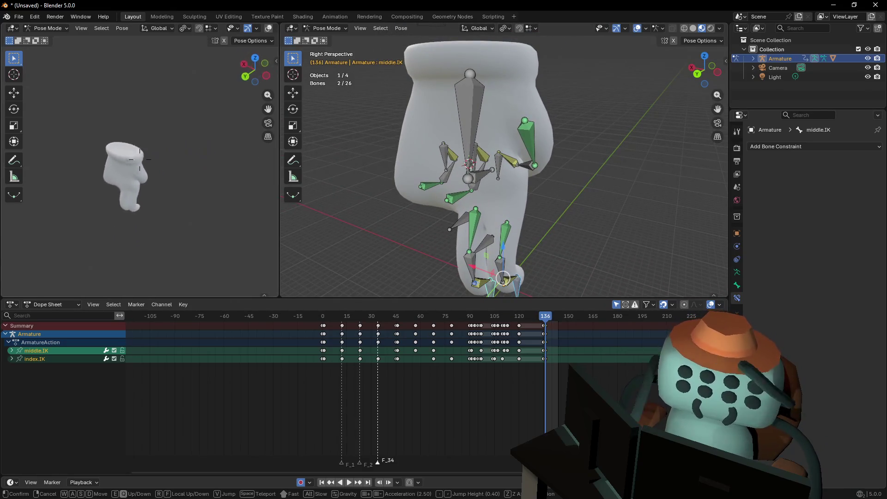
{"action": "key", "text": "w"}
{"action": "key", "text": "Return"}
{"action": "key", "text": "shift+grave"}
{"action": "mouse_move", "coordinate": [504, 158]}
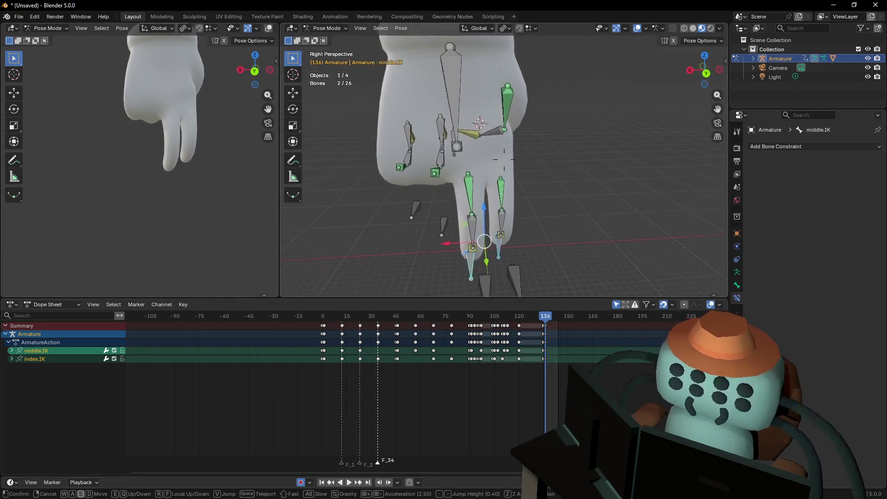
{"action": "key", "text": "w"}
{"action": "key", "text": "Return"}
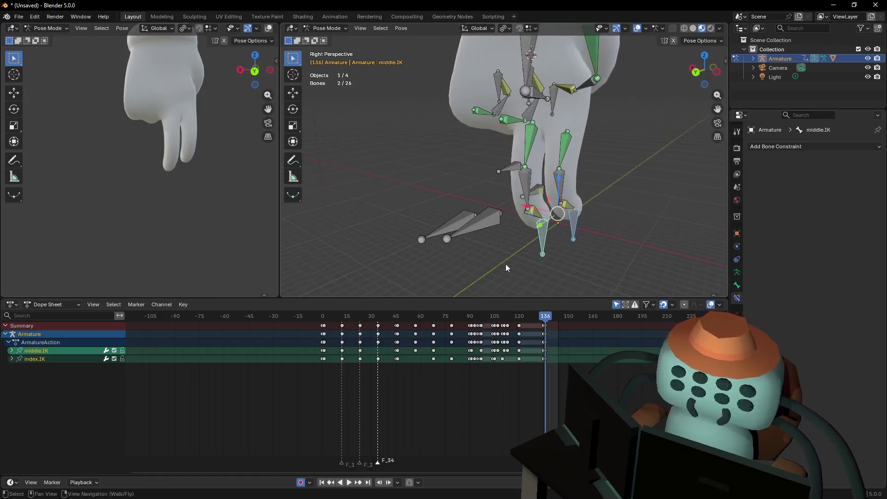
In Left Orthographic view, move the middle and index IK controls along Z, lowering the index about 0.24 m
{"action": "left_click", "coordinate": [715, 70]}
{"action": "scroll", "coordinate": [542, 205], "scroll_direction": "up", "scroll_amount": 4}
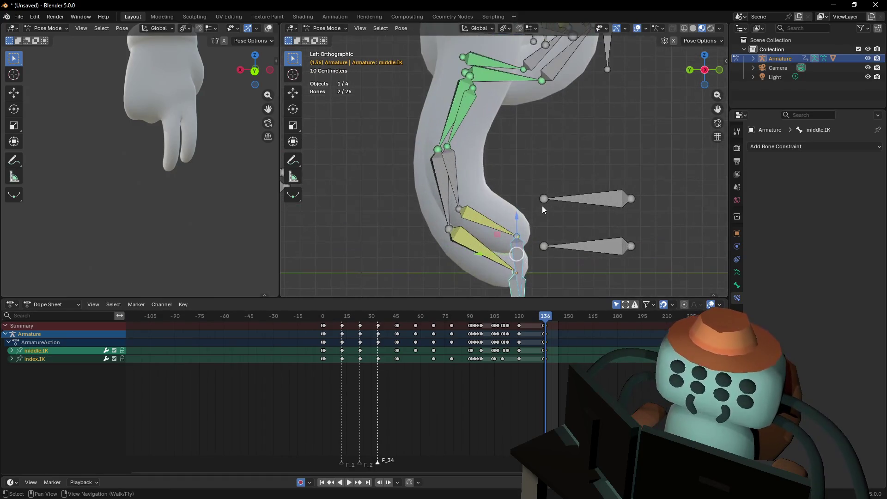
{"action": "left_click", "coordinate": [457, 217]}
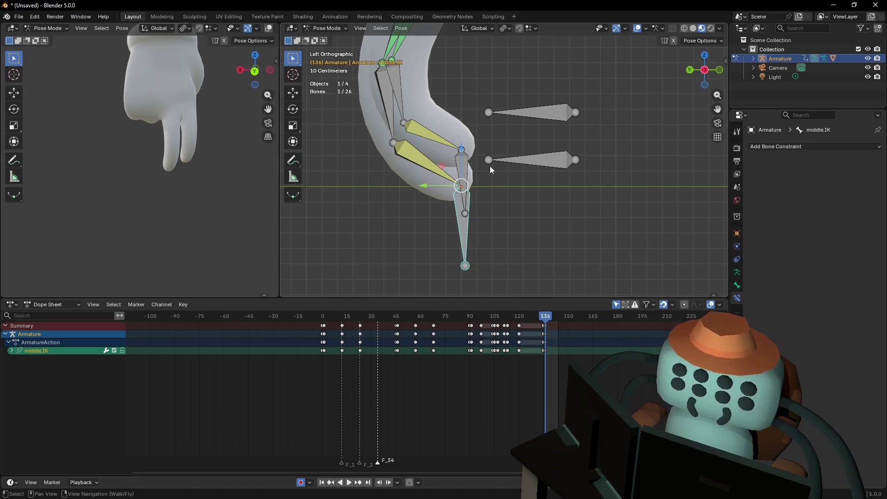
{"action": "key", "text": "g"}
{"action": "key", "text": "z"}
{"action": "left_click", "coordinate": [465, 157]}
{"action": "left_click", "coordinate": [464, 157]}
{"action": "key", "text": "g"}
{"action": "key", "text": "z"}
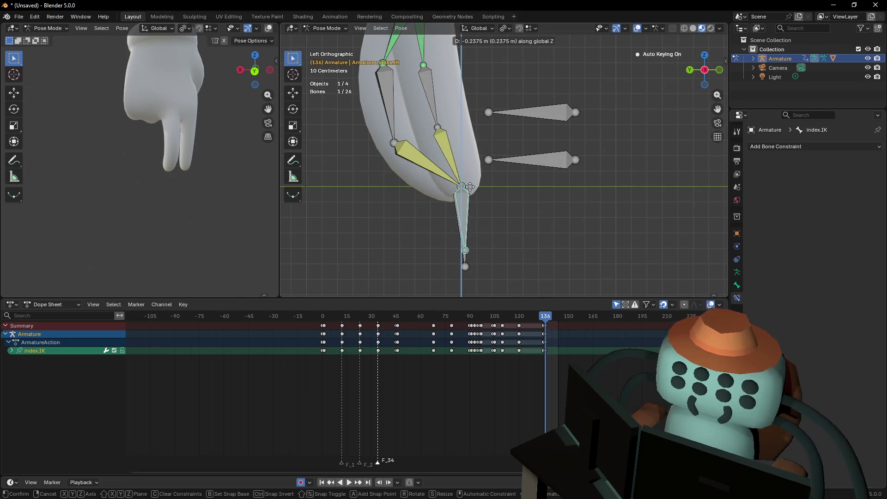
{"action": "left_click", "coordinate": [470, 186]}
In Back Orthographic view, nudge the middle and neighbouring finger IK controls sideways along X
{"action": "key", "text": "shift+grave"}
{"action": "key", "text": "s"}
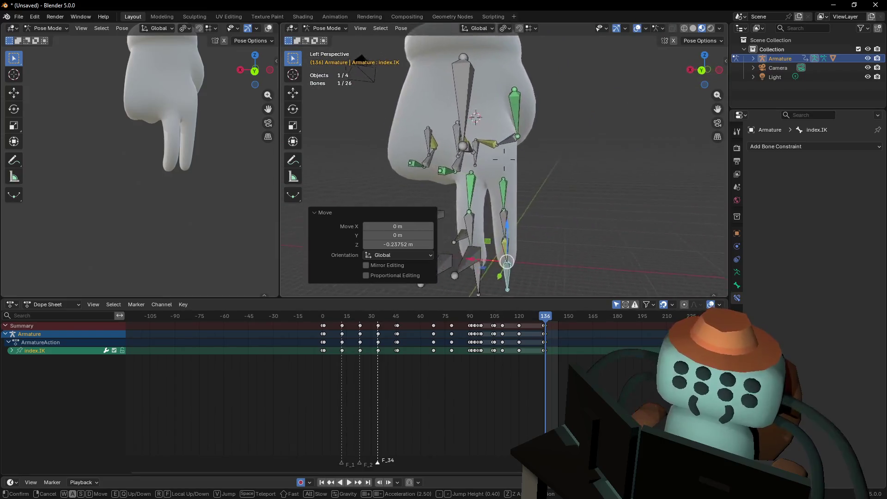
{"action": "left_click", "coordinate": [461, 176]}
{"action": "left_click", "coordinate": [517, 260]}
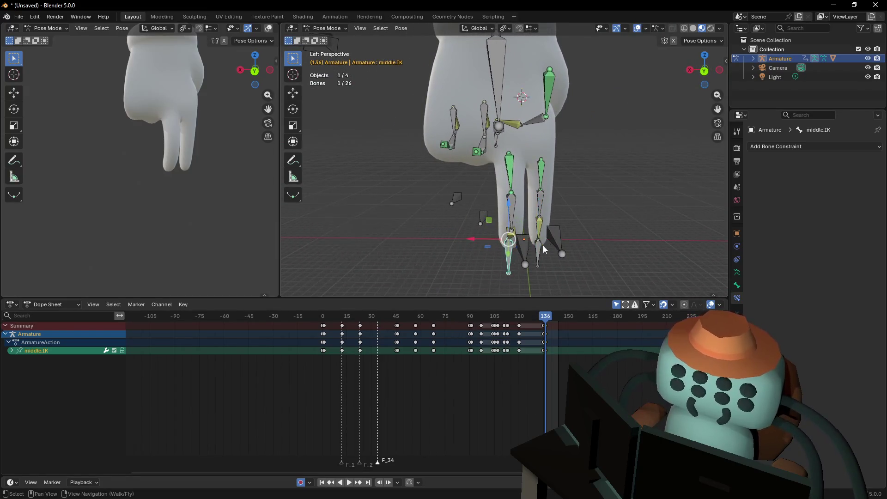
{"action": "left_click", "coordinate": [703, 71]}
{"action": "scroll", "coordinate": [558, 96], "scroll_direction": "down", "scroll_amount": 4}
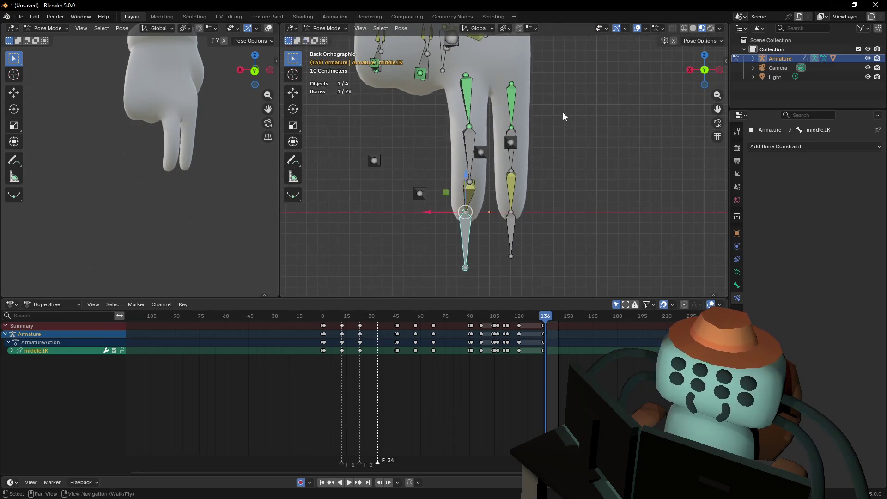
{"action": "key", "text": "g"}
{"action": "key", "text": "x"}
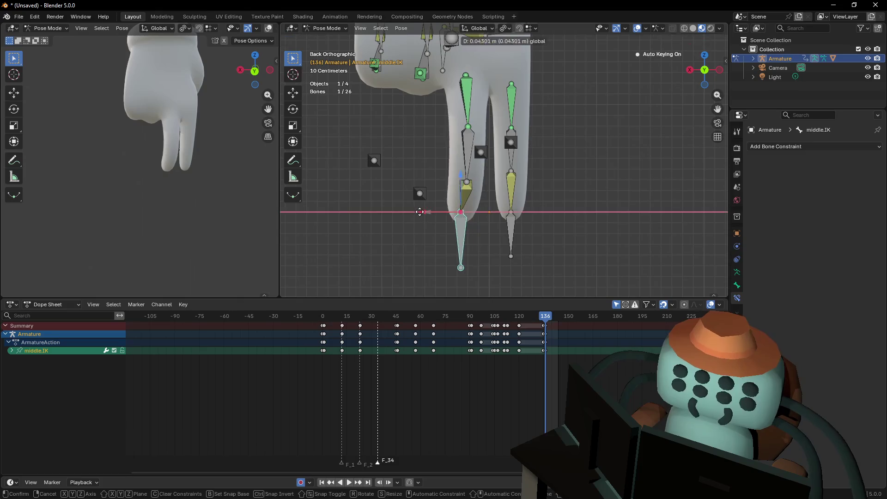
{"action": "left_click", "coordinate": [430, 217]}
{"action": "left_click", "coordinate": [513, 225]}
{"action": "key", "text": "g"}
{"action": "key", "text": "x"}
{"action": "left_click", "coordinate": [518, 217]}
Shift the index.003 bone along X and middle.003 0.5118 m along X
{"action": "left_click", "coordinate": [511, 142]}
{"action": "key", "text": "g"}
{"action": "key", "text": "x"}
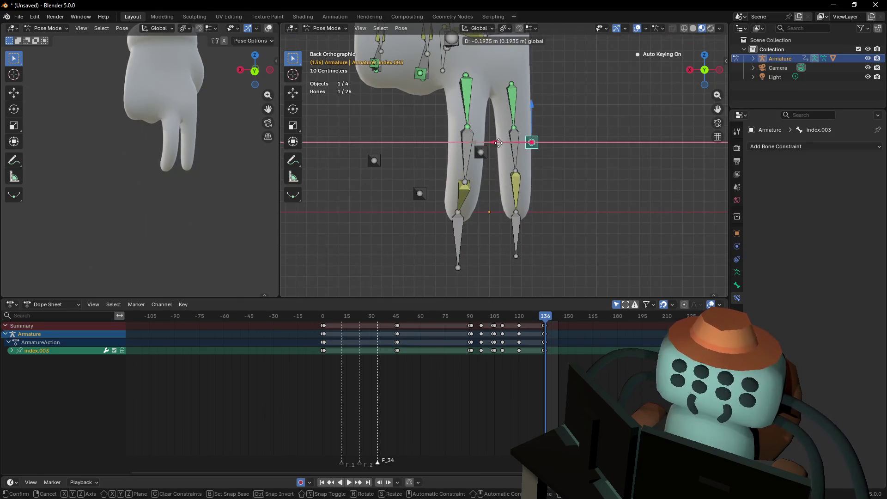
{"action": "left_click", "coordinate": [505, 143]}
{"action": "left_click", "coordinate": [481, 153]}
{"action": "left_click_drag", "start_coordinate": [441, 153], "coordinate": [386, 153]}
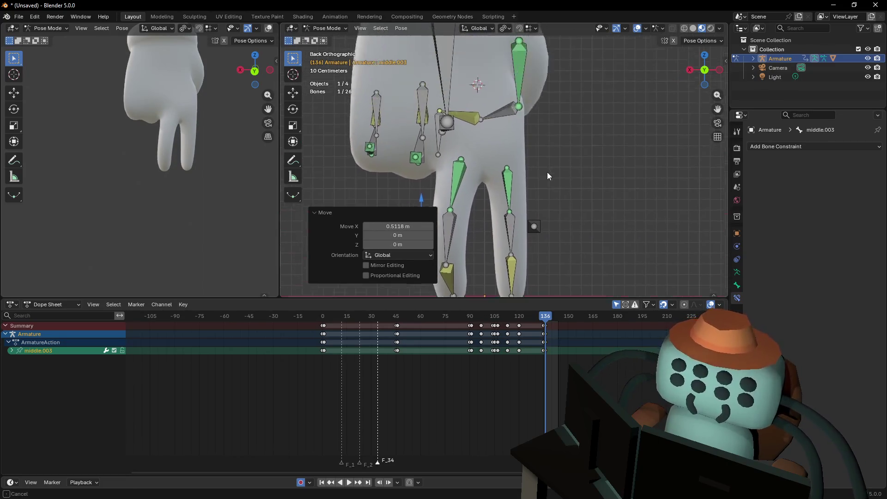
{"action": "scroll", "coordinate": [546, 167], "scroll_direction": "down", "scroll_amount": 2}
{"action": "left_click", "coordinate": [472, 159]}
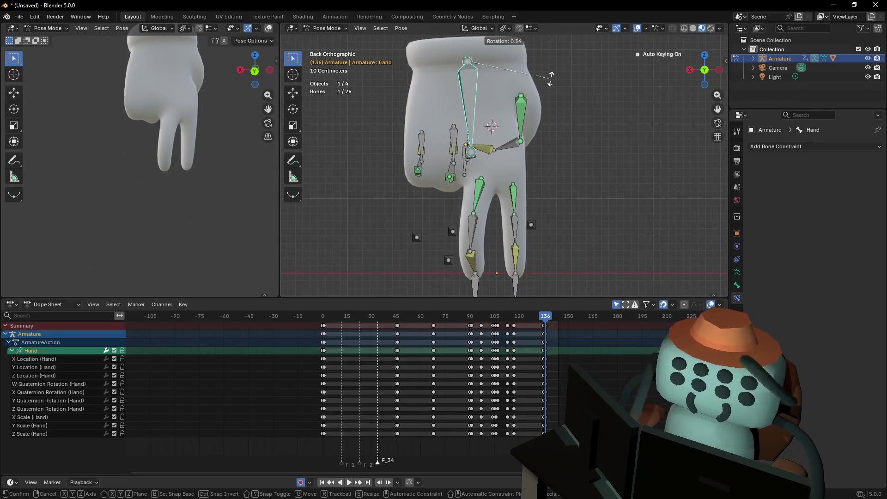
Tilt the Hand.001 bone about -2.73° and zoom the Dope Sheet around frame 136
{"action": "left_click", "coordinate": [475, 160]}
{"action": "key", "text": "r"}
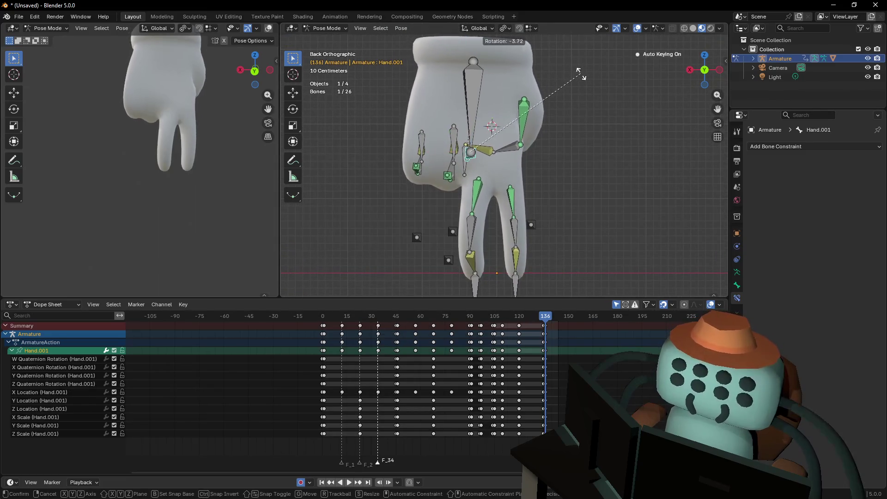
{"action": "left_click", "coordinate": [549, 86]}
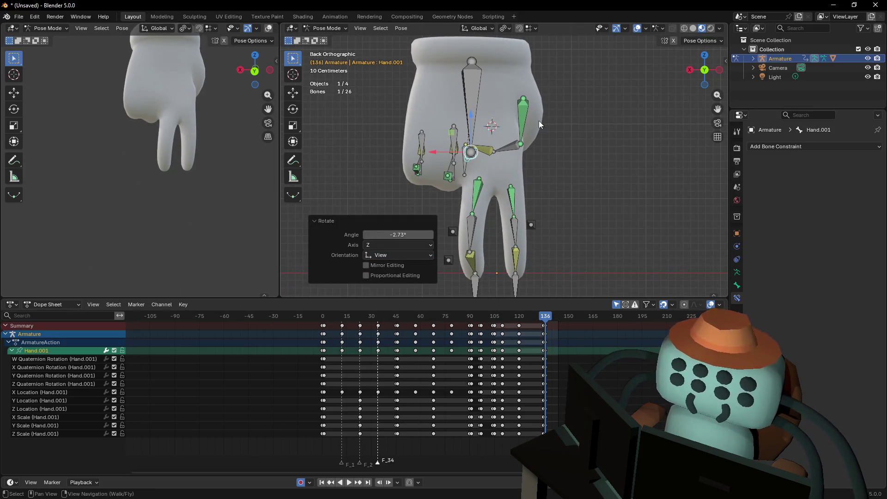
{"action": "scroll", "coordinate": [566, 350], "scroll_direction": "up", "scroll_amount": 4}
{"action": "scroll", "coordinate": [412, 367], "scroll_direction": "up", "scroll_amount": 5}
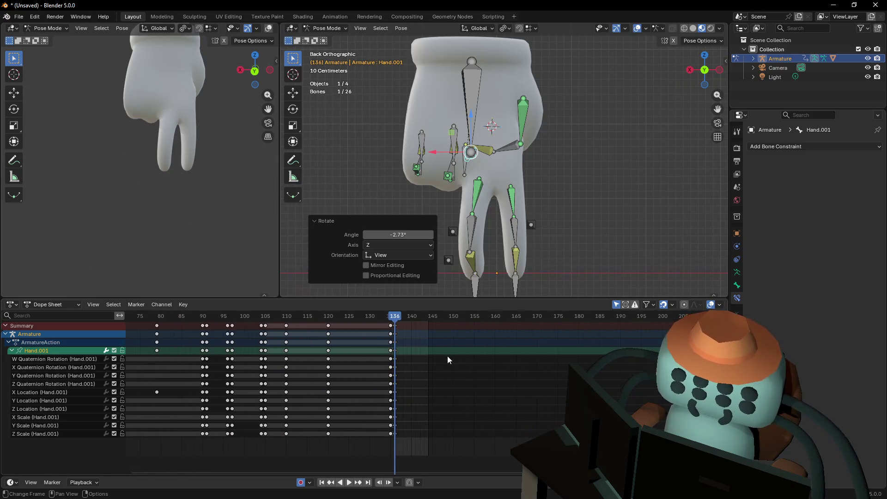
{"action": "scroll", "coordinate": [374, 350], "scroll_direction": "up", "scroll_amount": 2}
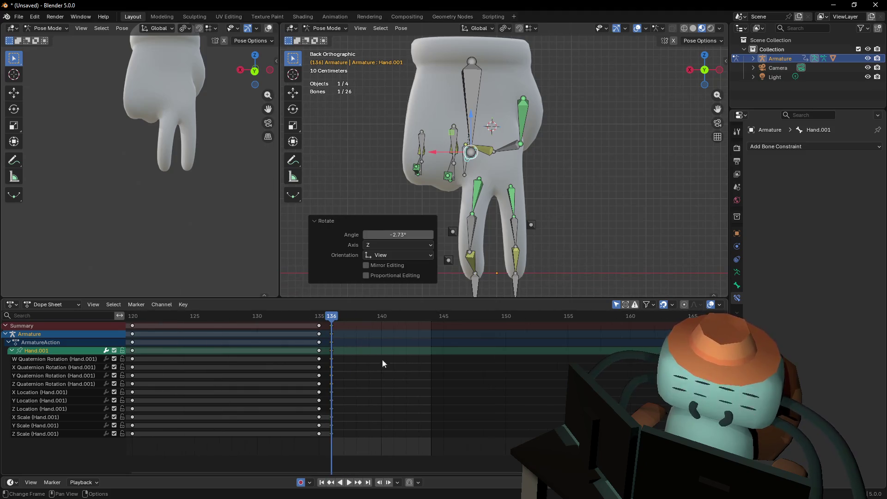
{"action": "mouse_move", "coordinate": [350, 321]}
{"action": "left_mouse_down"}
{"action": "mouse_move", "coordinate": [389, 321]}
{"action": "mouse_move", "coordinate": [343, 320]}
{"action": "left_mouse_up"}
Raise the Hand.001 bone vertically along Z at frame 136
{"action": "key", "text": "shift+grave"}
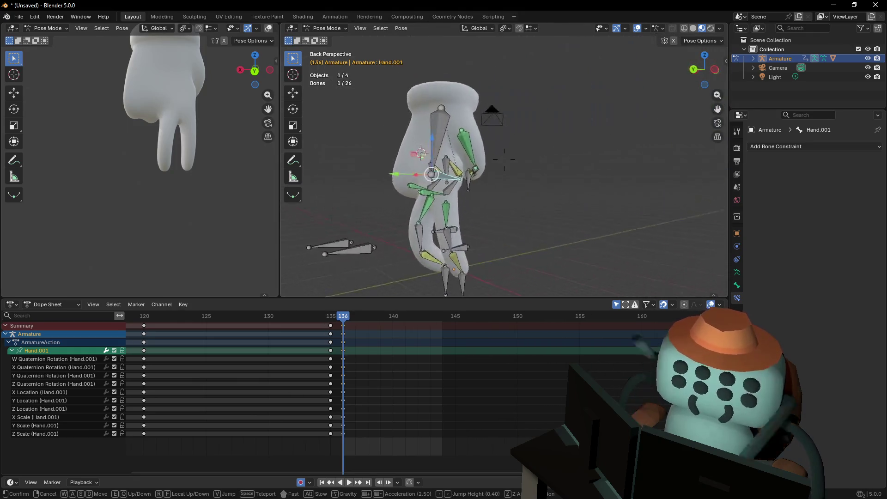
{"action": "key", "text": "Return"}
{"action": "key", "text": "g"}
{"action": "key", "text": "z"}
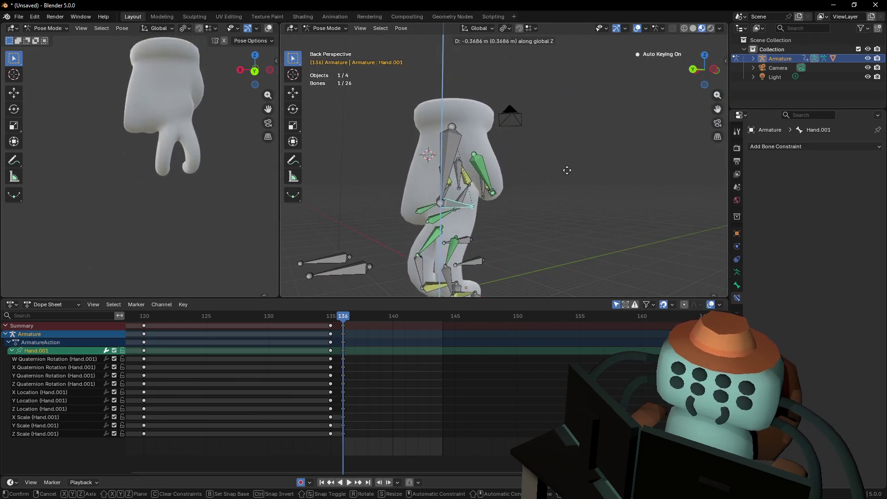
{"action": "left_click", "coordinate": [570, 158]}
Shift the Hand.001 bone -0.1031 m along Y
{"action": "key", "text": "shift+grave"}
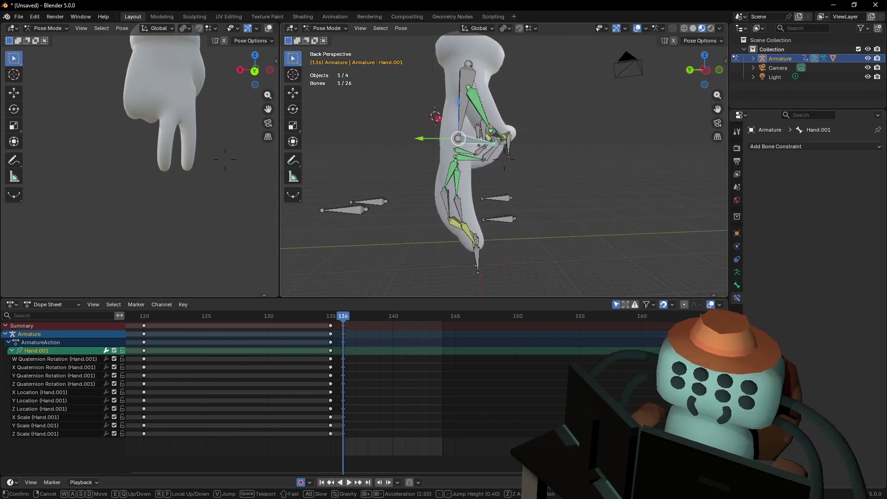
{"action": "left_click", "coordinate": [564, 154]}
{"action": "key", "text": "g"}
{"action": "key", "text": "y"}
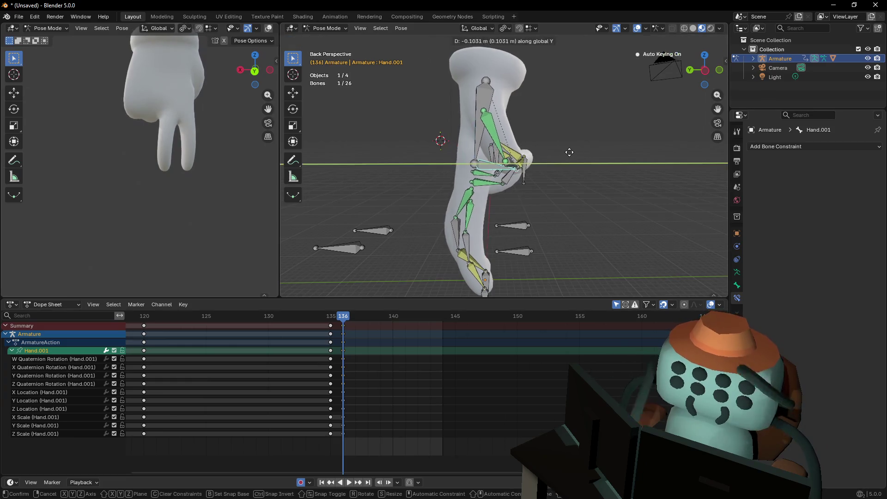
{"action": "left_click", "coordinate": [575, 154]}
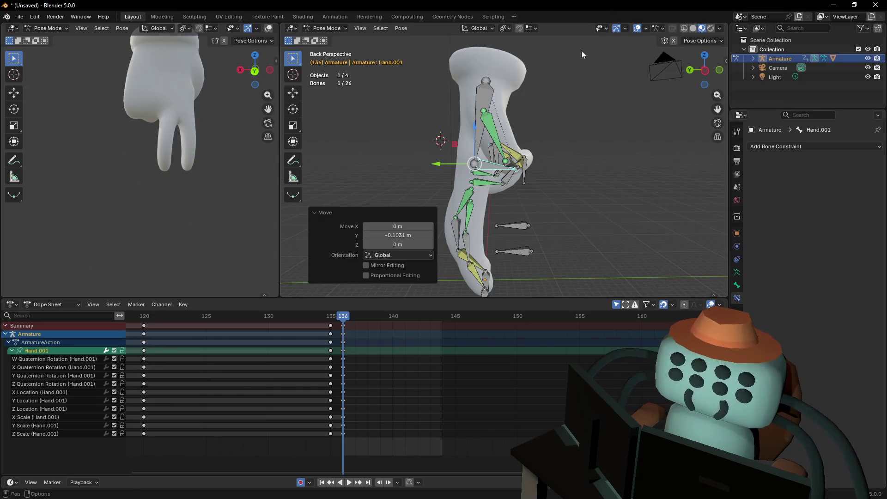
Fly the view in closer around the hand to inspect the new pose
{"action": "key", "text": "shift+grave"}
{"action": "key", "text": "w"}
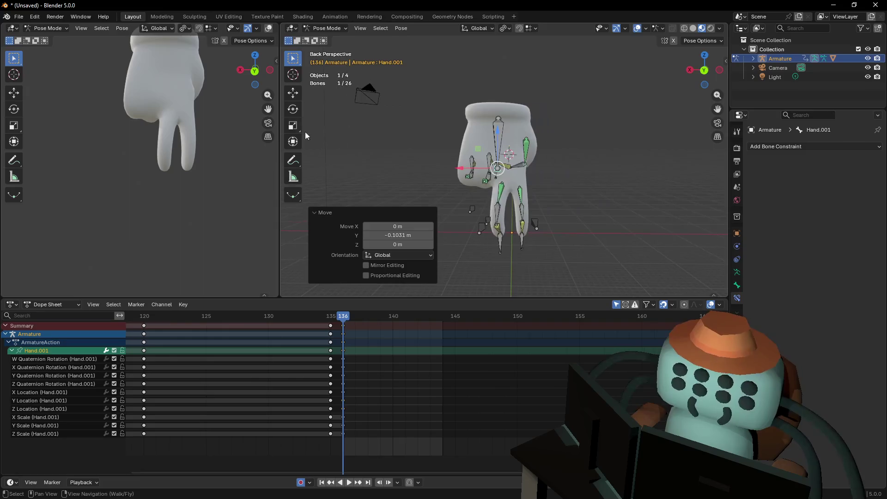
{"action": "key", "text": "d"}
{"action": "key", "text": "a"}
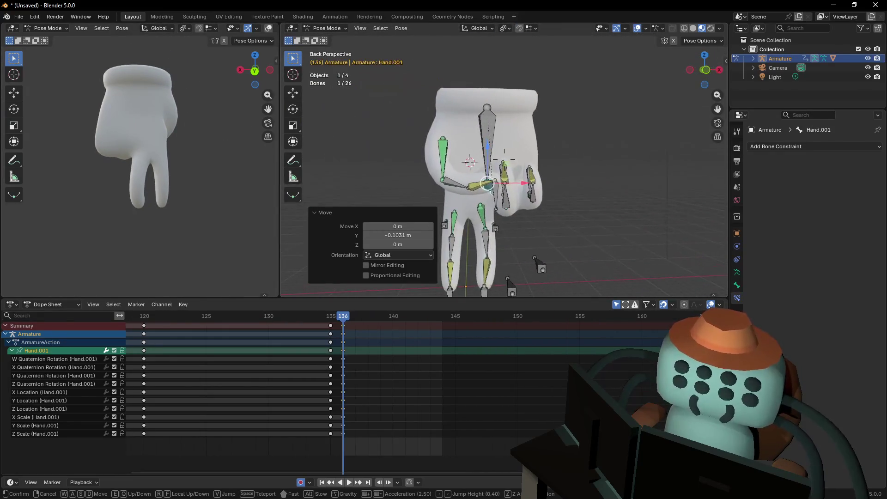
{"action": "mouse_move", "coordinate": [504, 159]}
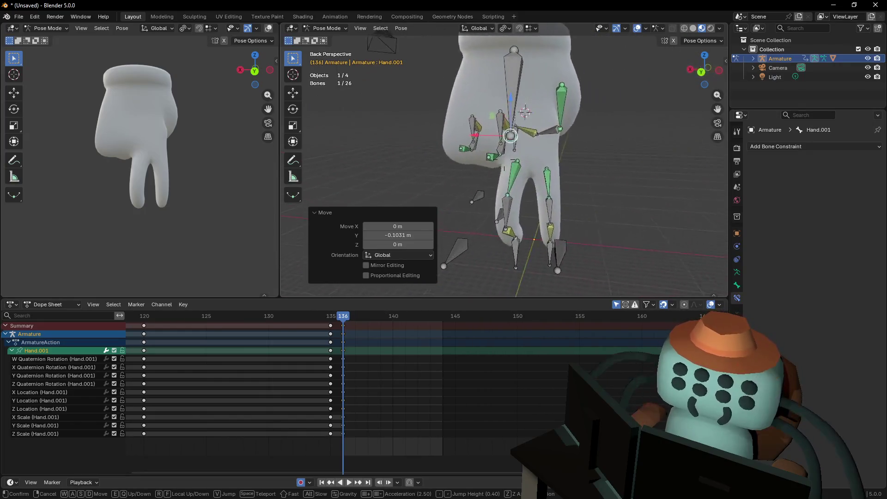
{"action": "key", "text": "w"}
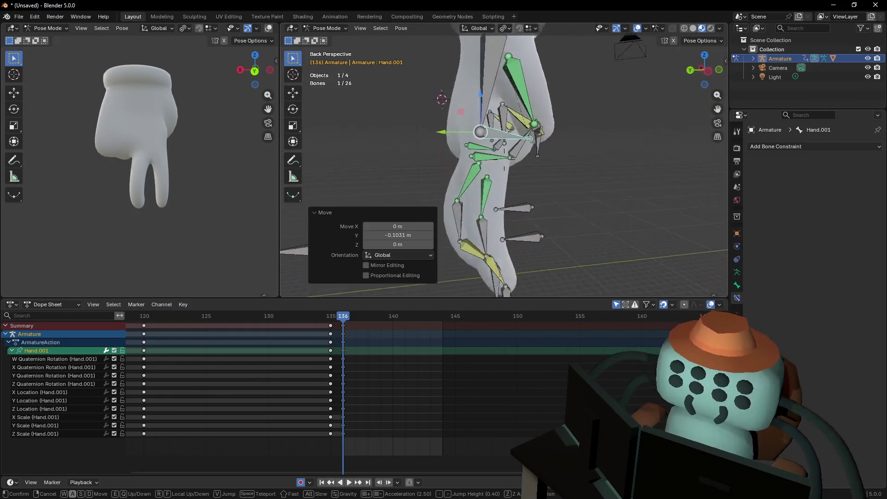
{"action": "left_click", "coordinate": [550, 95]}
Check the Hand and Hand.001 bones, then select all bones and scrub toward frame 144
{"action": "left_click", "coordinate": [536, 87]}
{"action": "key", "text": "shift+grave"}
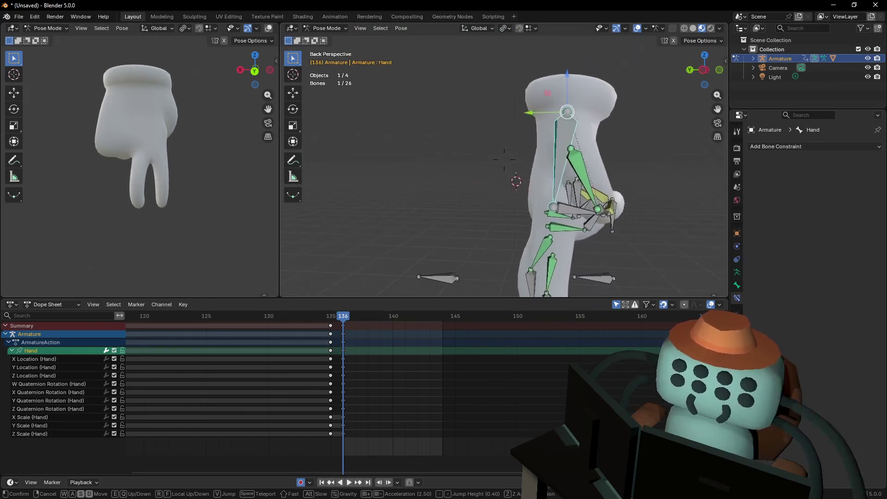
{"action": "left_click", "coordinate": [602, 147]}
{"action": "left_click", "coordinate": [555, 184]}
{"action": "key", "text": "shift+grave"}
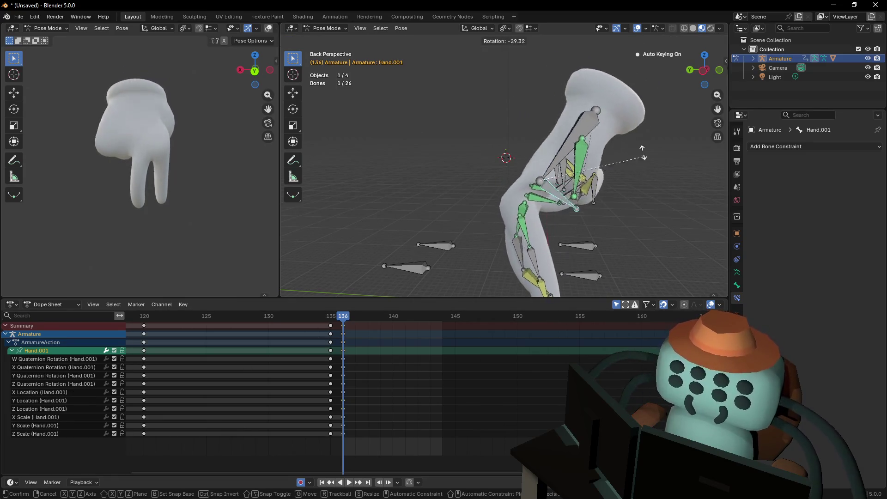
{"action": "left_click", "coordinate": [603, 172]}
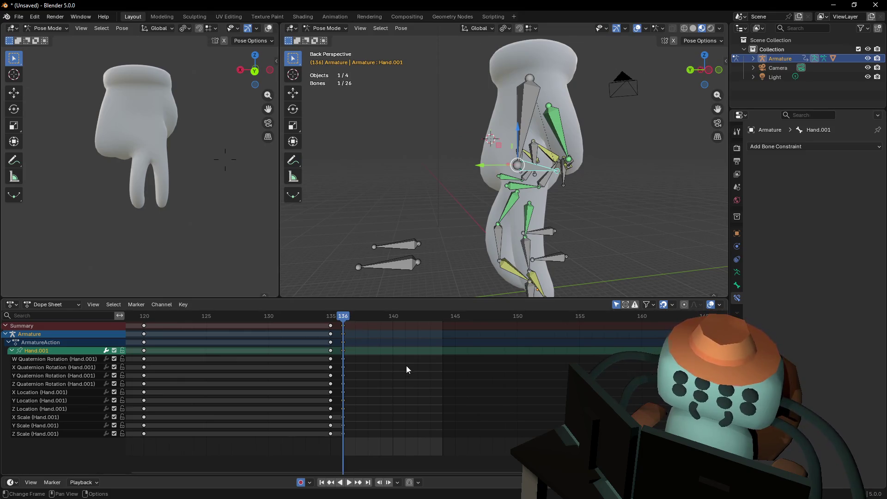
{"action": "key", "text": "a"}
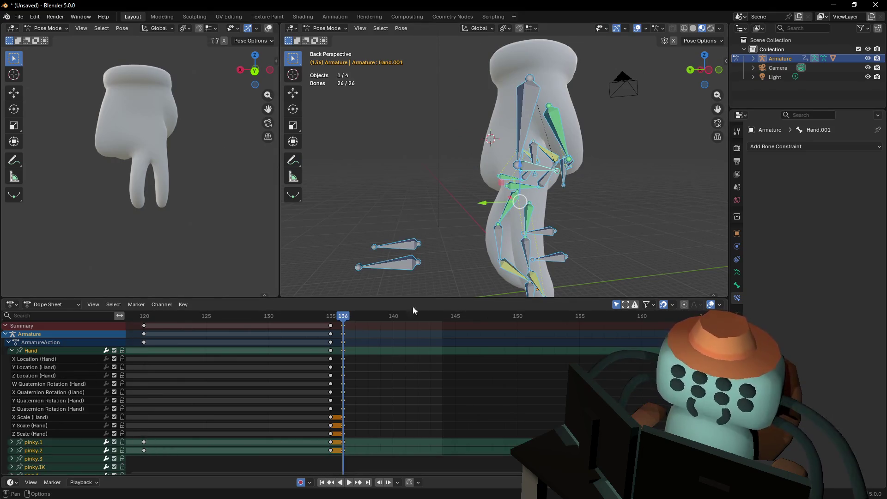
{"action": "mouse_move", "coordinate": [344, 320]}
{"action": "left_mouse_down"}
{"action": "mouse_move", "coordinate": [439, 323]}
{"action": "mouse_move", "coordinate": [392, 318]}
{"action": "left_mouse_up"}
Copy Hand.001's frame-136 keys to frame 144 to hold the pose
{"action": "left_click", "coordinate": [531, 176]}
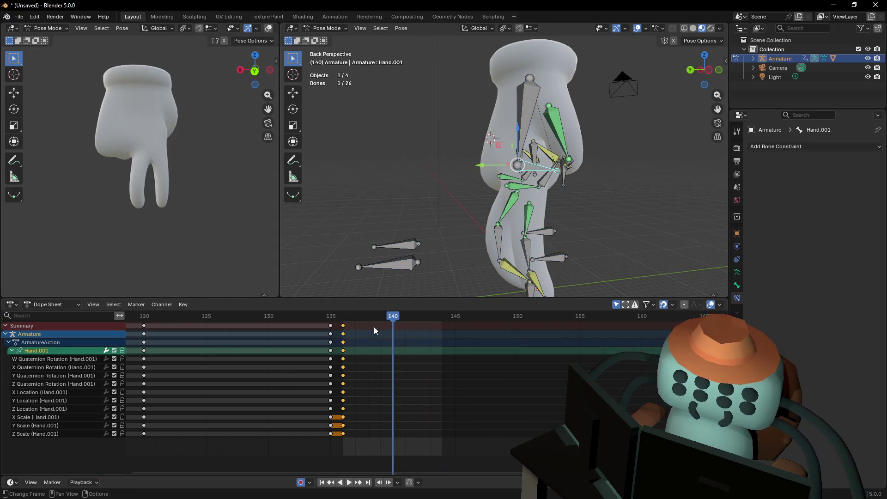
{"action": "key", "text": "shift+d"}
{"action": "left_click", "coordinate": [446, 338]}
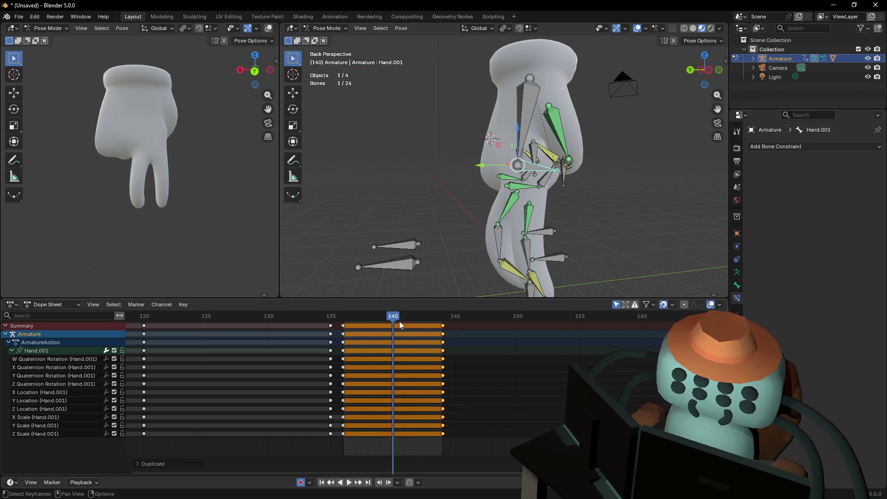
{"action": "left_click_drag", "start_coordinate": [584, 137], "coordinate": [569, 142]}
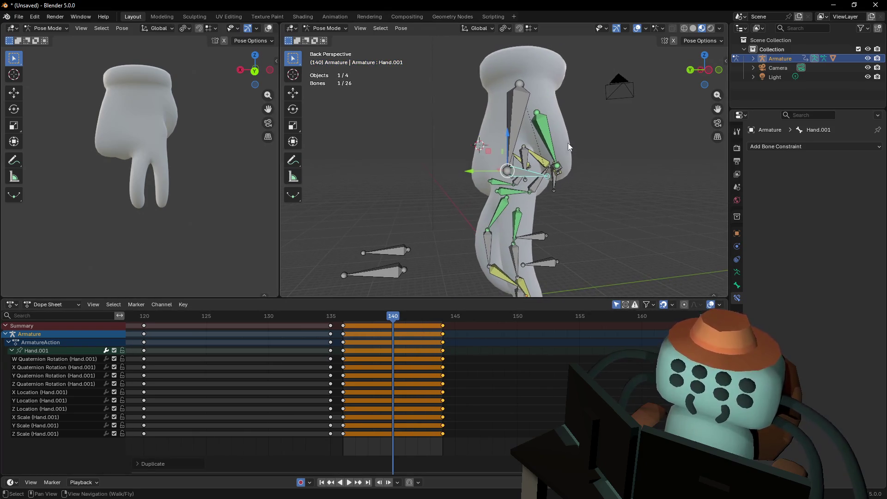
Lower Hand.001 0.11635 m along Z at frame 140
{"action": "key", "text": "g"}
{"action": "key", "text": "z"}
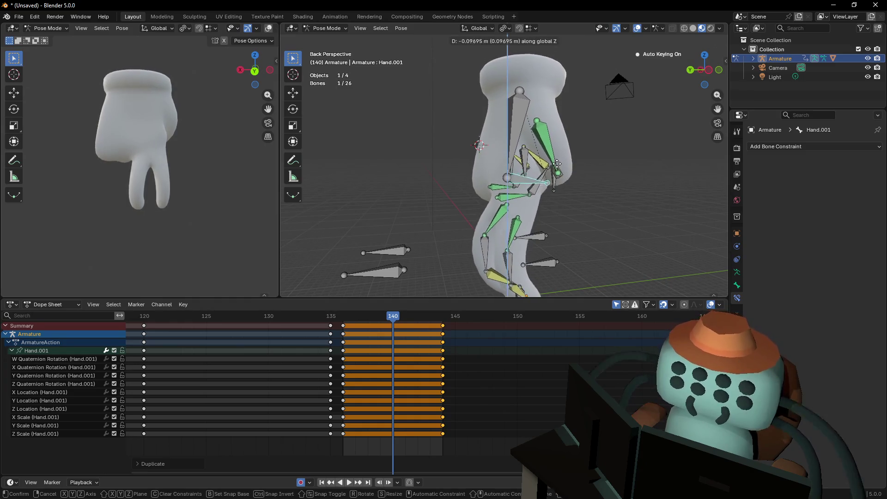
{"action": "left_click", "coordinate": [539, 202]}
Box-select the Hand.001 keys at frames 140 and 144
{"action": "key", "text": "Left"}
{"action": "key", "text": "Left"}
{"action": "key", "text": "Left"}
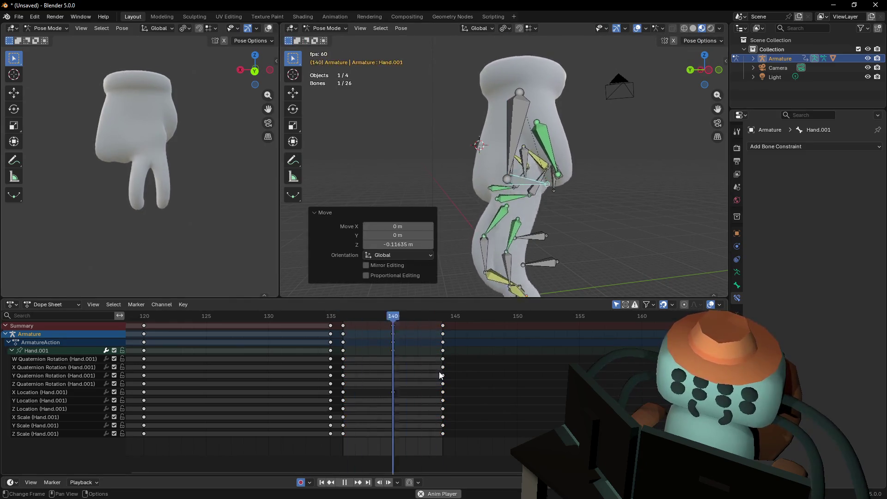
{"action": "scroll", "coordinate": [440, 353], "scroll_direction": "down", "scroll_amount": 3}
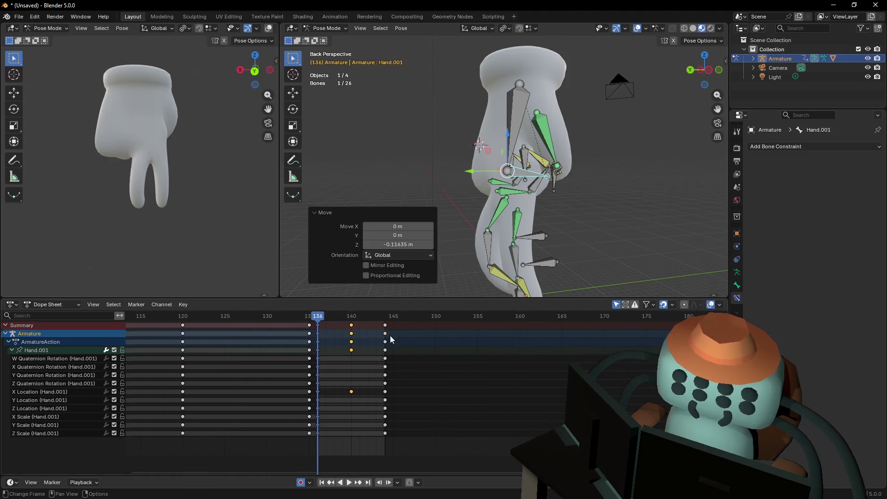
{"action": "key", "text": "b"}
{"action": "left_click_drag", "start_coordinate": [317, 323], "coordinate": [317, 323]}
{"action": "scroll", "coordinate": [346, 347], "scroll_direction": "right", "scroll_amount": 2}
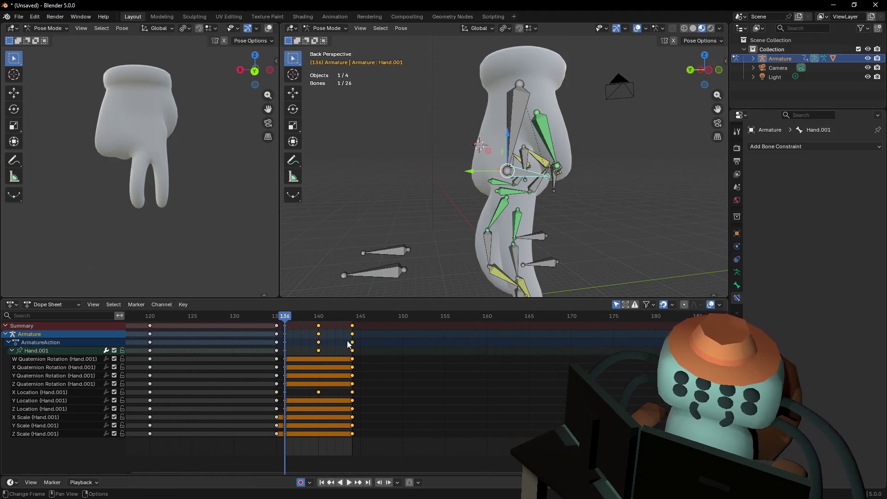
Scale the selected keys from frame 136 so they land near frames 160 and 185
{"action": "key", "text": "s"}
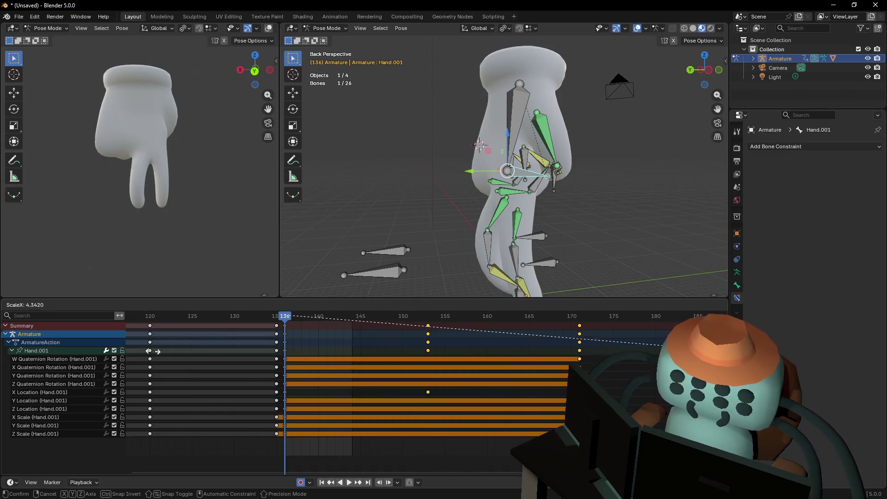
{"action": "mouse_move", "coordinate": [302, 327]}
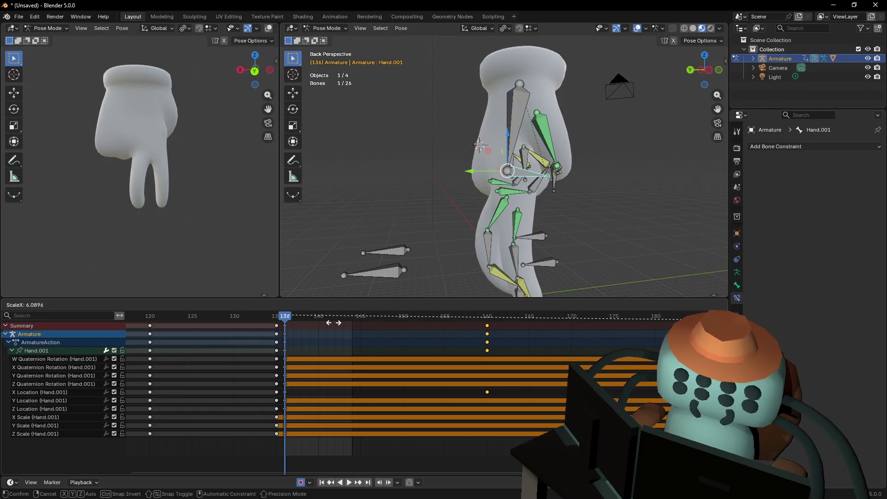
{"action": "left_click", "coordinate": [331, 323]}
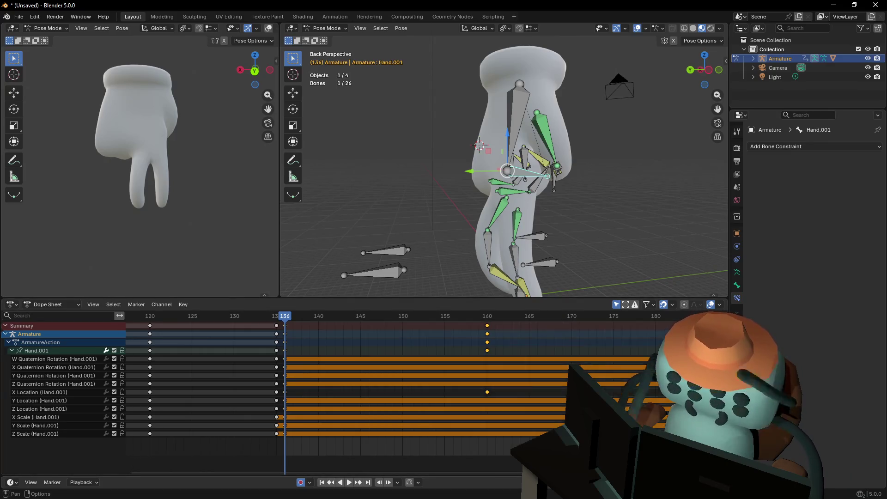
{"action": "scroll", "coordinate": [420, 397], "scroll_direction": "right", "scroll_amount": 3}
Play back the slower motion, stop at frame 160, and select the pinky.IK and ring.IK controls
{"action": "key", "text": "space"}
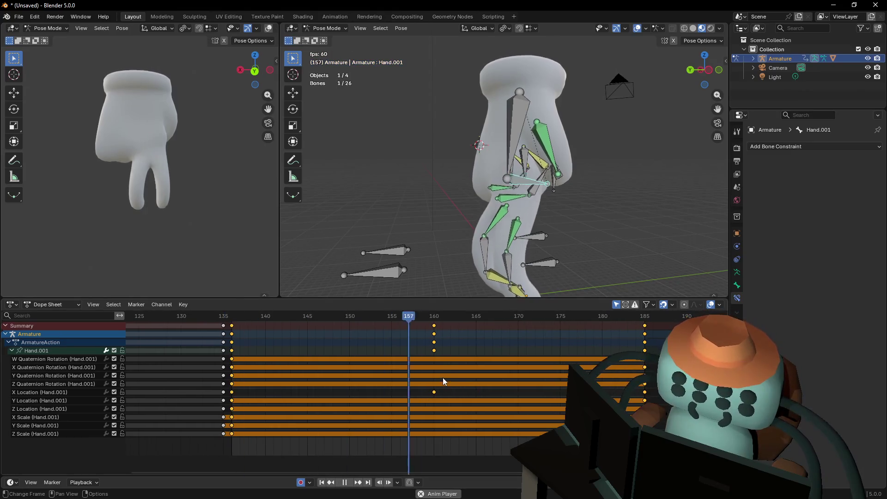
{"action": "key", "text": "shift+grave"}
{"action": "key", "text": "w"}
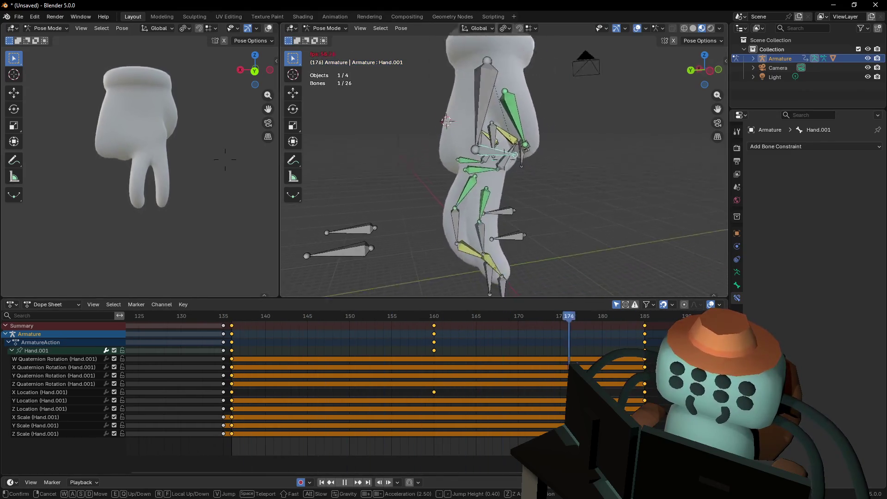
{"action": "key", "text": "s"}
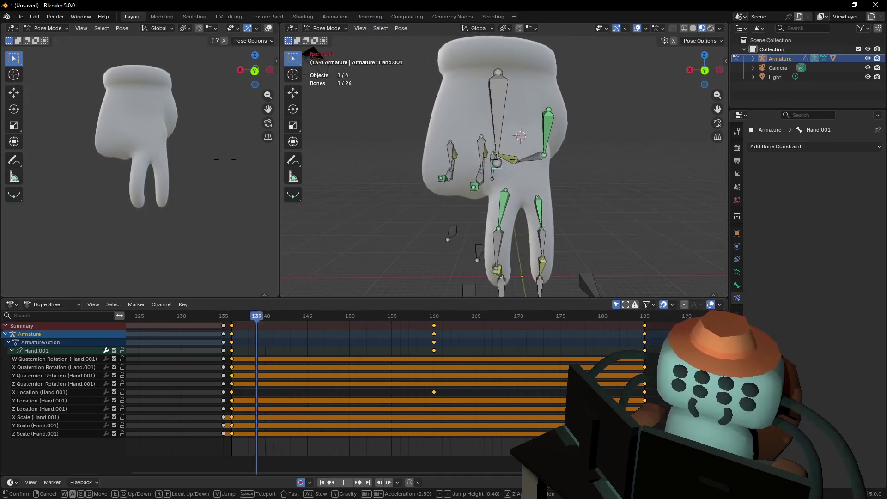
{"action": "key", "text": "w"}
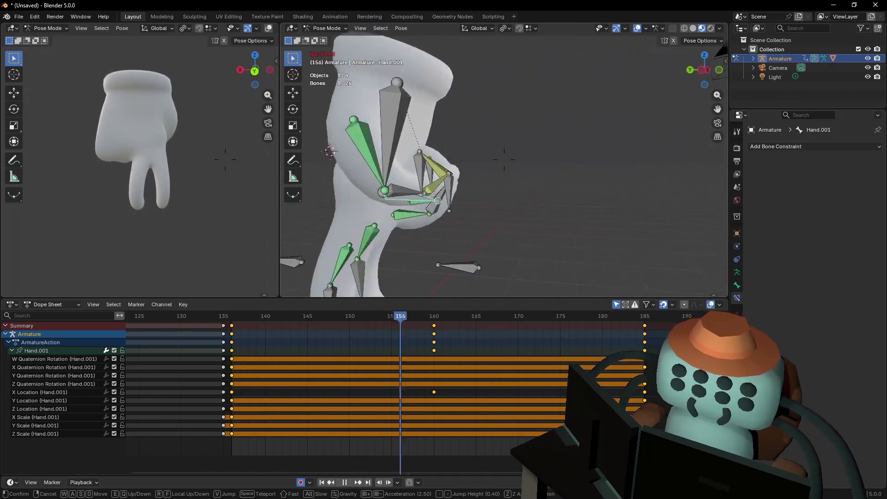
{"action": "key", "text": "Return"}
{"action": "key", "text": "Escape"}
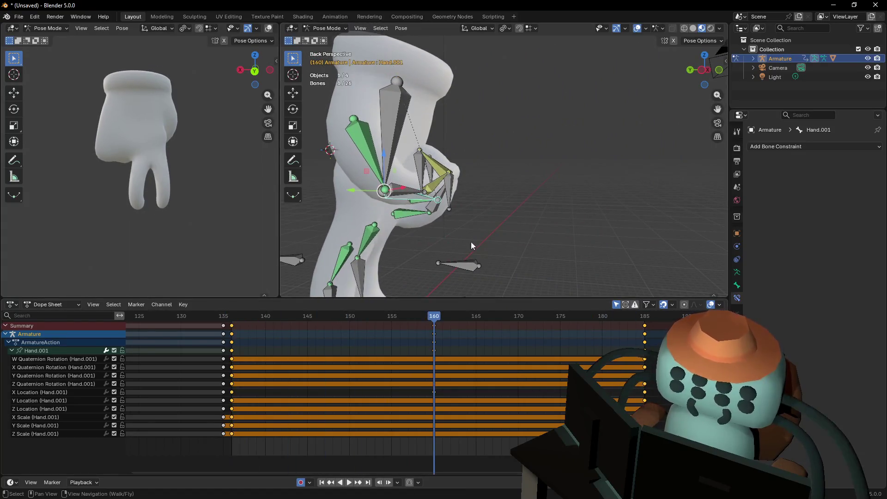
{"action": "left_click", "coordinate": [434, 166]}
{"action": "left_click", "coordinate": [439, 159], "text": "shift"}
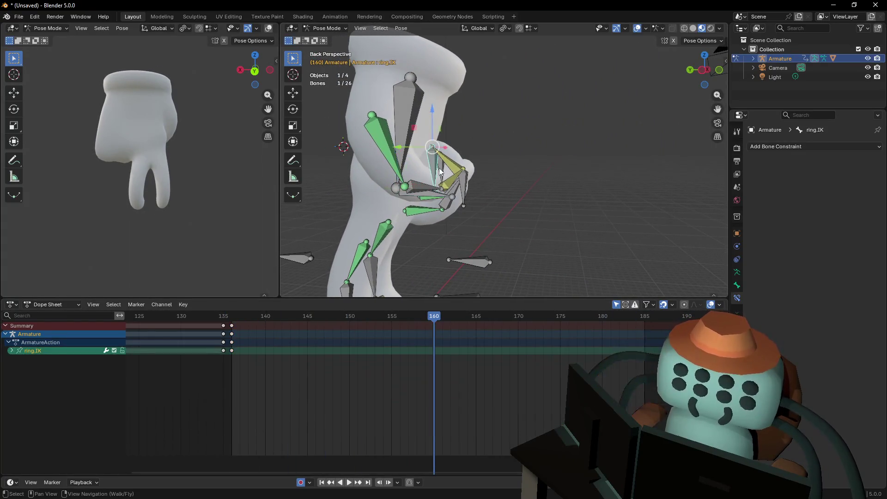
Add the thumb.IK control to the pinky and ring IK selection
{"action": "key", "text": "w"}
{"action": "key", "text": "Return"}
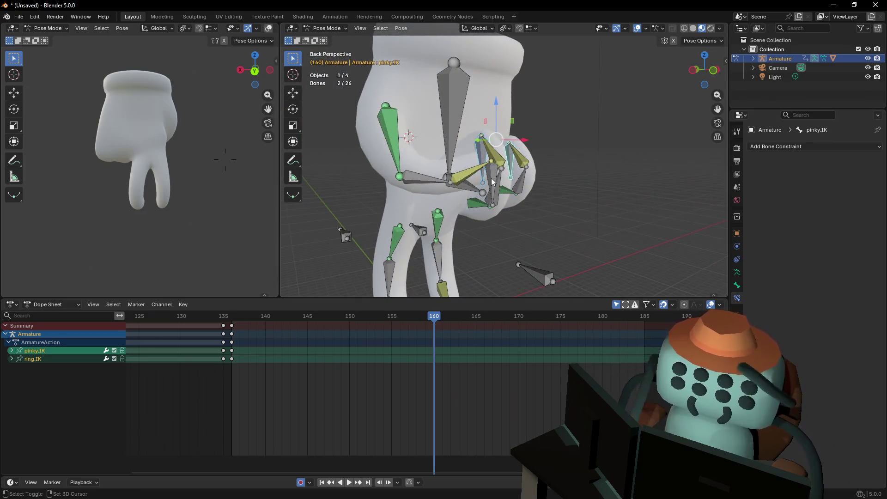
{"action": "left_click", "coordinate": [486, 189], "text": "shift"}
{"action": "key", "text": "w"}
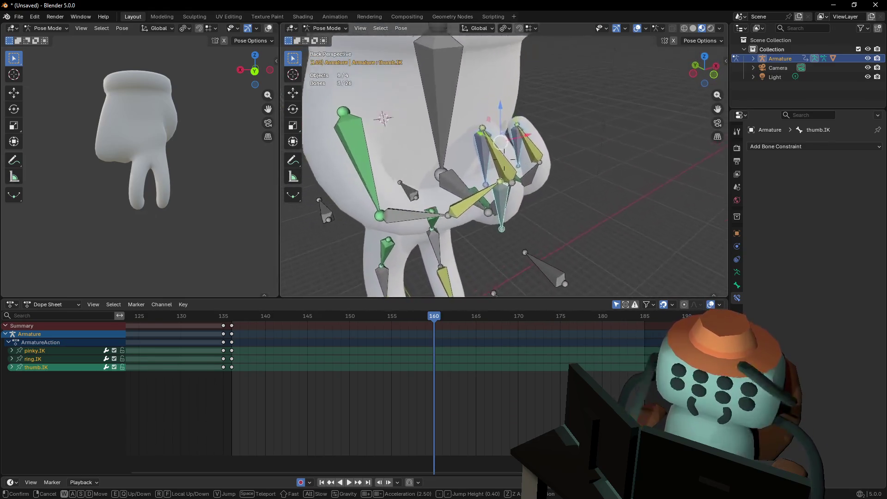
{"action": "key", "text": "Return"}
Fly out to see the whole hand, then scrub to frame 161 and back to 136
{"action": "key", "text": "shift+grave"}
{"action": "key", "text": "w"}
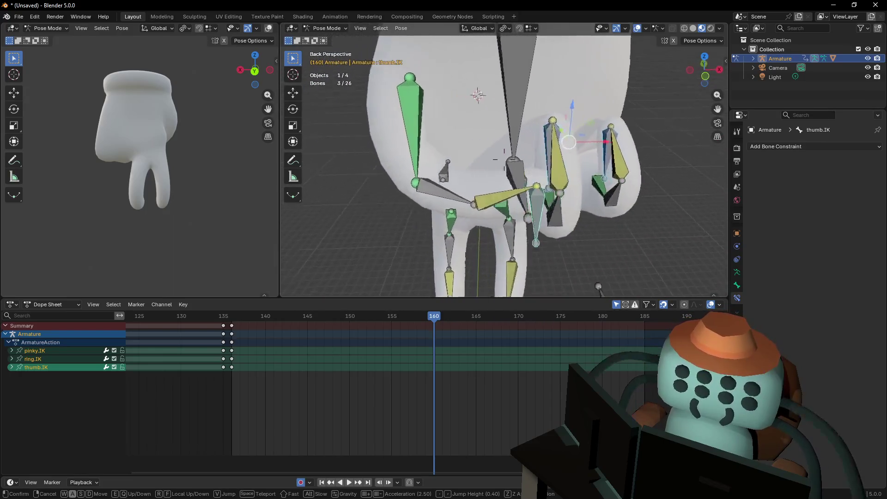
{"action": "key", "text": "s"}
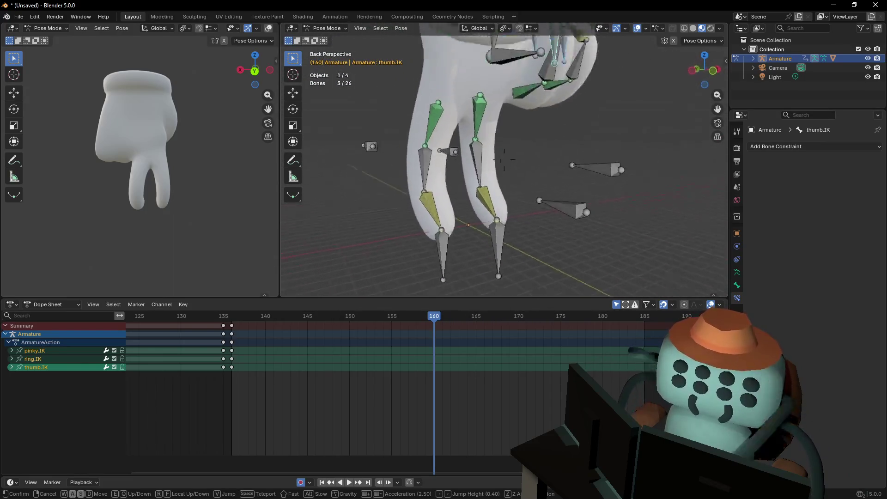
{"action": "key", "text": "w"}
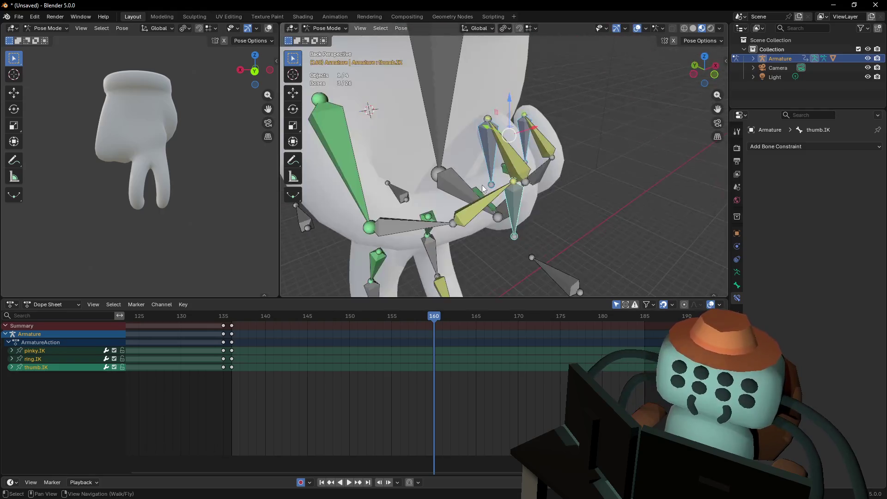
{"action": "key", "text": "s"}
{"action": "key", "text": "e"}
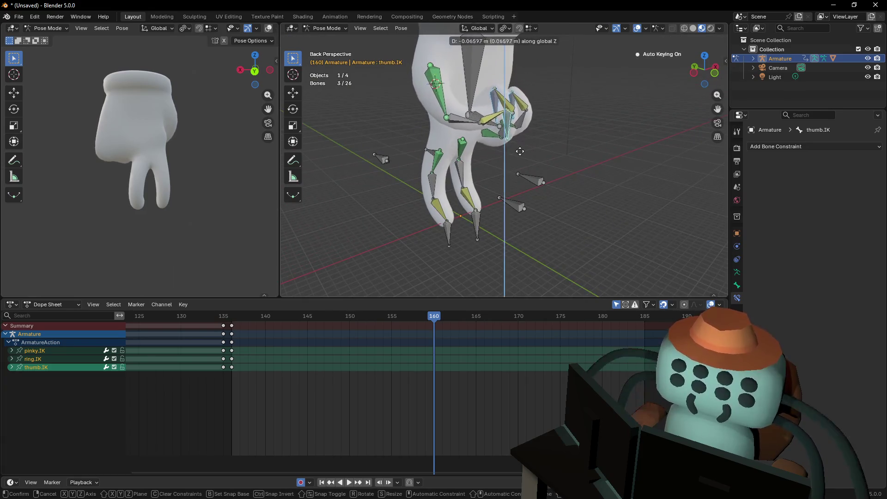
{"action": "left_click", "coordinate": [519, 157]}
{"action": "left_click_drag", "start_coordinate": [437, 317], "coordinate": [232, 317]}
{"action": "left_click", "coordinate": [242, 331]}
Place the copied frame-136 keys at frame 185 and select thumb.IK during playback
{"action": "key", "text": "g"}
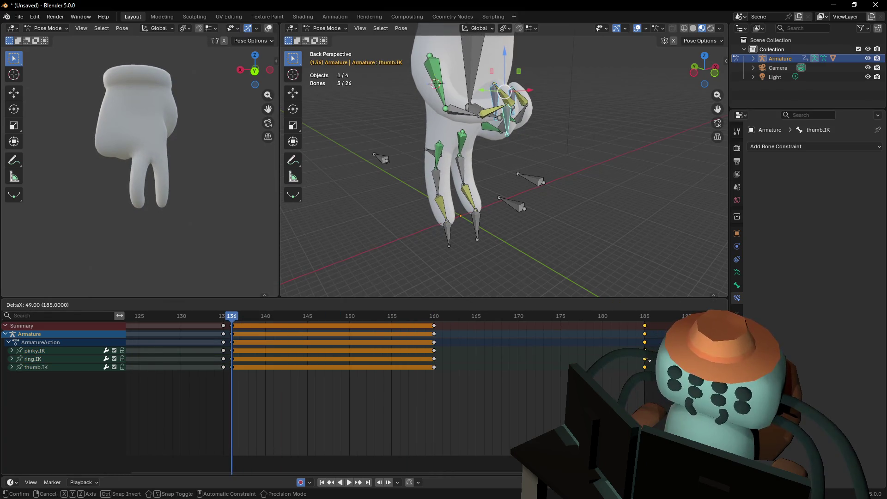
{"action": "left_click", "coordinate": [648, 360]}
{"action": "key", "text": "space"}
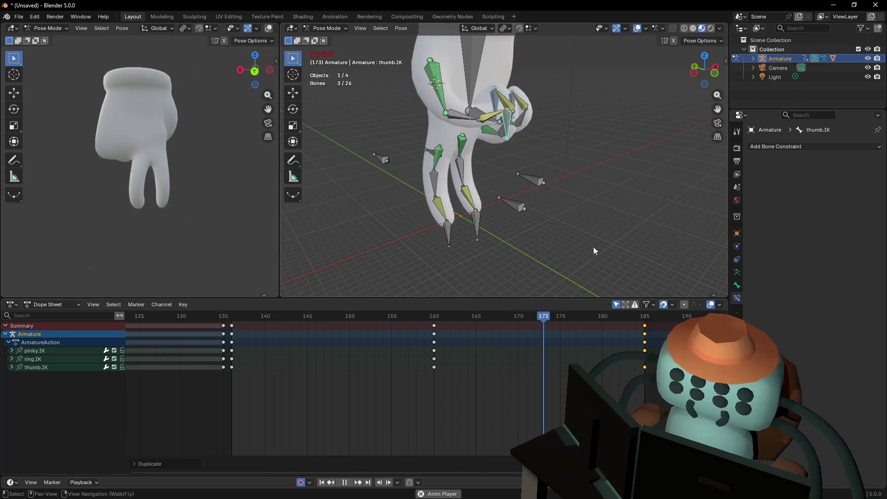
{"action": "key", "text": "shift+grave"}
{"action": "key", "text": "w"}
{"action": "left_click", "coordinate": [539, 186]}
{"action": "left_click", "coordinate": [508, 203]}
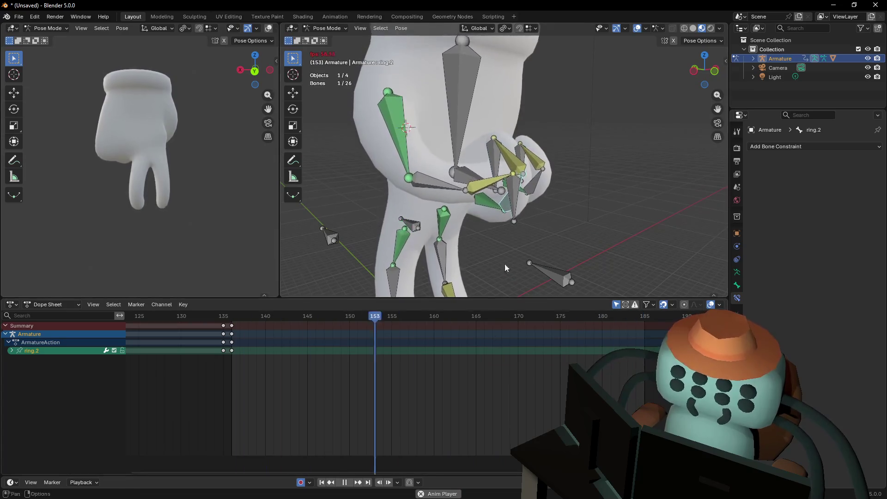
{"action": "left_click", "coordinate": [512, 203]}
{"action": "key", "text": "space"}
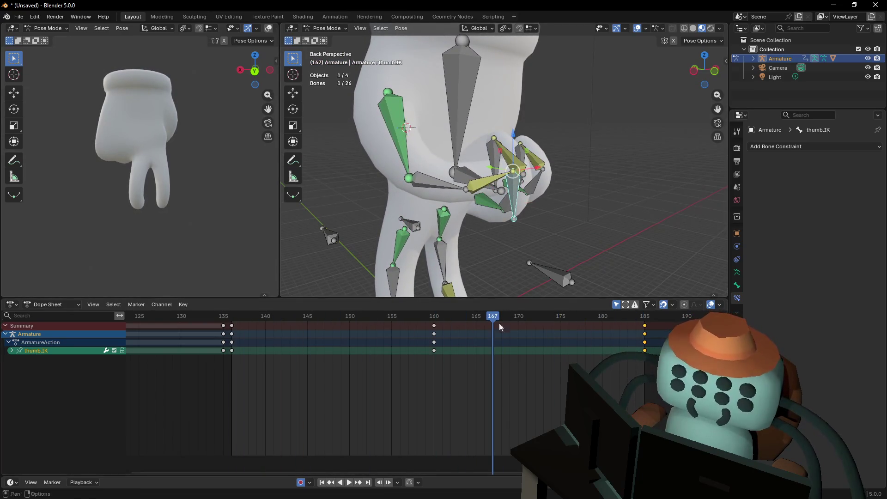
Duplicate the thumb.IK frame-136 keys out to about frame 185
{"action": "left_click_drag", "start_coordinate": [502, 316], "coordinate": [232, 322]}
{"action": "left_click", "coordinate": [231, 325]}
{"action": "key", "text": "shift+d"}
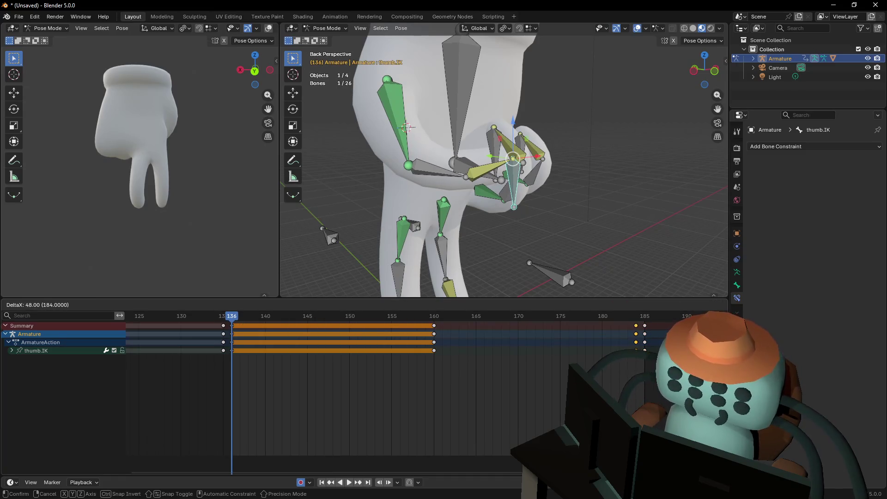
{"action": "key", "text": "Return"}
Play and scrub between frames 136, 185 and 137 to review the thumb timing
{"action": "key", "text": "space"}
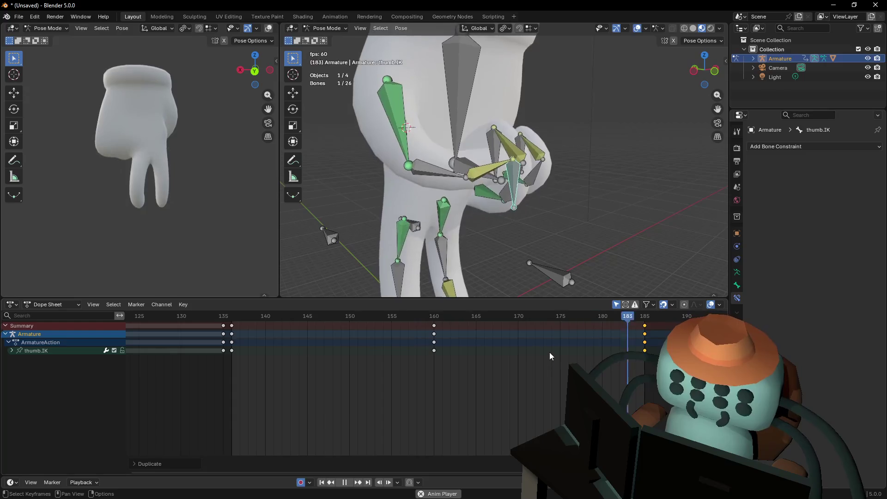
{"action": "key", "text": "space"}
{"action": "mouse_move", "coordinate": [226, 315]}
{"action": "left_mouse_down"}
{"action": "mouse_move", "coordinate": [334, 331]}
{"action": "mouse_move", "coordinate": [490, 319]}
{"action": "left_mouse_up"}
{"action": "key", "text": "space"}
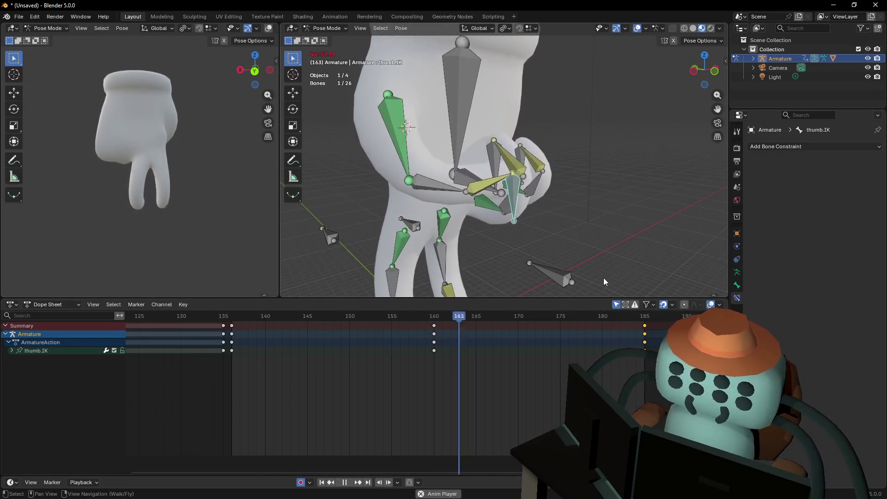
{"action": "key", "text": "shift+grave"}
{"action": "left_click", "coordinate": [609, 209]}
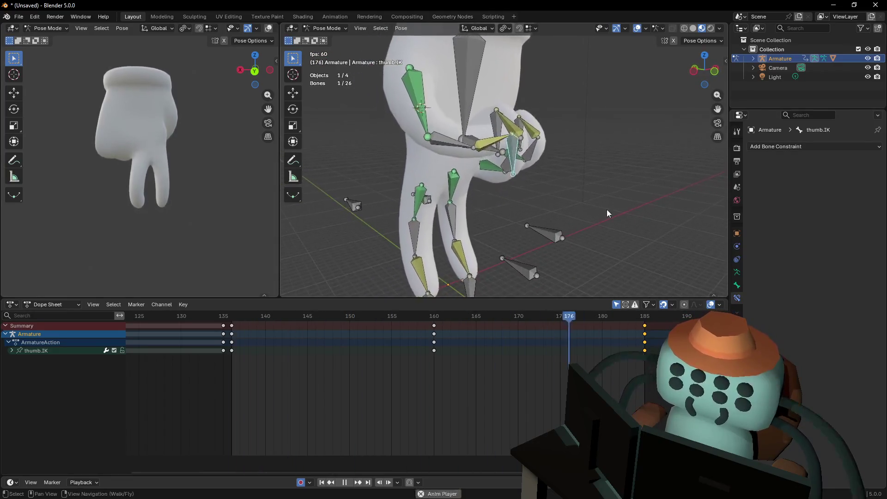
{"action": "key", "text": "Escape"}
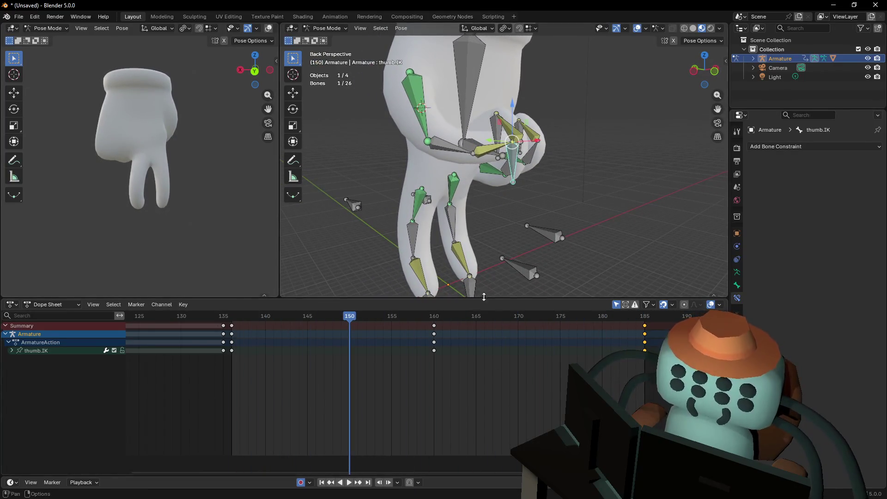
{"action": "left_click_drag", "start_coordinate": [326, 314], "coordinate": [231, 316]}
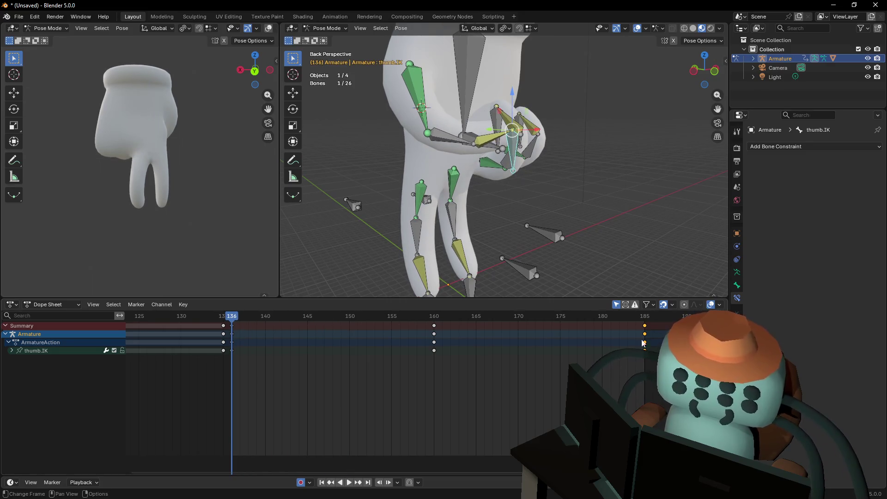
{"action": "left_click_drag", "start_coordinate": [645, 317], "coordinate": [640, 322]}
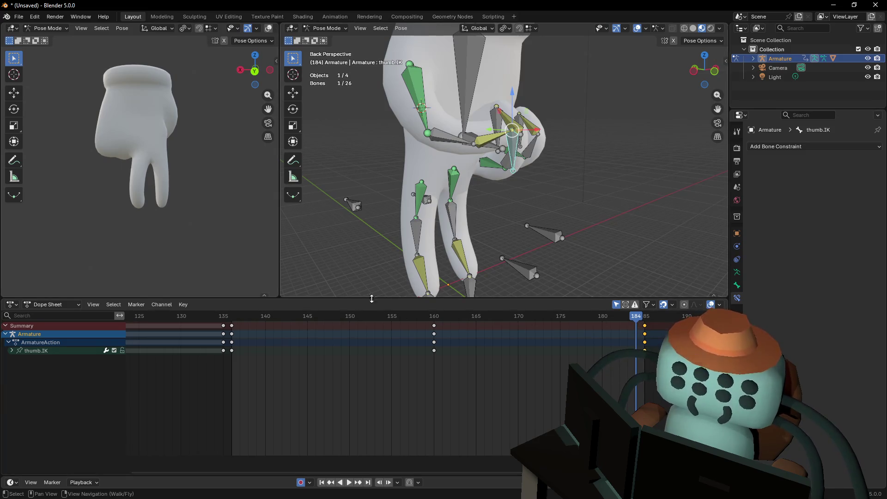
{"action": "mouse_move", "coordinate": [242, 314]}
{"action": "left_mouse_down"}
{"action": "mouse_move", "coordinate": [232, 317]}
{"action": "mouse_move", "coordinate": [274, 317]}
{"action": "mouse_move", "coordinate": [248, 317]}
{"action": "left_mouse_up"}
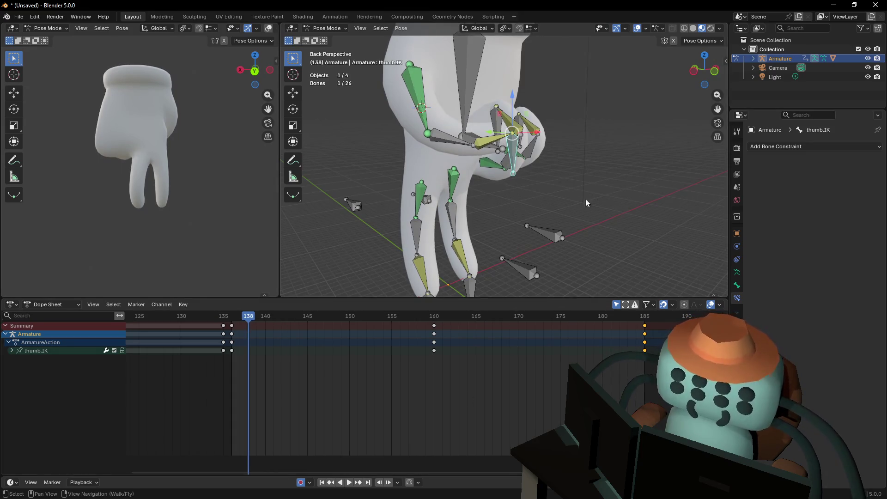
Box-select the thumb.IK keys at frame 136 and duplicate them
{"action": "key", "text": "a"}
{"action": "key", "text": "alt+a"}
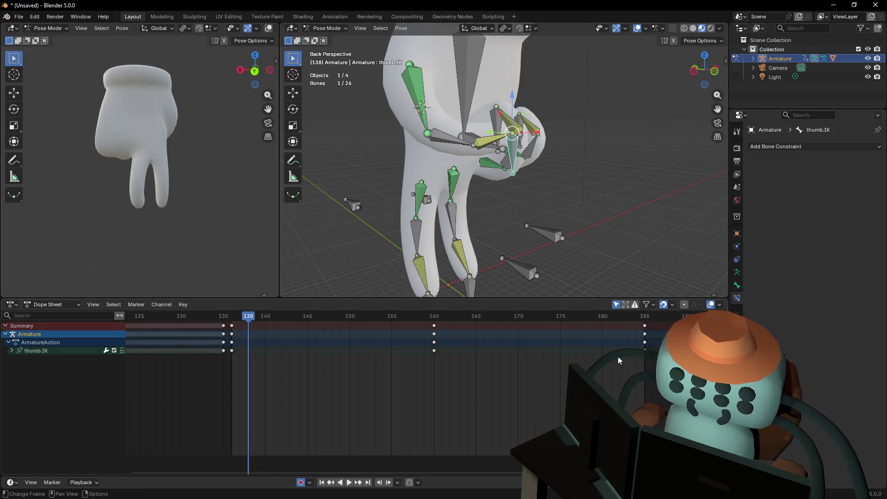
{"action": "left_click_drag", "start_coordinate": [650, 357], "coordinate": [230, 352]}
{"action": "left_click_drag", "start_coordinate": [522, 126], "coordinate": [506, 142]}
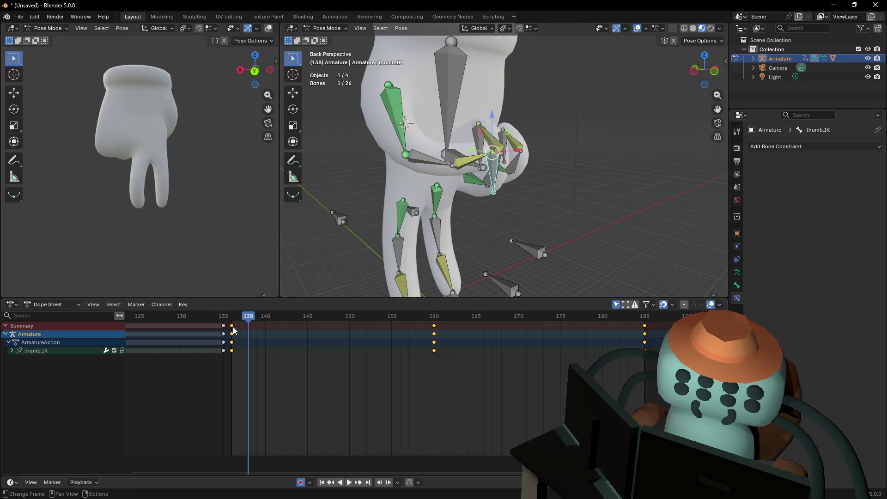
{"action": "key", "text": "space"}
{"action": "key", "text": "shift+d"}
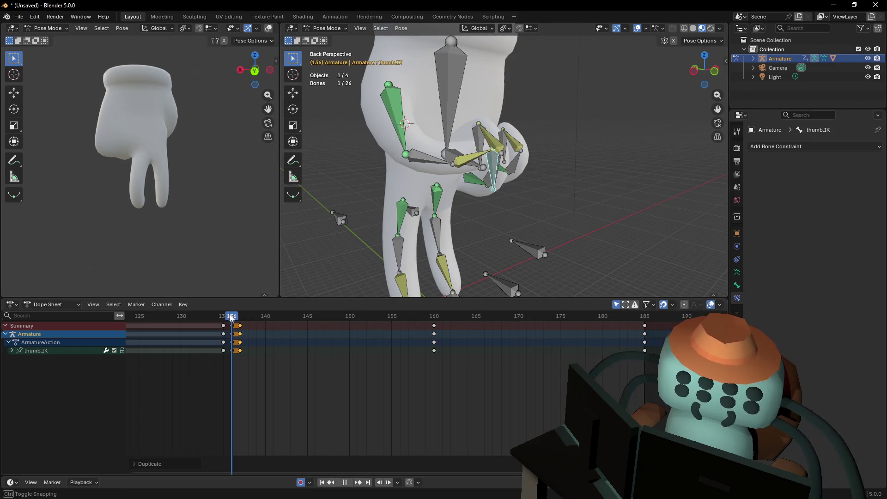
Drop the copied thumb keys just after frame 136 and check the pose
{"action": "left_click", "coordinate": [236, 322]}
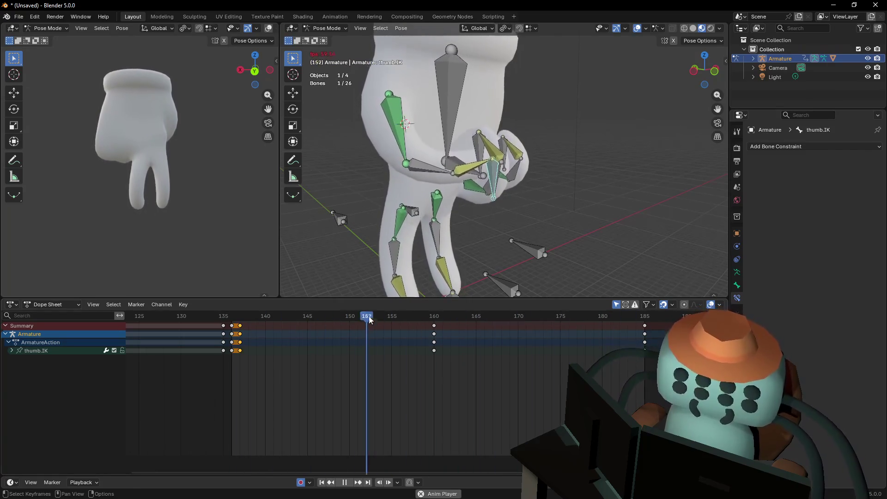
{"action": "key", "text": "shift+grave"}
{"action": "key", "text": "s"}
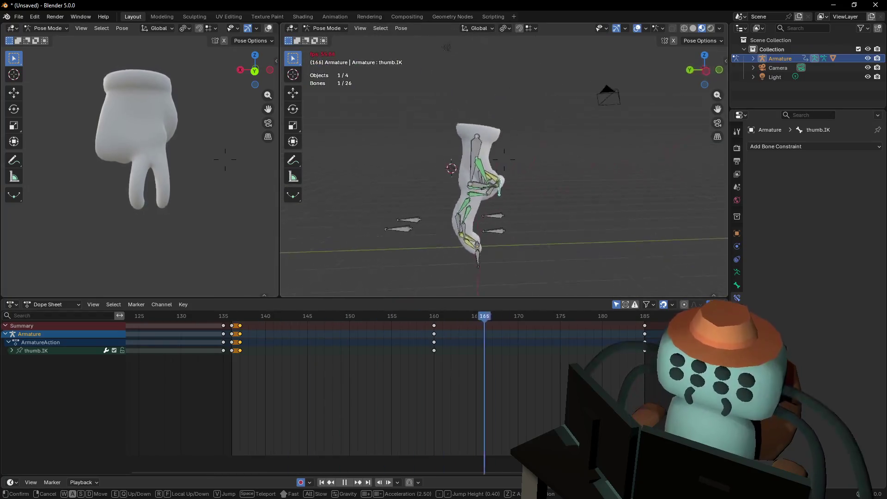
{"action": "left_click", "coordinate": [510, 197]}
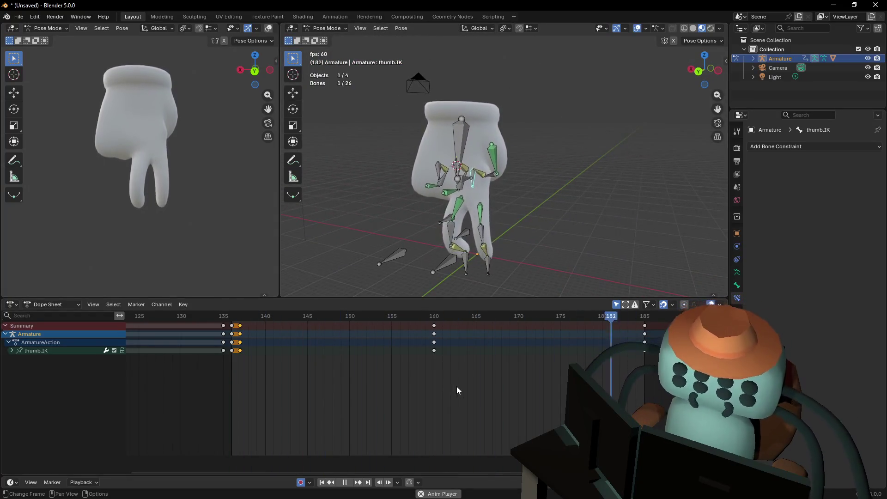
{"action": "key", "text": "Escape"}
Pan the Dope Sheet to earlier frames and play and scrub around frame 103 to review
{"action": "right_click", "coordinate": [225, 372]}
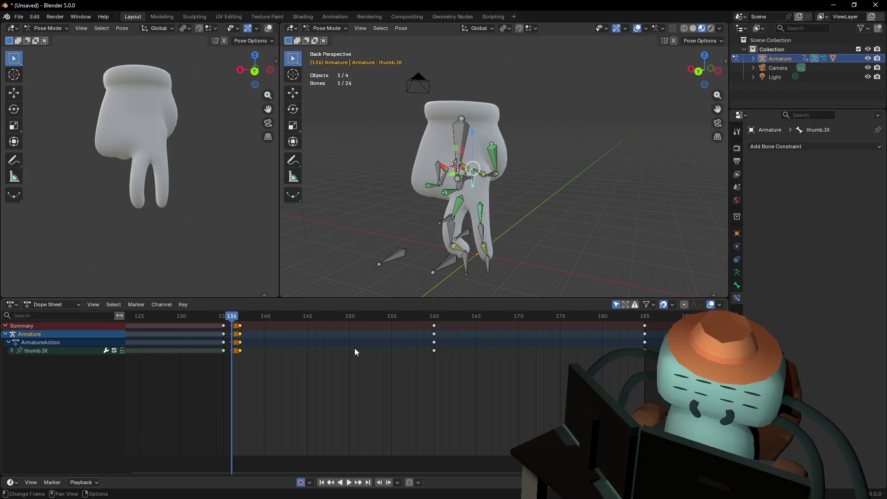
{"action": "scroll", "coordinate": [292, 370], "scroll_direction": "down", "scroll_amount": 2}
{"action": "scroll", "coordinate": [293, 370], "scroll_direction": "left", "scroll_amount": 5}
{"action": "key", "text": "space"}
{"action": "mouse_move", "coordinate": [323, 316]}
{"action": "left_mouse_down"}
{"action": "mouse_move", "coordinate": [313, 319]}
{"action": "mouse_move", "coordinate": [359, 321]}
{"action": "mouse_move", "coordinate": [212, 322]}
{"action": "mouse_move", "coordinate": [401, 322]}
{"action": "left_mouse_up"}
{"action": "key", "text": "space"}
{"action": "key", "text": "Escape"}
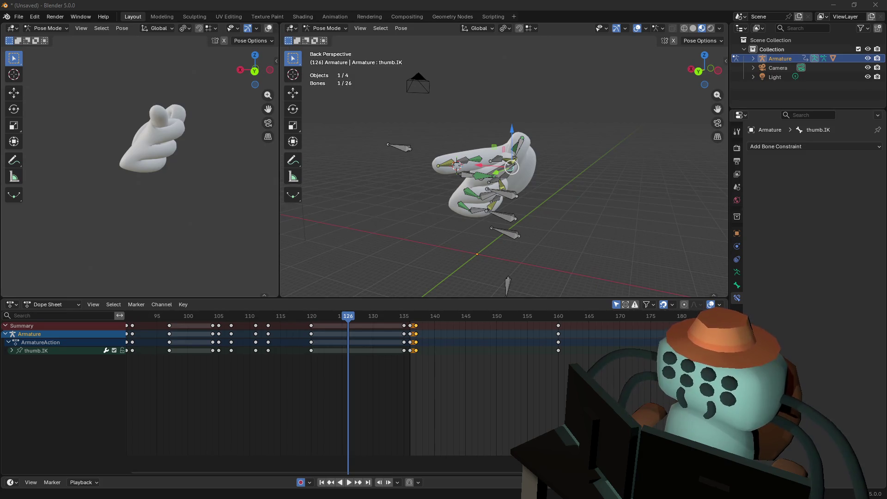
{"action": "left_click_drag", "start_coordinate": [365, 316], "coordinate": [364, 318]}
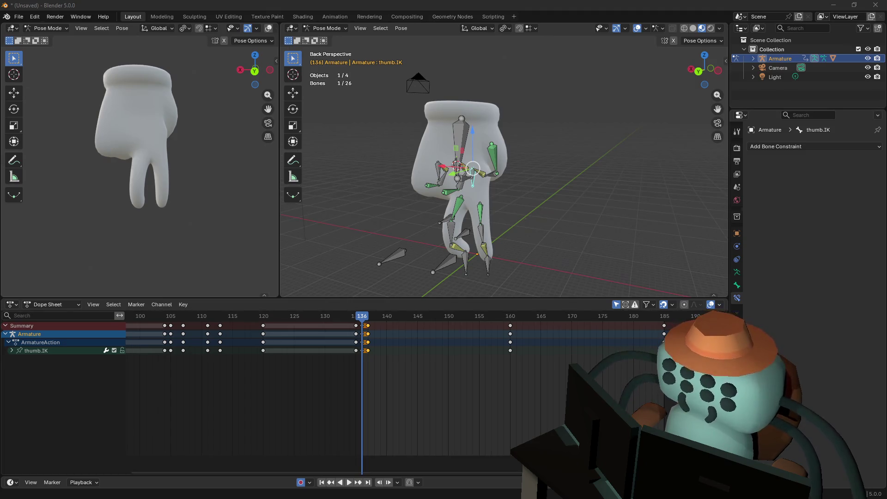
{"action": "key", "text": "space"}
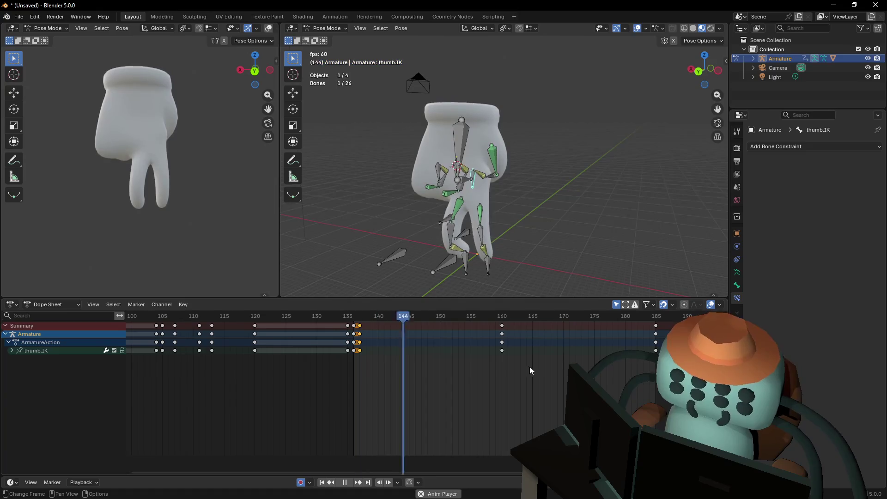
{"action": "key", "text": "Escape"}
{"action": "left_click_drag", "start_coordinate": [406, 322], "coordinate": [414, 320]}
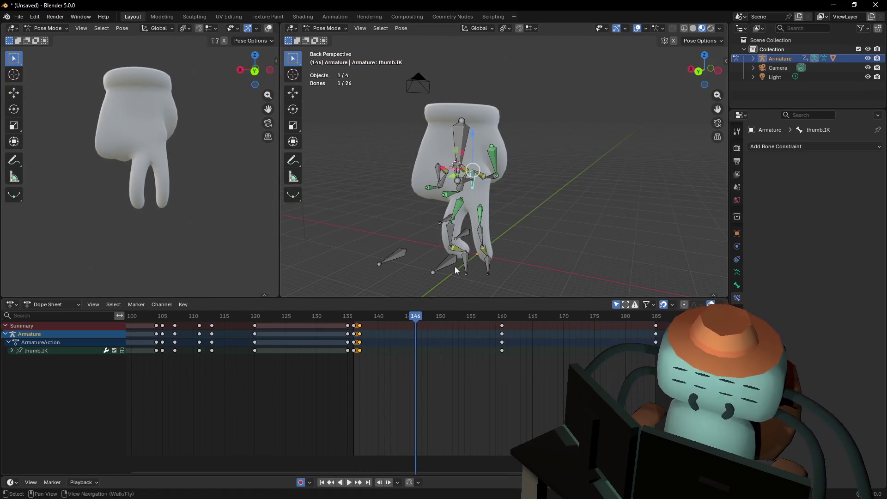
{"action": "key", "text": "shift+grave"}
{"action": "key", "text": "w"}
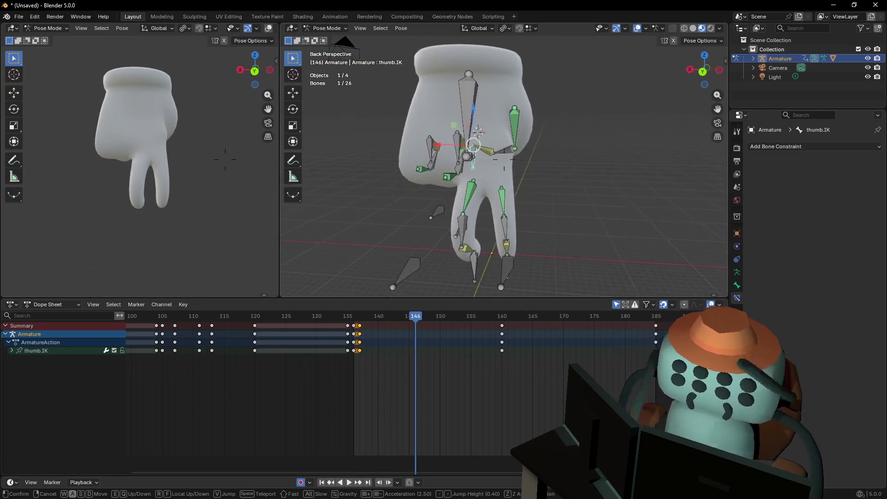
{"action": "left_click", "coordinate": [504, 159]}
{"action": "key", "text": "Up"}
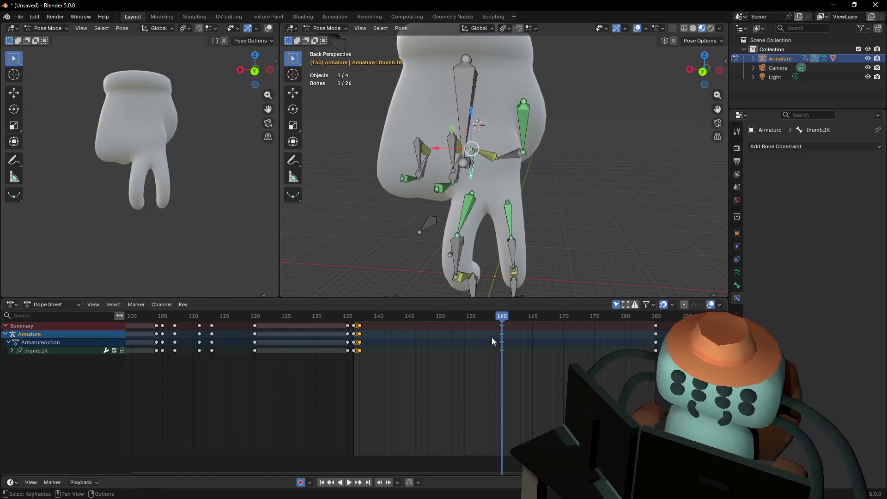
{"action": "key", "text": "shift+grave"}
{"action": "key", "text": "w"}
{"action": "left_click", "coordinate": [501, 178]}
{"action": "scroll", "coordinate": [493, 351], "scroll_direction": "down", "scroll_amount": 4}
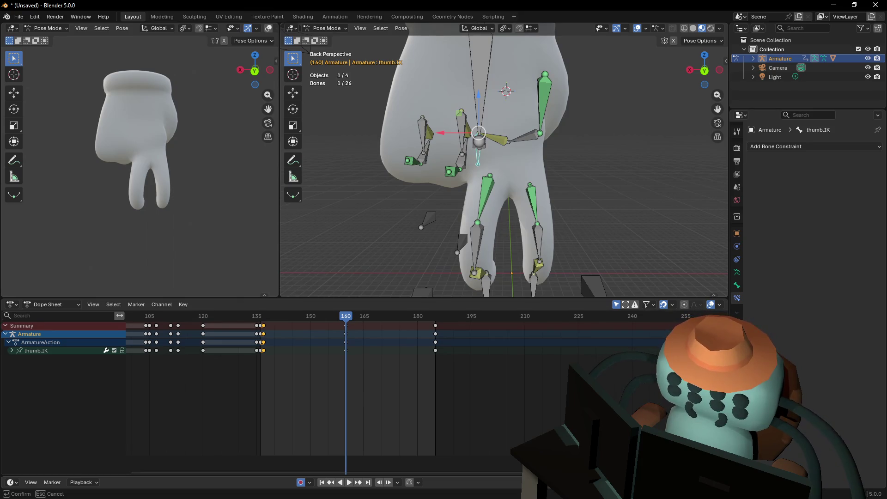
{"action": "key", "text": "Return"}
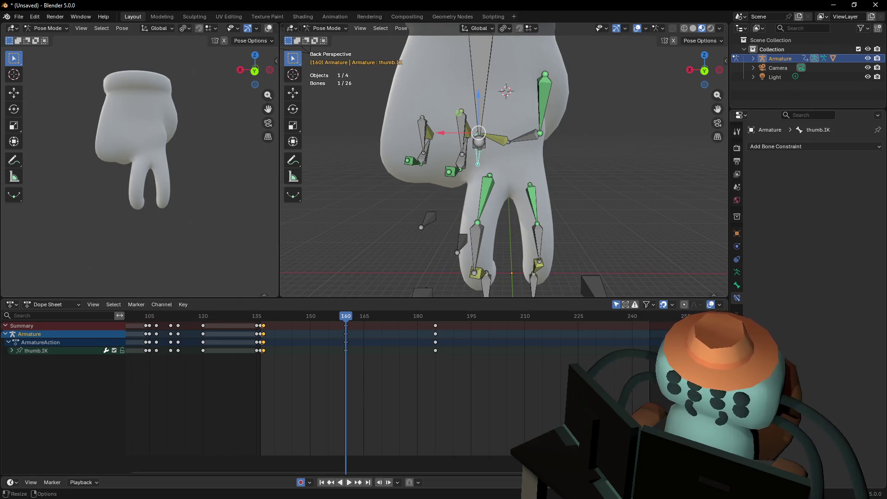
Try shifting the thumb keys after frame 135 later, review playback, then undo the shift
{"action": "scroll", "coordinate": [347, 372], "scroll_direction": "right", "scroll_amount": 3}
{"action": "left_click_drag", "start_coordinate": [436, 379], "coordinate": [240, 323]}
{"action": "key", "text": "g"}
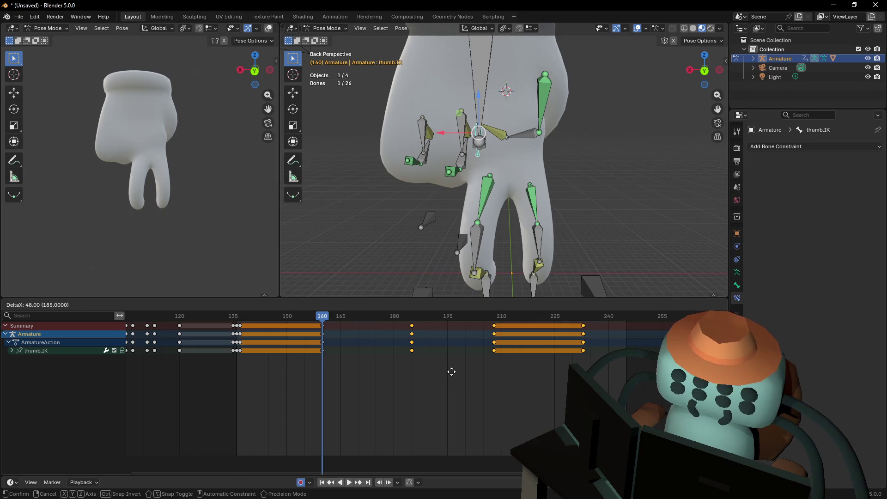
{"action": "left_click", "coordinate": [452, 371]}
{"action": "left_click_drag", "start_coordinate": [356, 317], "coordinate": [237, 317]}
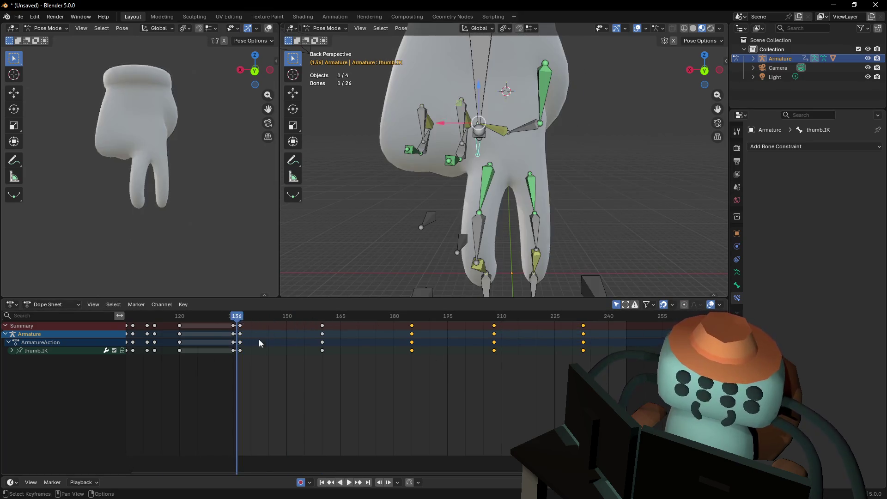
{"action": "key", "text": "space"}
{"action": "key", "text": "space"}
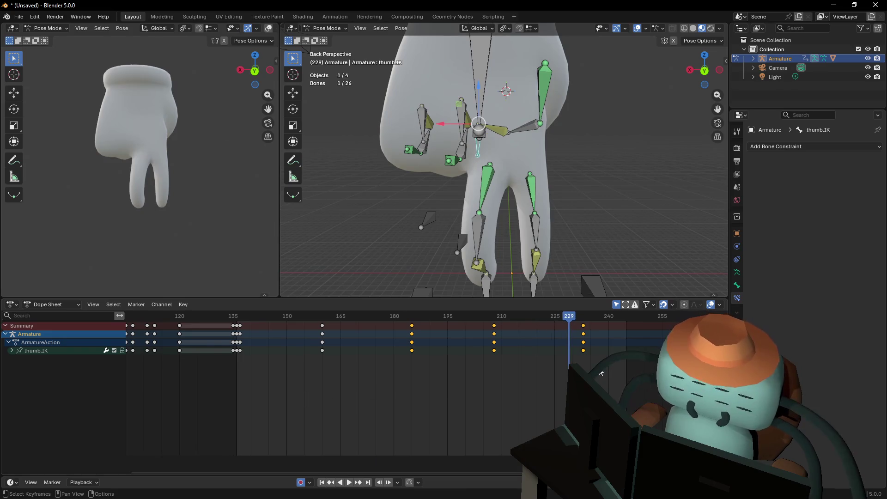
{"action": "key", "text": "space"}
{"action": "key", "text": "ctrl+z"}
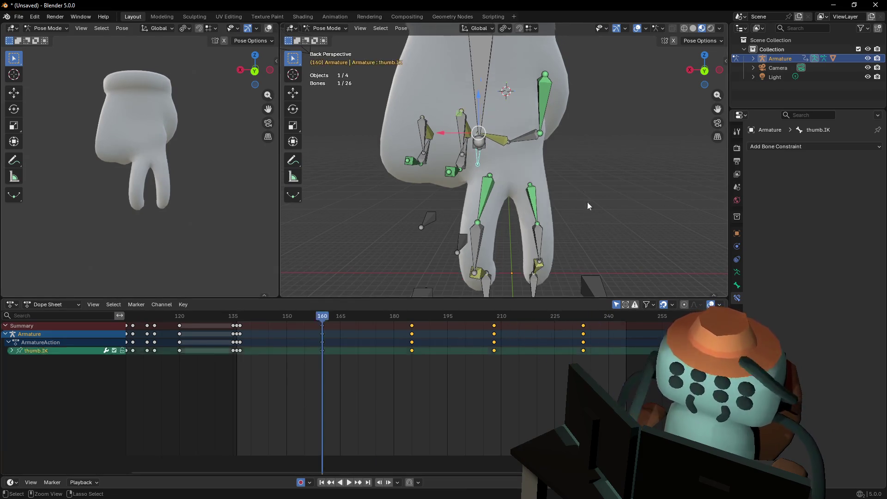
Select all hand bones and key the whole rig at frame 136
{"action": "key", "text": "a"}
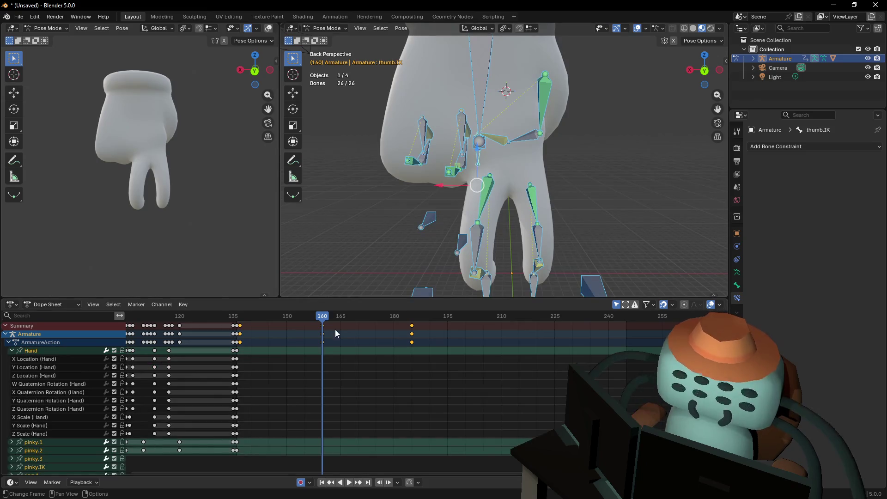
{"action": "left_click", "coordinate": [410, 319]}
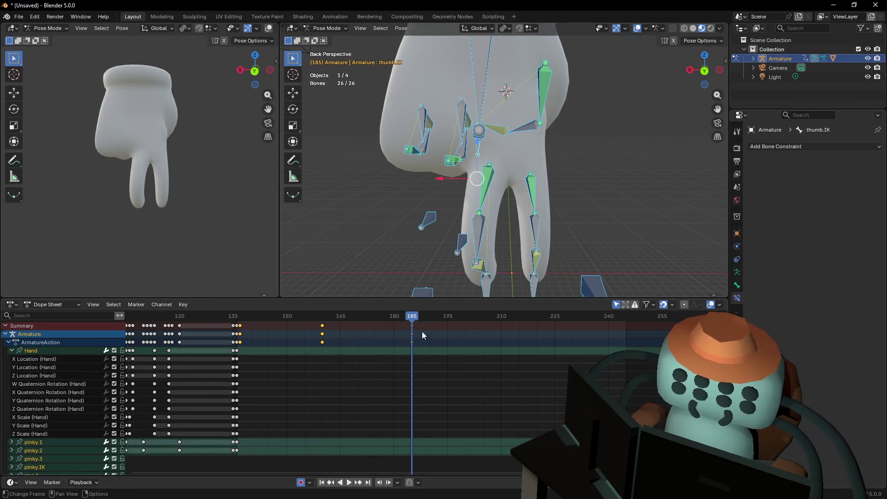
{"action": "left_click_drag", "start_coordinate": [423, 328], "coordinate": [242, 322]}
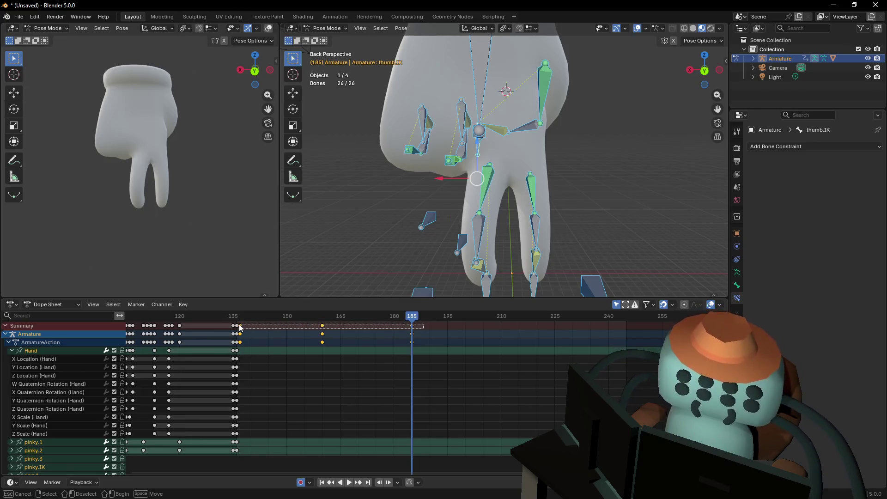
{"action": "left_click_drag", "start_coordinate": [240, 327], "coordinate": [241, 327]}
{"action": "scroll", "coordinate": [377, 406], "scroll_direction": "down", "scroll_amount": 2}
{"action": "mouse_move", "coordinate": [365, 400]}
{"action": "left_mouse_down"}
{"action": "mouse_move", "coordinate": [395, 338]}
{"action": "mouse_move", "coordinate": [392, 421]}
{"action": "left_mouse_up"}
{"action": "mouse_move", "coordinate": [437, 312]}
{"action": "left_mouse_down"}
{"action": "mouse_move", "coordinate": [280, 336]}
{"action": "mouse_move", "coordinate": [287, 325]}
{"action": "mouse_move", "coordinate": [387, 349]}
{"action": "mouse_move", "coordinate": [442, 341]}
{"action": "left_mouse_up"}
{"action": "key", "text": "i"}
{"action": "key", "text": "i"}
{"action": "key", "text": "i"}
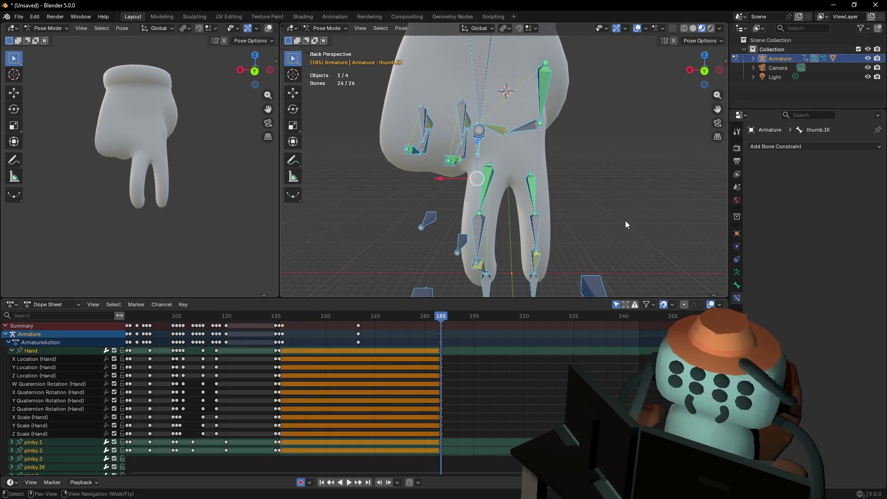
Duplicate the selected keys to around frame 183 and review the motion
{"action": "left_click_drag", "start_coordinate": [441, 342], "coordinate": [283, 325]}
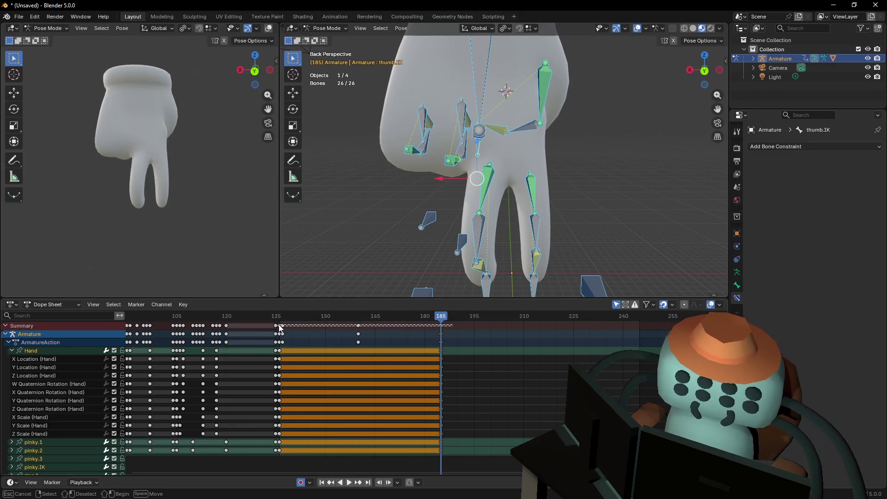
{"action": "key", "text": "shift+d"}
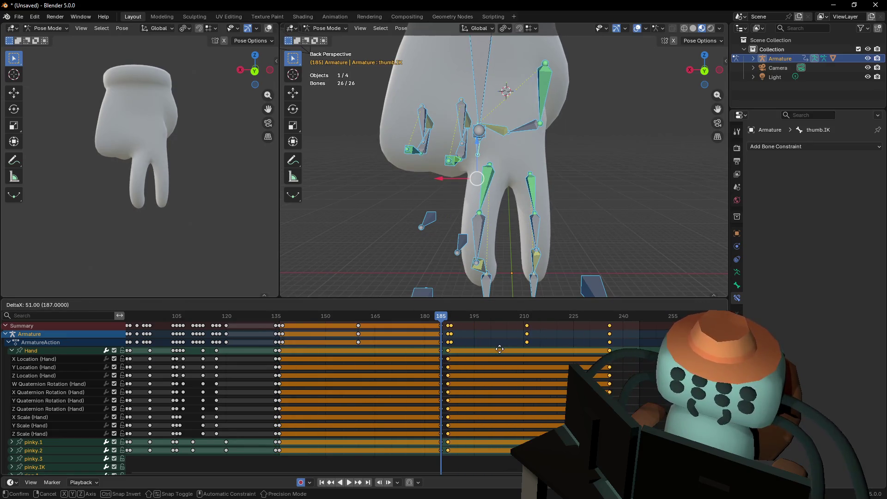
{"action": "left_click", "coordinate": [488, 350]}
{"action": "key", "text": "space"}
{"action": "left_click_drag", "start_coordinate": [310, 316], "coordinate": [282, 323]}
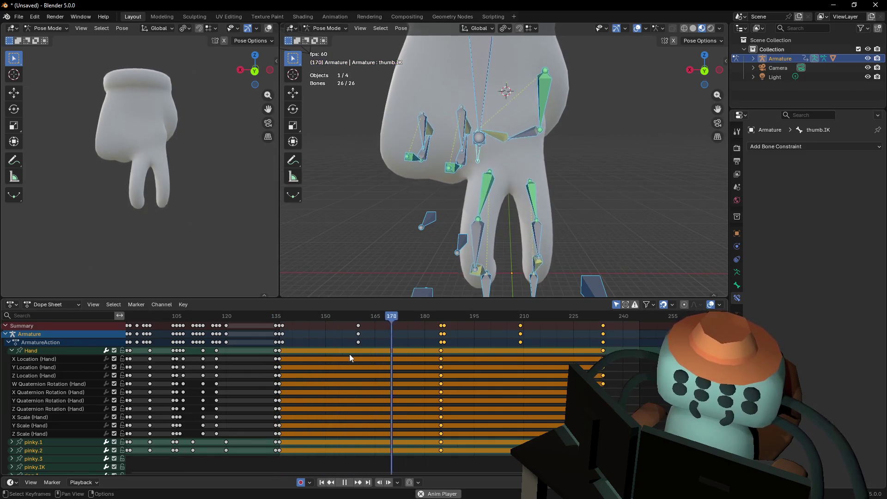
{"action": "left_click_drag", "start_coordinate": [383, 315], "coordinate": [280, 322]}
Stretch the timing of all keys after frame 136 and review the playback
{"action": "left_click_drag", "start_coordinate": [616, 323], "coordinate": [279, 319]}
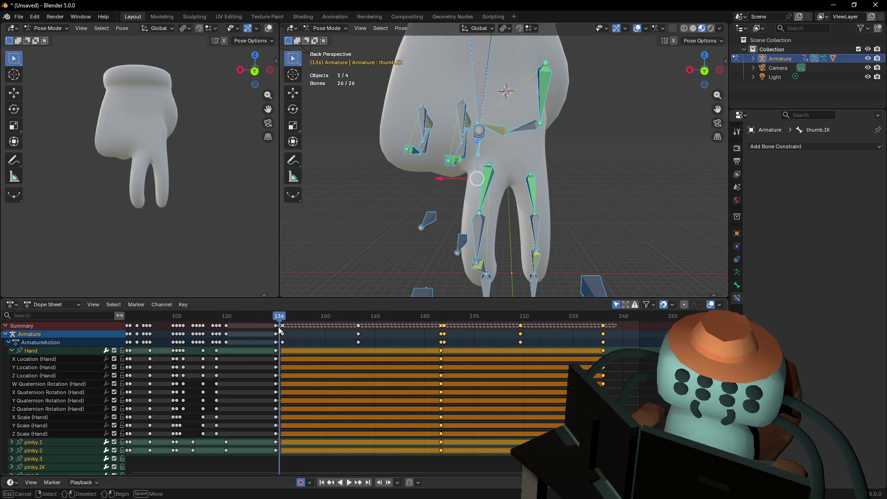
{"action": "key", "text": "s"}
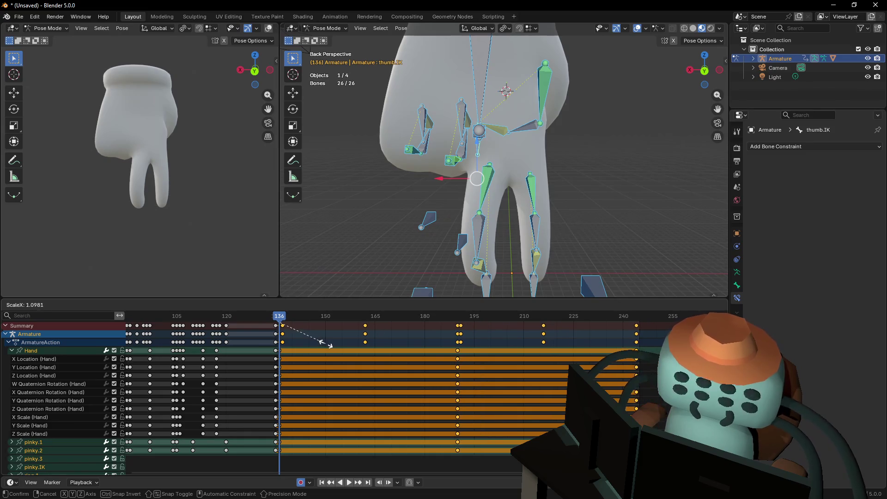
{"action": "left_click", "coordinate": [326, 345]}
{"action": "key", "text": "space"}
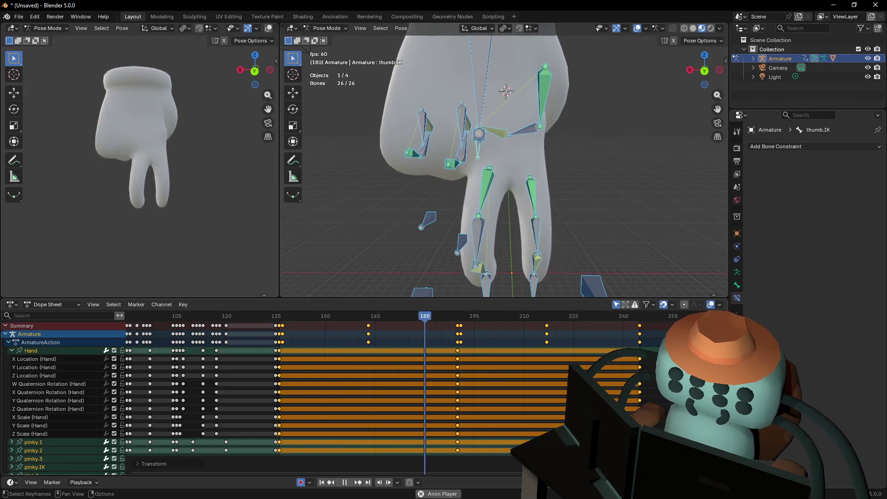
{"action": "mouse_move", "coordinate": [353, 316]}
{"action": "left_mouse_down"}
{"action": "mouse_move", "coordinate": [369, 319]}
{"action": "mouse_move", "coordinate": [302, 325]}
{"action": "left_mouse_up"}
{"action": "key", "text": "Escape"}
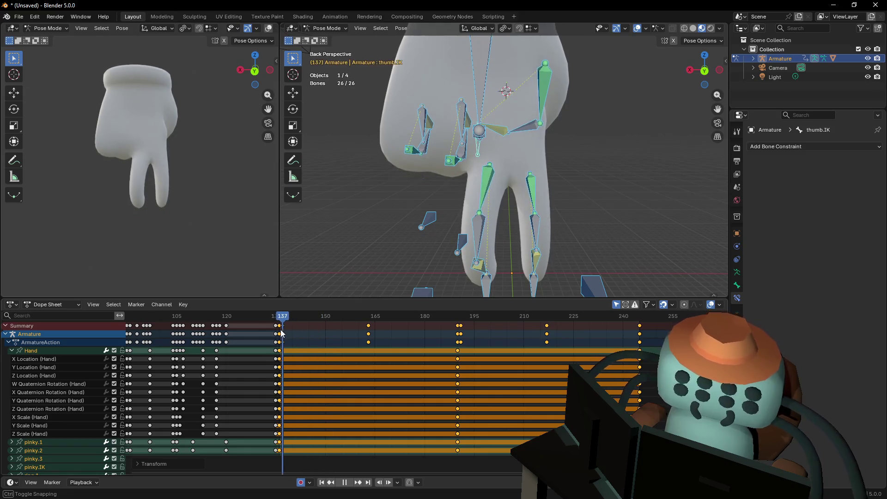
{"action": "mouse_move", "coordinate": [452, 213]}
{"action": "left_mouse_down"}
{"action": "mouse_move", "coordinate": [510, 140]}
{"action": "mouse_move", "coordinate": [504, 150]}
{"action": "mouse_move", "coordinate": [519, 158]}
{"action": "mouse_move", "coordinate": [517, 149]}
{"action": "left_mouse_up"}
{"action": "left_click", "coordinate": [486, 142]}
Move Hand.001 with ring.IK, pinky.IK and thumb.IK into a new pose at frame 136
{"action": "left_click", "coordinate": [516, 148]}
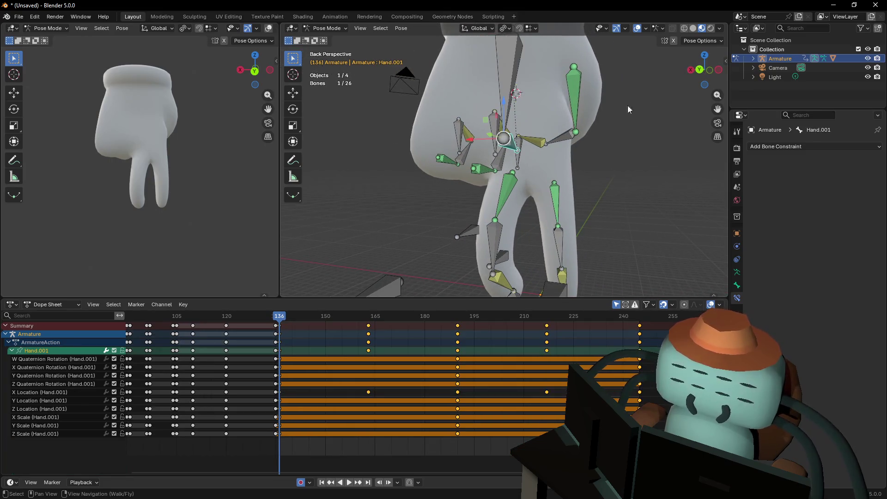
{"action": "left_click", "coordinate": [698, 70]}
{"action": "key", "text": "r"}
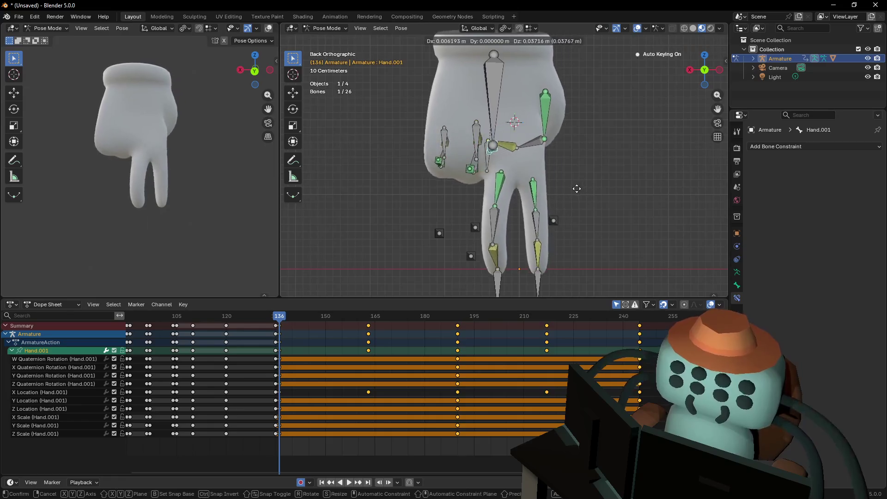
{"action": "key", "text": "Escape"}
{"action": "left_click", "coordinate": [475, 141], "text": "shift"}
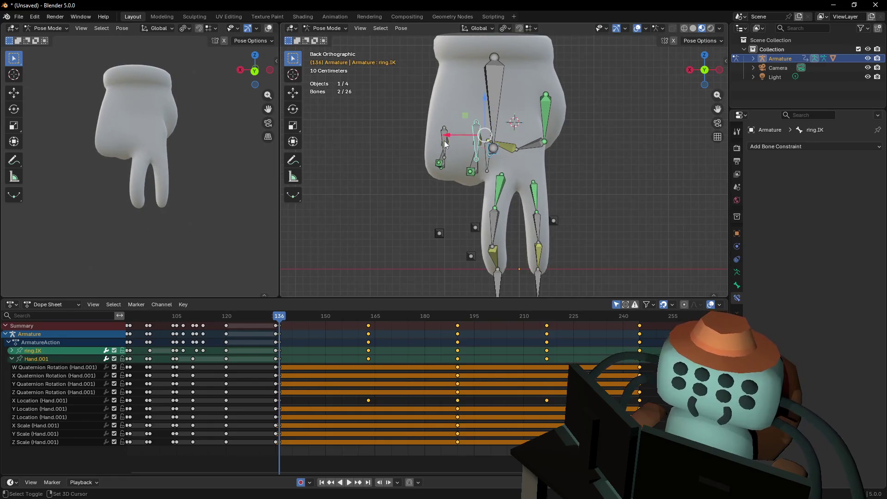
{"action": "left_click", "coordinate": [444, 140], "text": "shift"}
{"action": "left_click", "coordinate": [483, 162], "text": "shift"}
{"action": "key", "text": "g"}
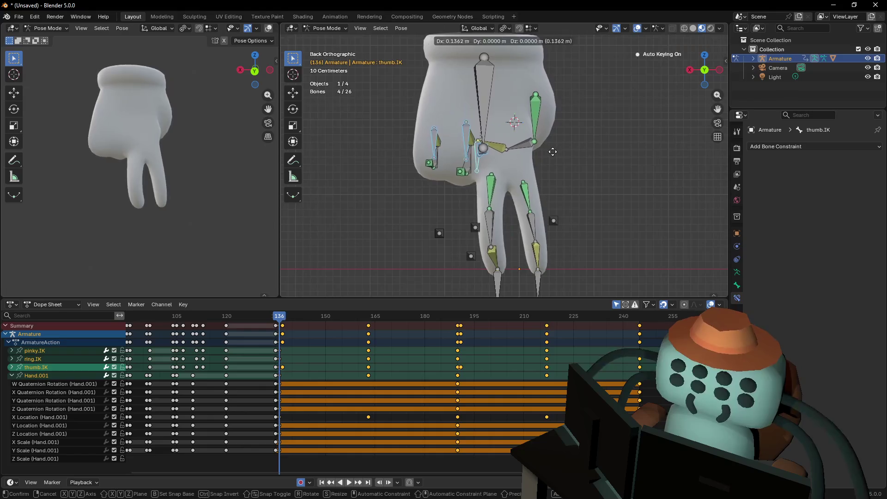
{"action": "left_click_drag", "start_coordinate": [551, 158], "coordinate": [577, 146]}
{"action": "left_click", "coordinate": [576, 146]}
{"action": "left_click_drag", "start_coordinate": [442, 136], "coordinate": [433, 137]}
Duplicate the frame-136 key column to frame 244
{"action": "left_click", "coordinate": [307, 320]}
{"action": "mouse_move", "coordinate": [307, 320]}
{"action": "left_mouse_down"}
{"action": "mouse_move", "coordinate": [332, 328]}
{"action": "mouse_move", "coordinate": [278, 340]}
{"action": "mouse_move", "coordinate": [281, 332]}
{"action": "left_mouse_up"}
{"action": "left_click", "coordinate": [282, 327]}
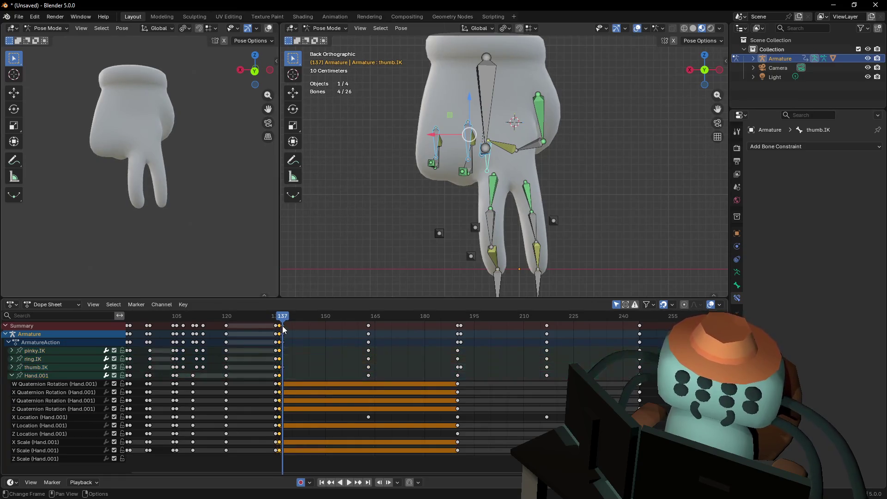
{"action": "left_click", "coordinate": [285, 329]}
{"action": "key", "text": "space"}
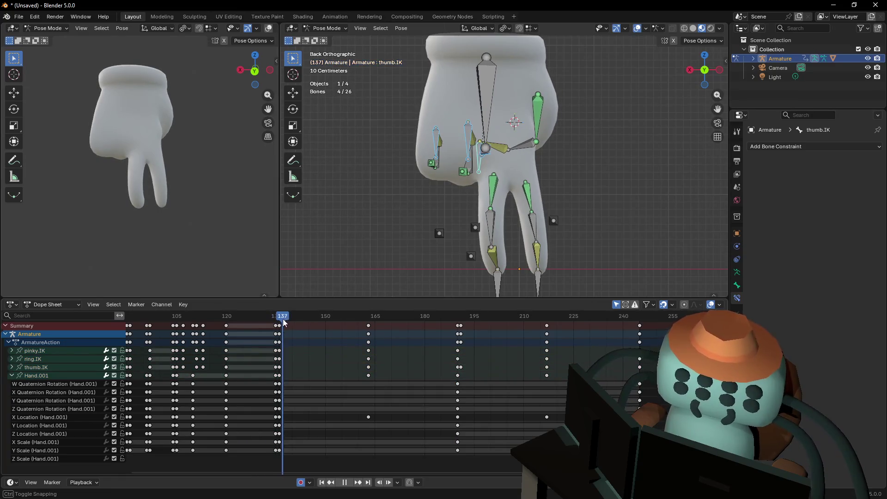
{"action": "left_click_drag", "start_coordinate": [301, 322], "coordinate": [281, 327]}
{"action": "left_click", "coordinate": [280, 328], "text": "alt"}
{"action": "key", "text": "shift+d"}
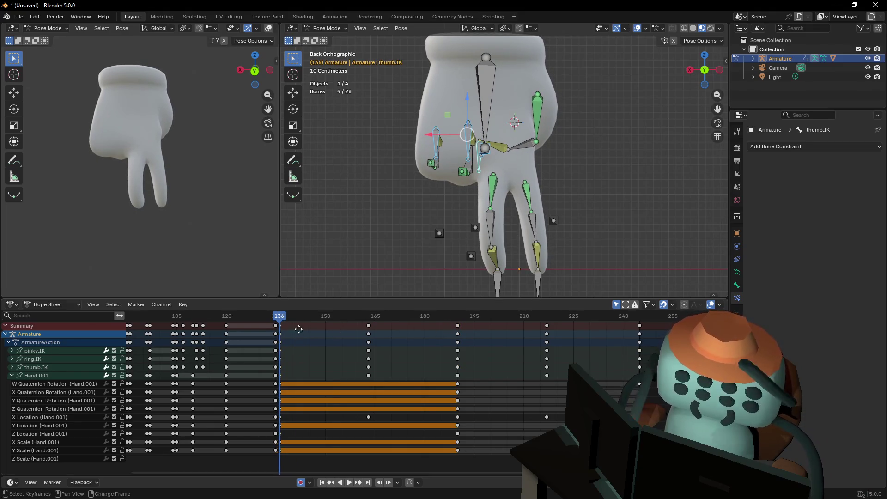
{"action": "left_click", "coordinate": [640, 369]}
Reposition the IK bones into a new pose at frame 190
{"action": "left_click", "coordinate": [470, 316]}
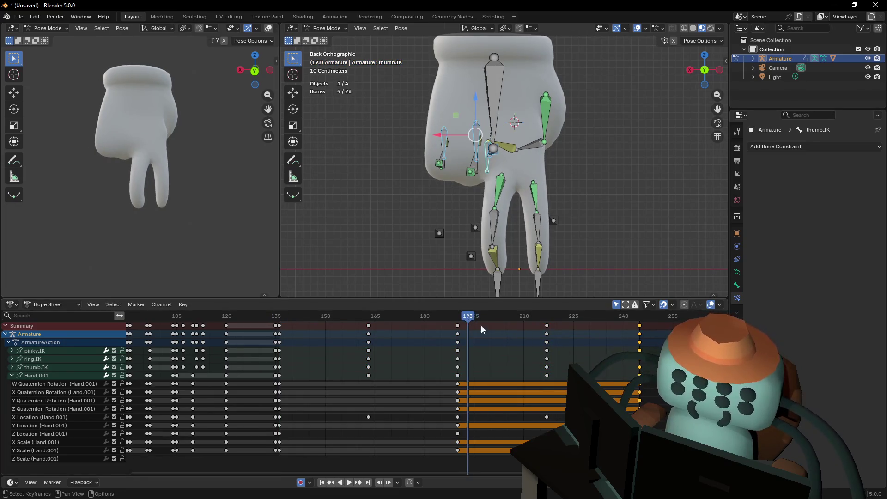
{"action": "key", "text": "Down"}
{"action": "key", "text": "Down"}
{"action": "key", "text": "Up"}
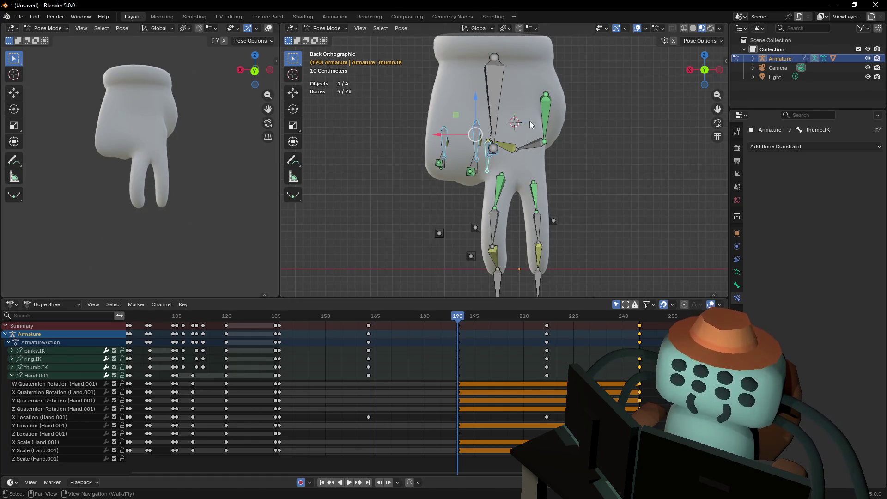
{"action": "key", "text": "g"}
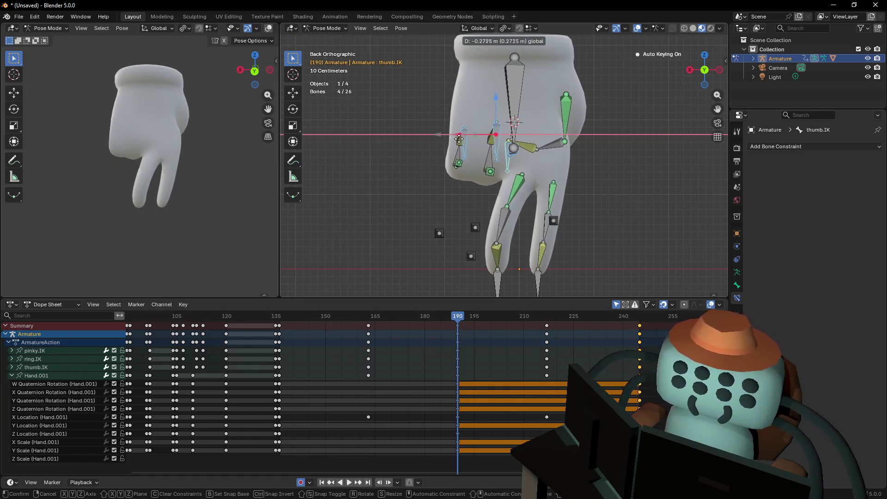
{"action": "left_click", "coordinate": [462, 134]}
{"action": "key", "text": "r"}
{"action": "key", "text": "g"}
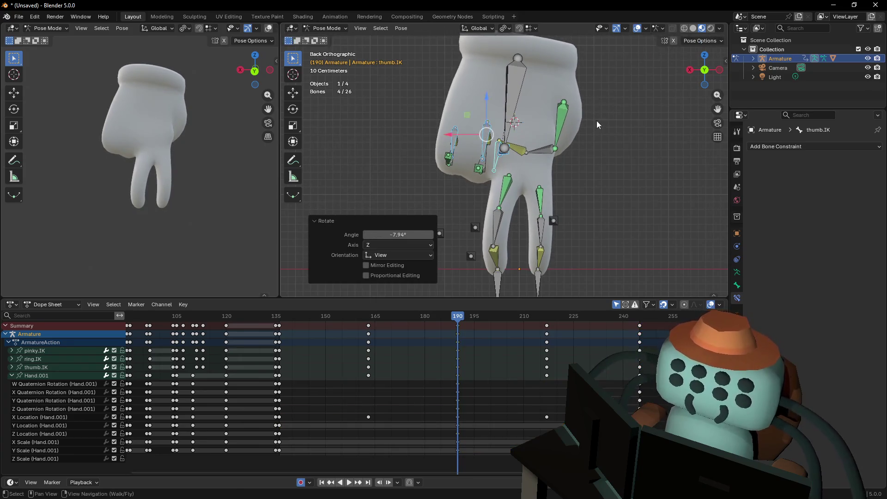
{"action": "left_click", "coordinate": [568, 145]}
Nudge the frame-136 starting pose left and down, then place its keys at frame 244
{"action": "key", "text": "shift+ctrl+space"}
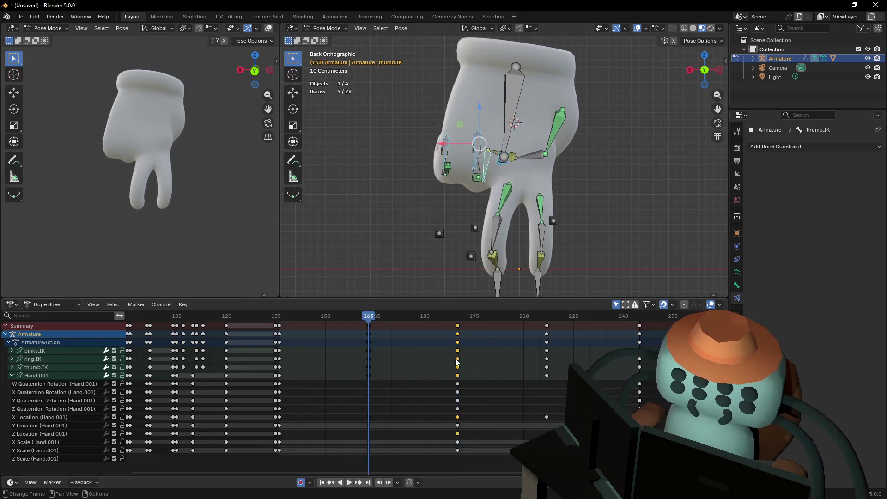
{"action": "key", "text": "g"}
{"action": "left_click", "coordinate": [536, 112]}
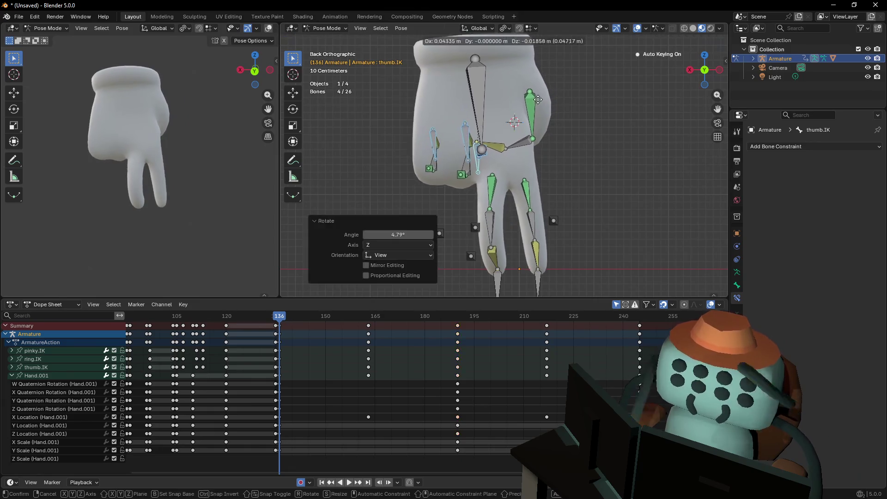
{"action": "key", "text": "bracketright"}
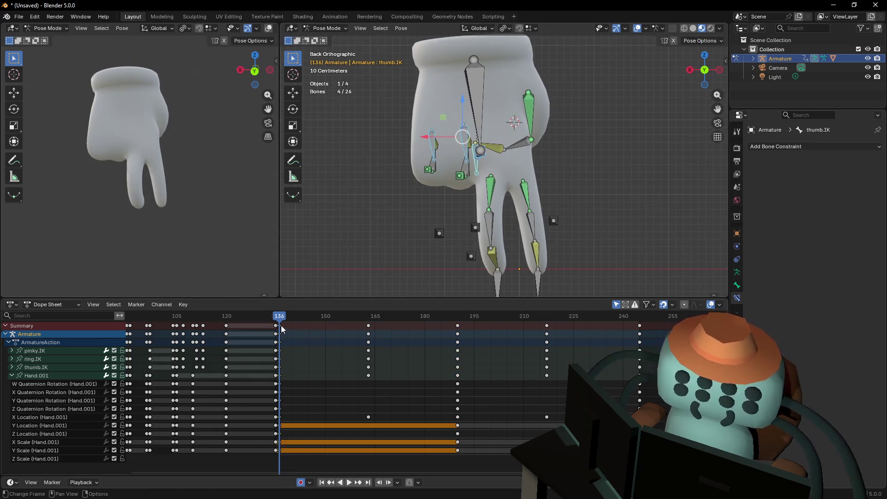
{"action": "key", "text": "g"}
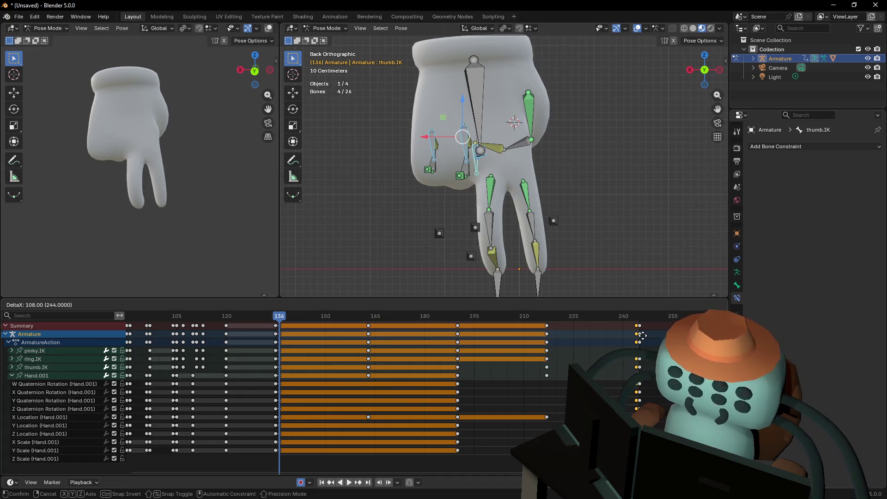
{"action": "left_click", "coordinate": [642, 335]}
{"action": "key", "text": "space"}
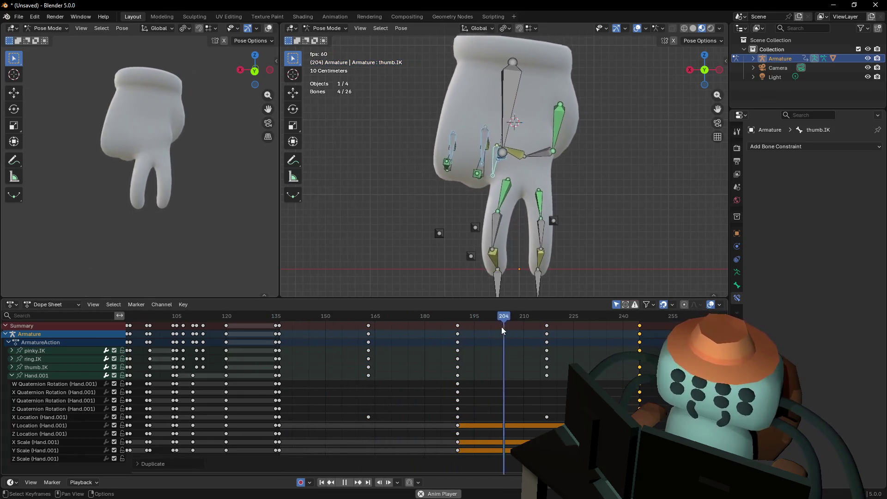
{"action": "key", "text": "space"}
Insert a hold keyframe at frame 137 and review the timing
{"action": "mouse_move", "coordinate": [337, 315]}
{"action": "left_mouse_down"}
{"action": "mouse_move", "coordinate": [279, 324]}
{"action": "mouse_move", "coordinate": [329, 334]}
{"action": "mouse_move", "coordinate": [322, 346]}
{"action": "mouse_move", "coordinate": [279, 332]}
{"action": "left_mouse_up"}
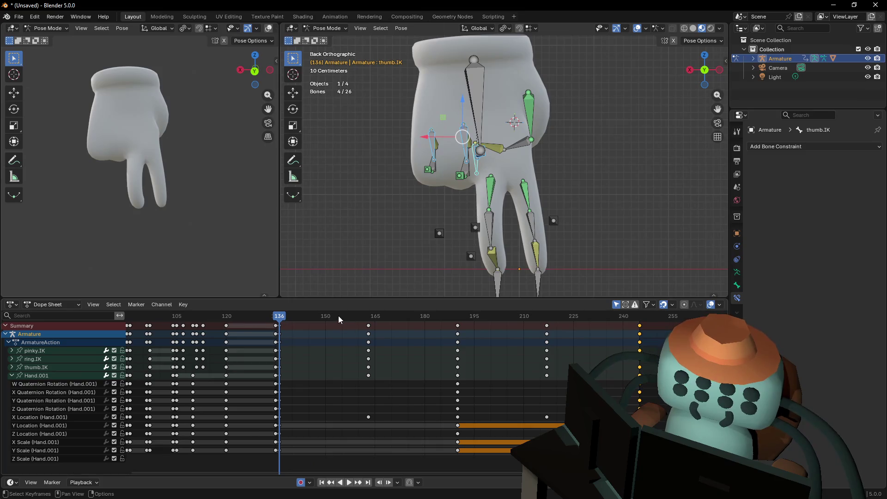
{"action": "mouse_move", "coordinate": [343, 321]}
{"action": "left_mouse_down"}
{"action": "mouse_move", "coordinate": [512, 323]}
{"action": "mouse_move", "coordinate": [283, 339]}
{"action": "left_mouse_up"}
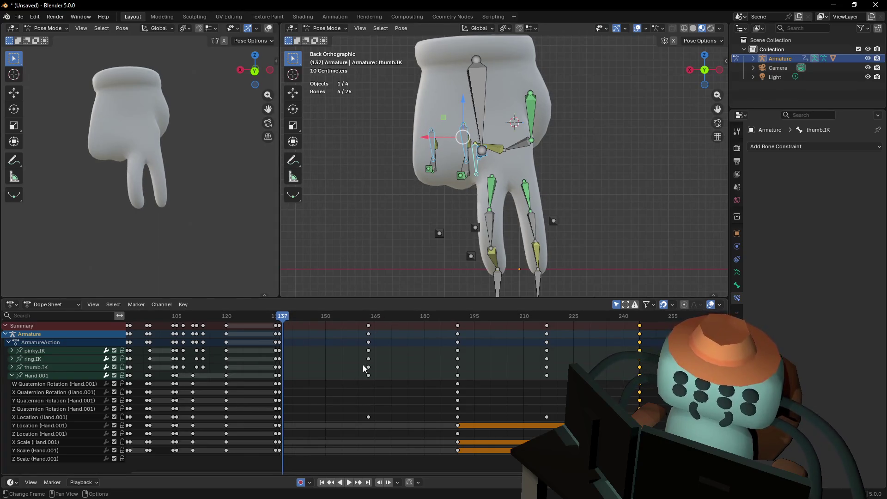
{"action": "key", "text": "i"}
{"action": "key", "text": "space"}
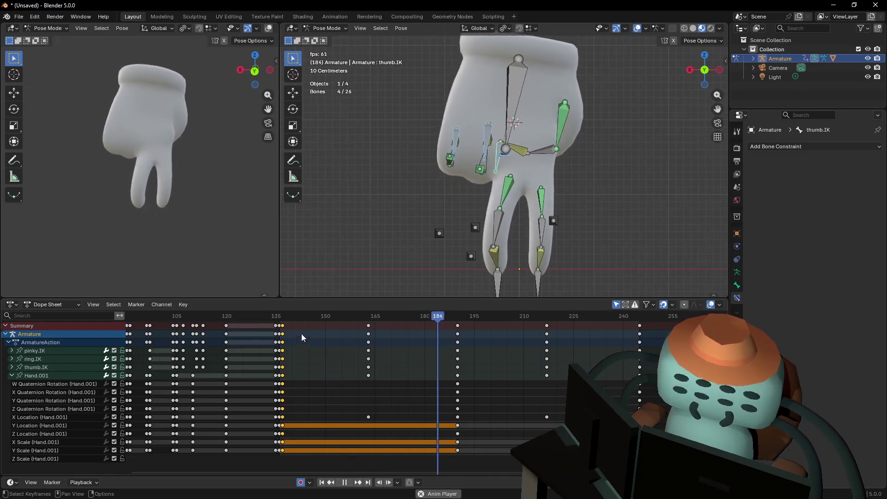
{"action": "key", "text": "space"}
{"action": "key", "text": "space"}
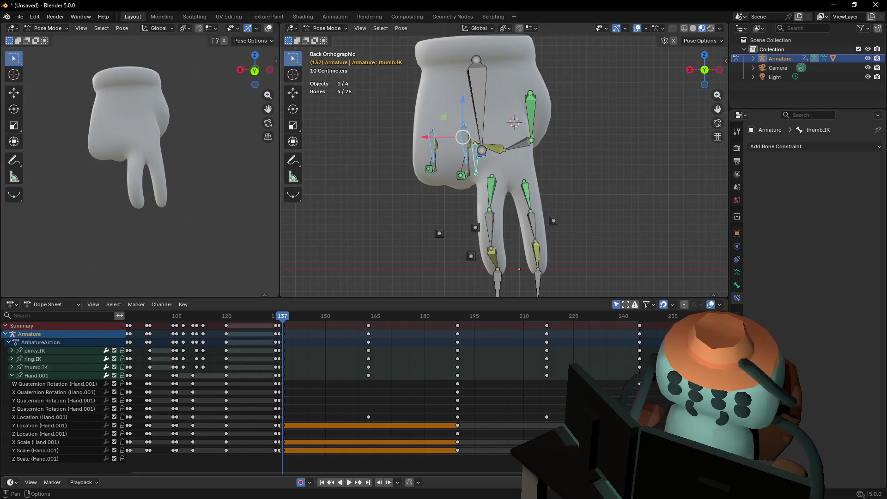
{"action": "key", "text": "space"}
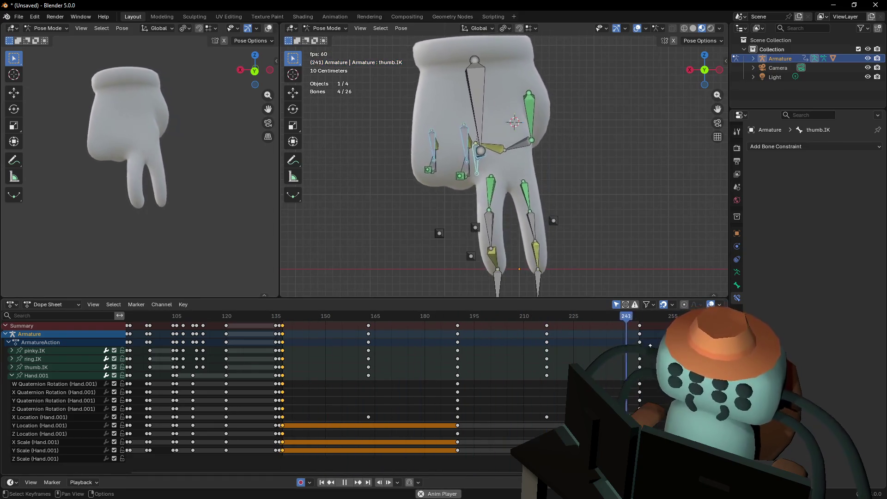
Nudge the final key column near frame 245 one frame earlier
{"action": "left_click", "coordinate": [639, 326]}
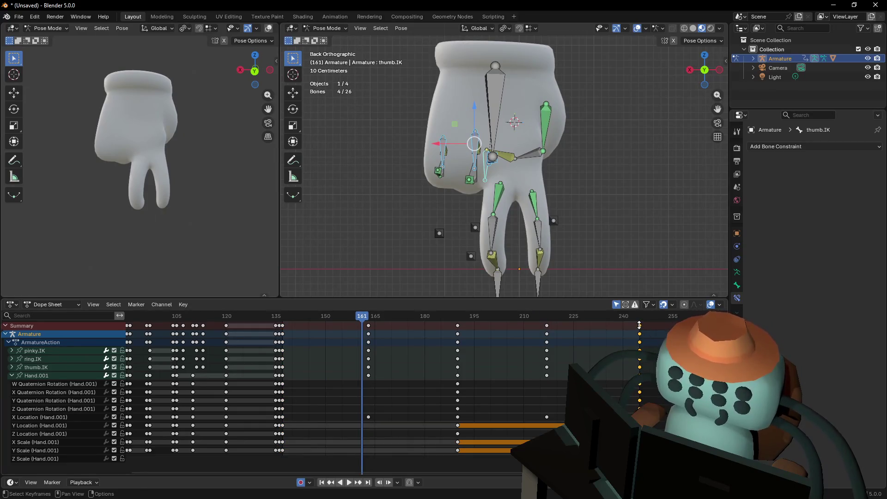
{"action": "key", "text": "g"}
{"action": "left_click", "coordinate": [634, 327]}
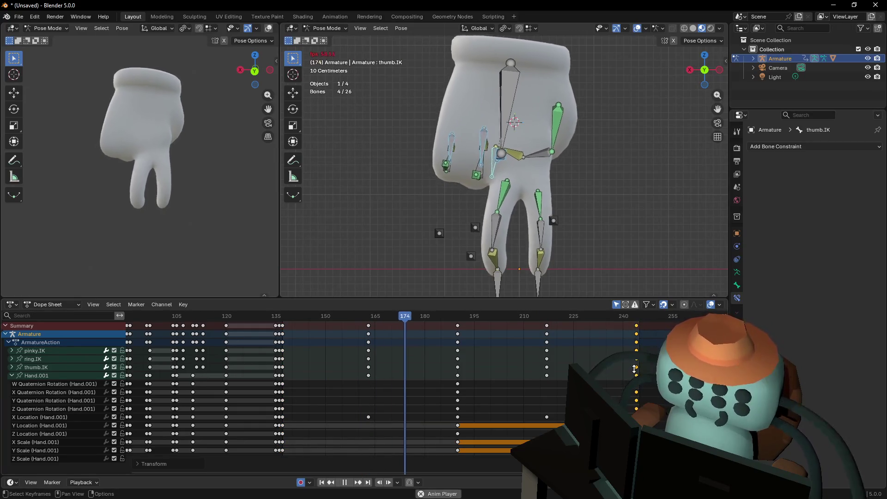
{"action": "key", "text": "space"}
{"action": "key", "text": "g"}
{"action": "left_click", "coordinate": [645, 324]}
{"action": "key", "text": "space"}
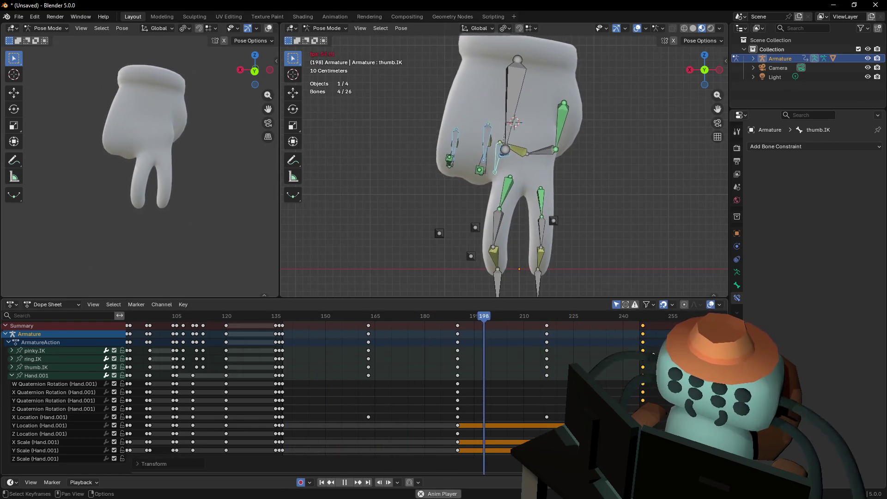
{"action": "key", "text": "g"}
{"action": "left_click", "coordinate": [654, 344]}
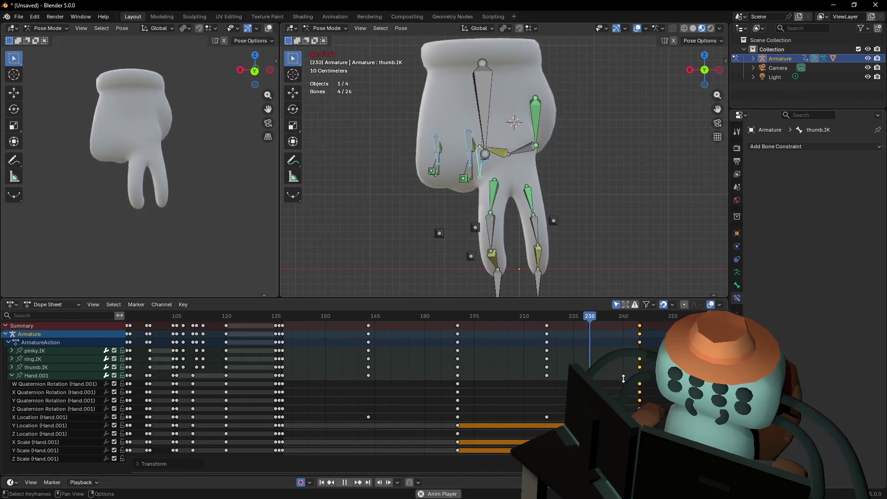
{"action": "key", "text": "space"}
Nudge the key column near frame 137 to about frame 139
{"action": "left_click", "coordinate": [288, 328]}
{"action": "key", "text": "g"}
{"action": "left_click", "coordinate": [291, 328]}
{"action": "key", "text": "space"}
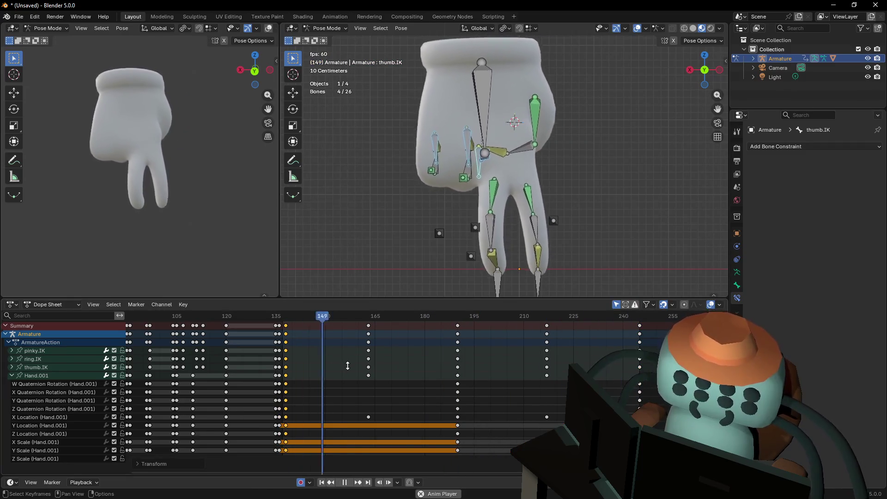
{"action": "key", "text": "space"}
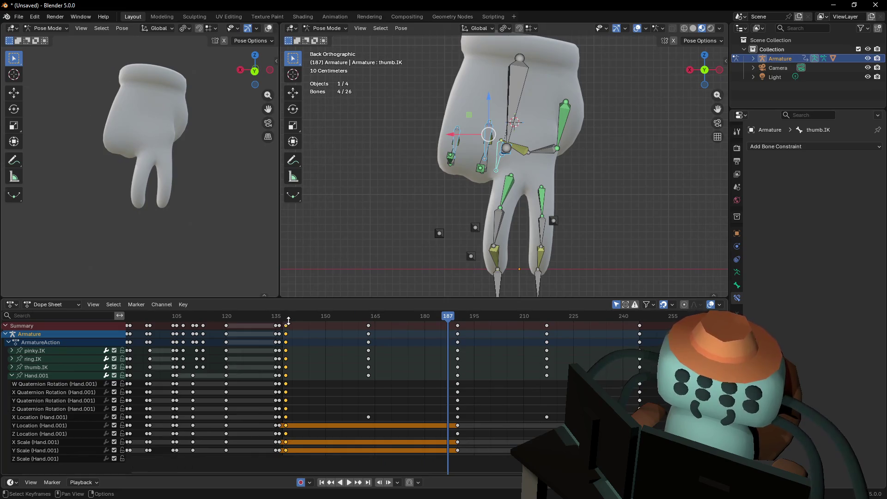
Slide that early key column back to frame 136 and check playback
{"action": "left_click", "coordinate": [279, 316]}
{"action": "key", "text": "g"}
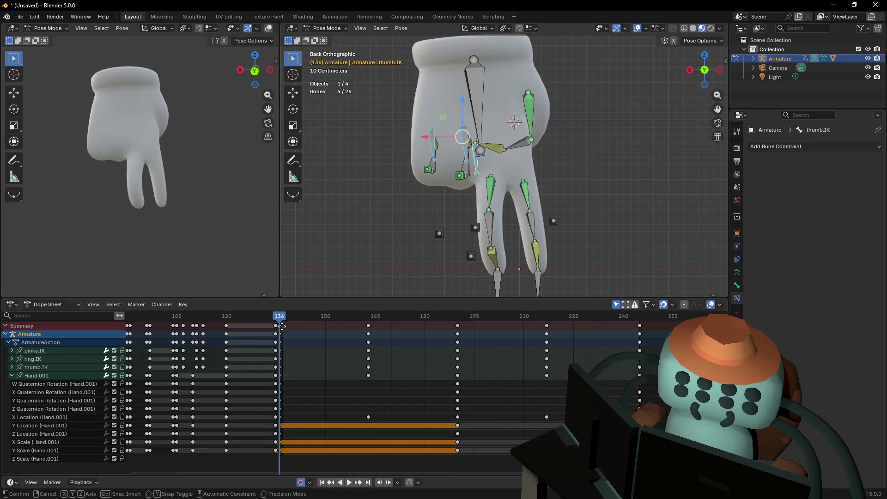
{"action": "left_click", "coordinate": [281, 326]}
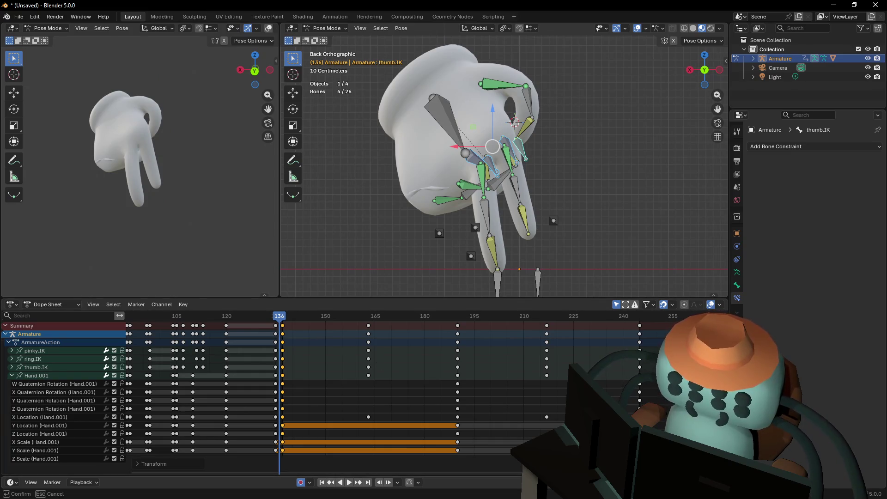
{"action": "key", "text": "space"}
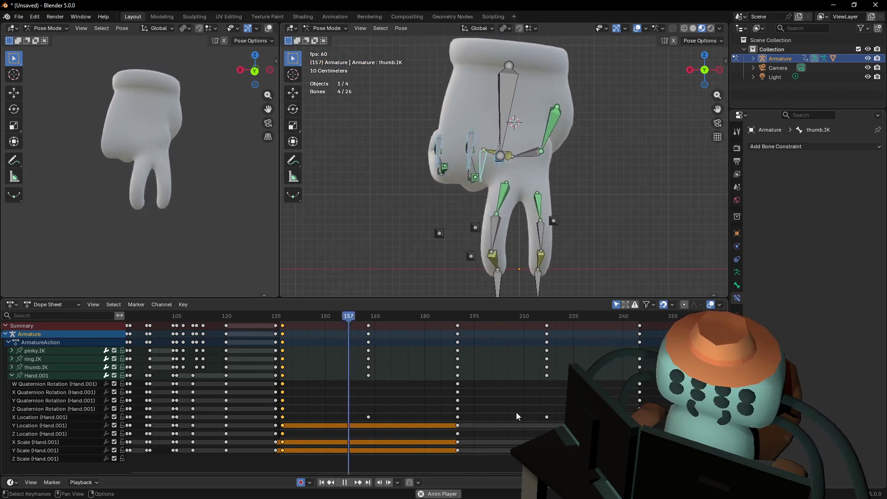
{"action": "key", "text": "space"}
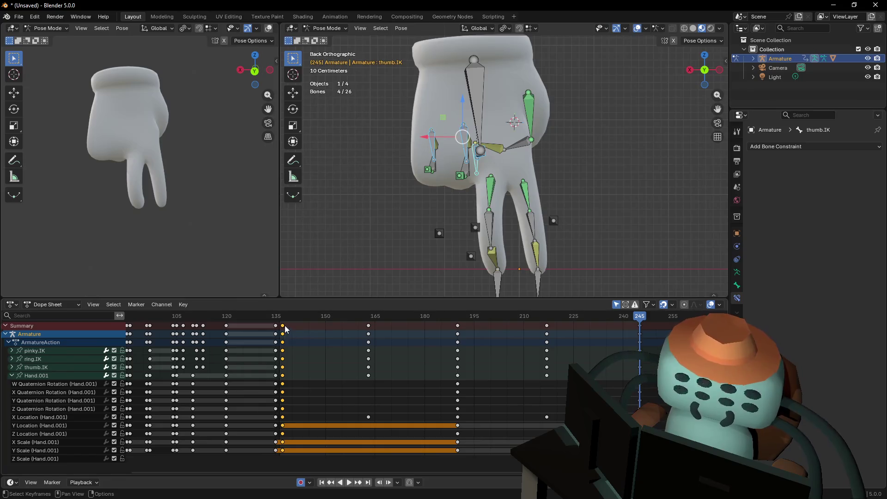
{"action": "left_click_drag", "start_coordinate": [286, 326], "coordinate": [283, 326]}
{"action": "key", "text": "space"}
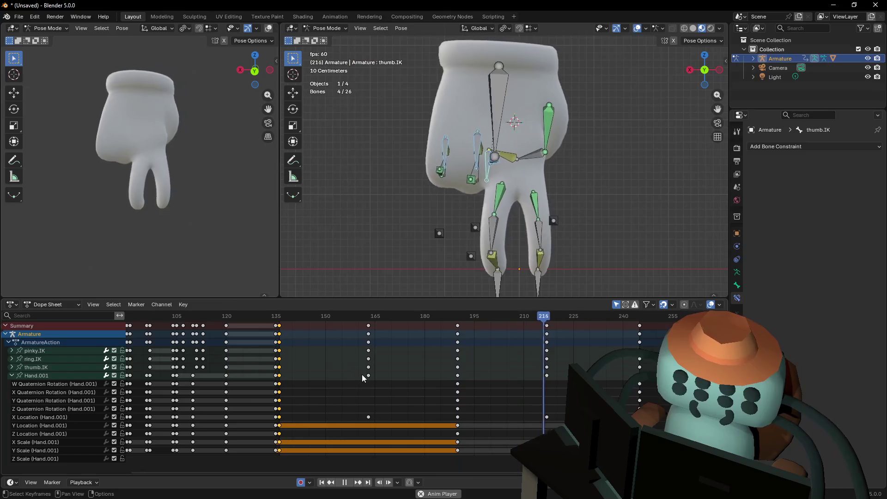
{"action": "key", "text": "space"}
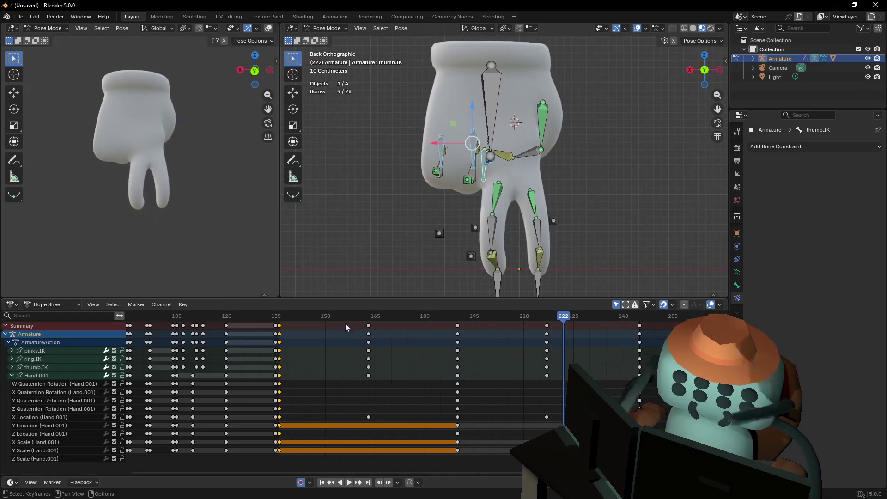
Select all keys from frame 135 to 242 to change their interpolation
{"action": "key", "text": "ctrl+i"}
{"action": "scroll", "coordinate": [332, 342], "scroll_direction": "left", "scroll_amount": 1}
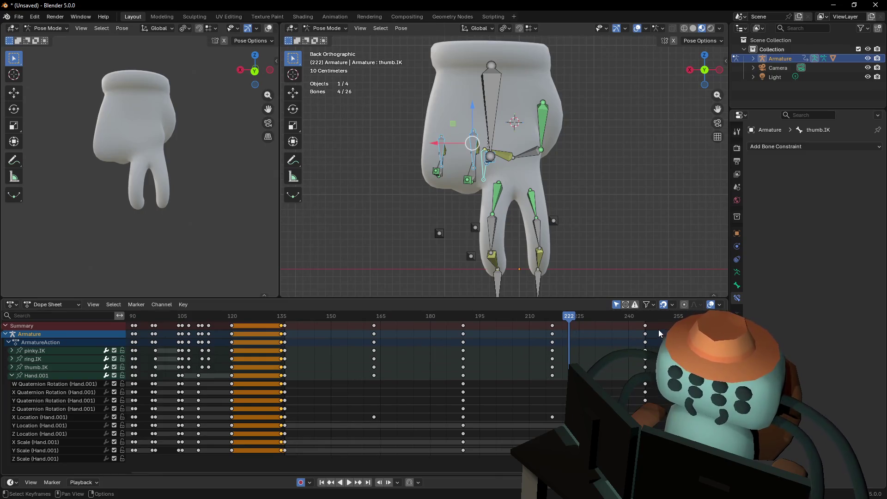
{"action": "left_click_drag", "start_coordinate": [650, 328], "coordinate": [284, 324]}
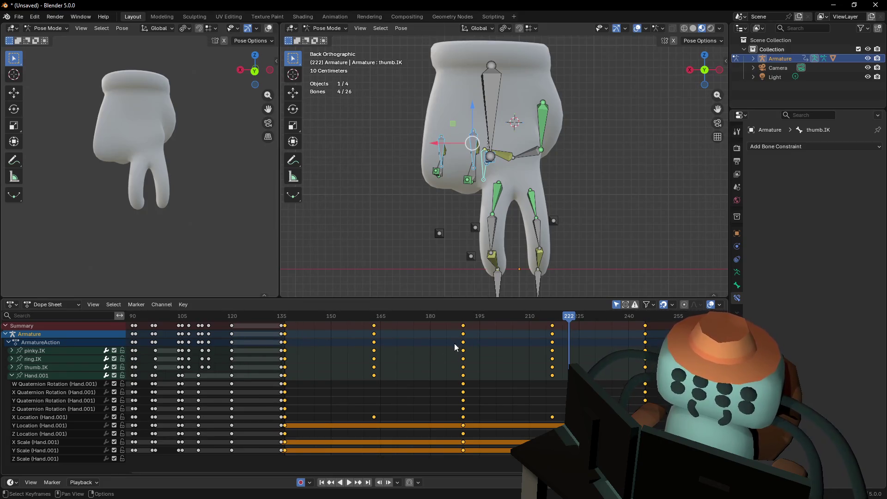
{"action": "key", "text": "t"}
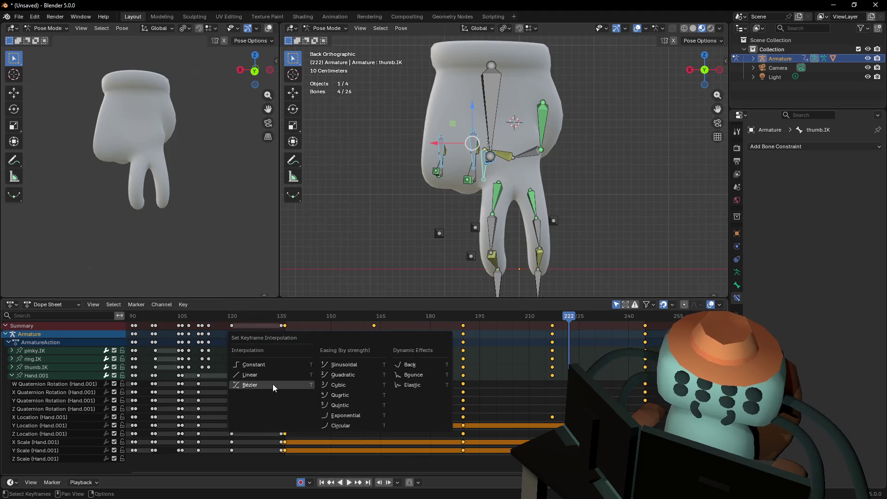
Set the selected keys to Bézier interpolation and play back the result
{"action": "left_click", "coordinate": [286, 383]}
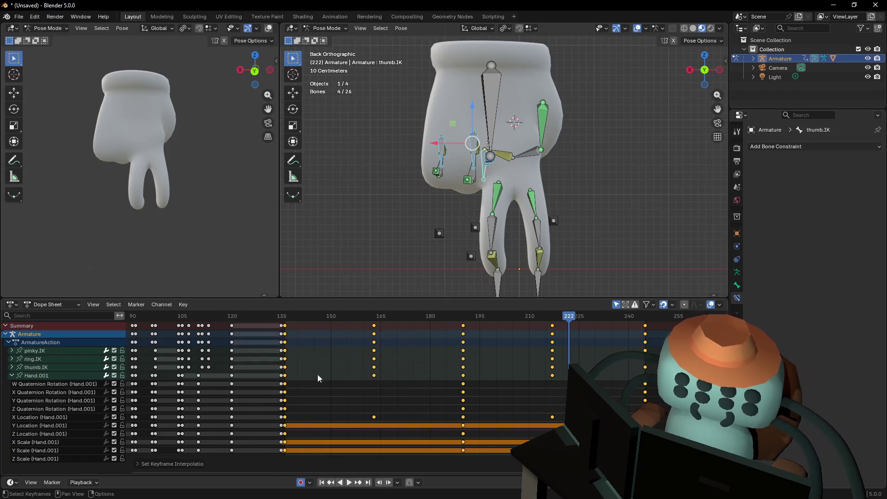
{"action": "key", "text": "space"}
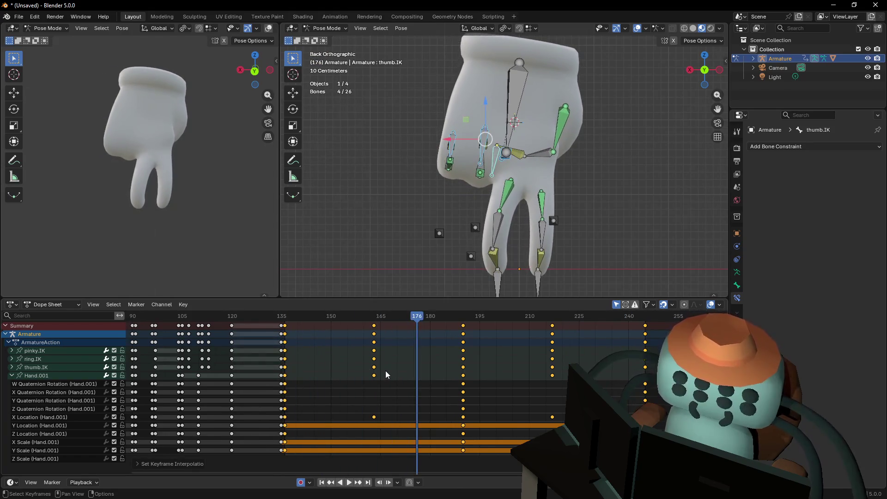
{"action": "scroll", "coordinate": [334, 359], "scroll_direction": "right", "scroll_amount": 1}
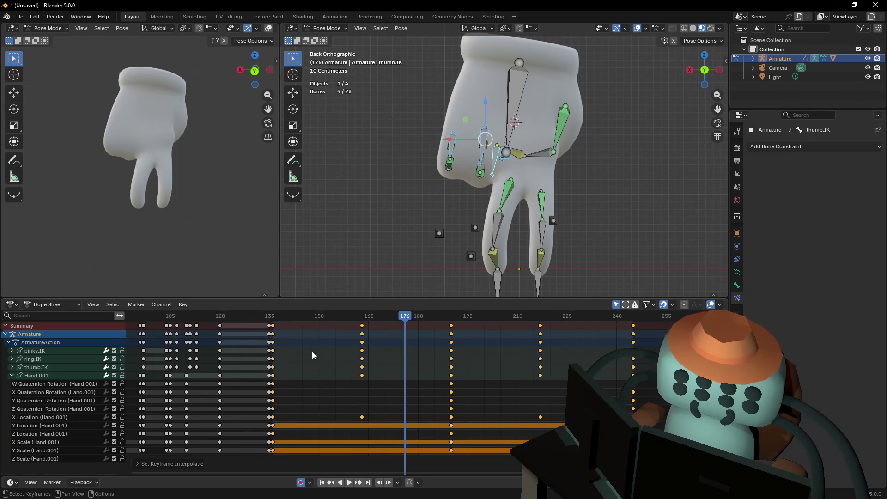
{"action": "key", "text": "space"}
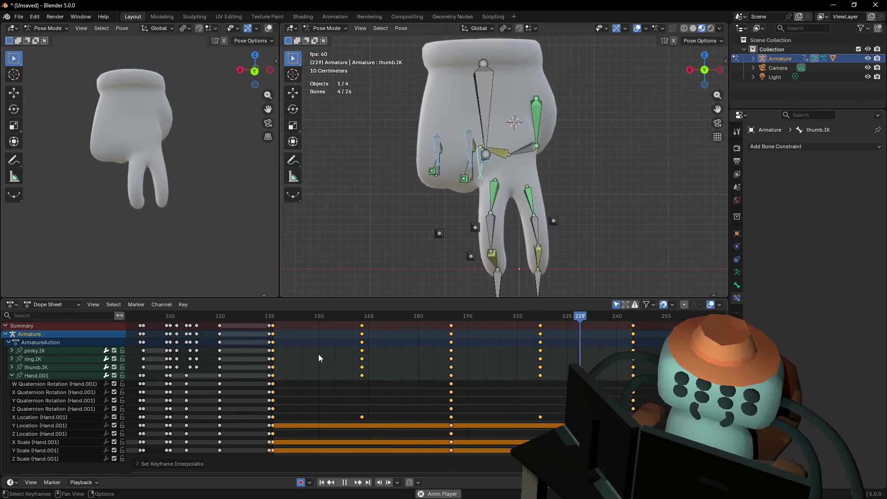
{"action": "key", "text": "space"}
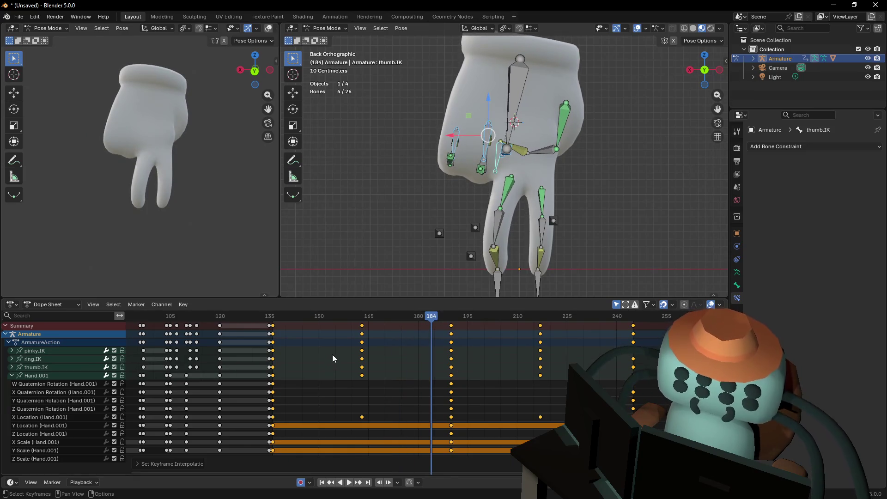
Compare Linear interpolation on the keys, then switch back to Bézier
{"action": "key", "text": "t"}
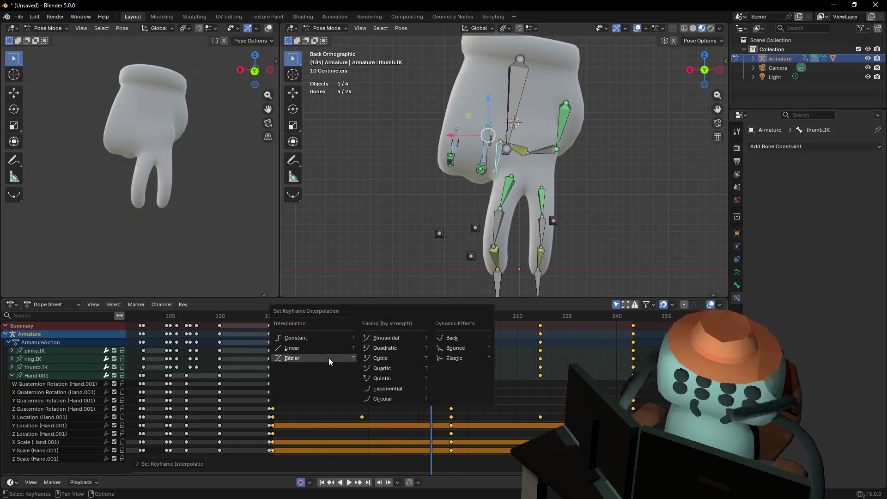
{"action": "left_click", "coordinate": [301, 350]}
{"action": "key", "text": "space"}
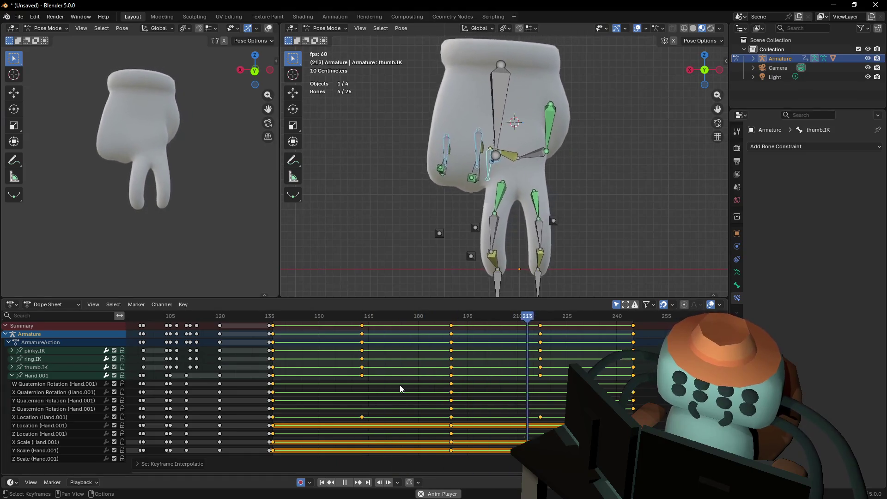
{"action": "key", "text": "space"}
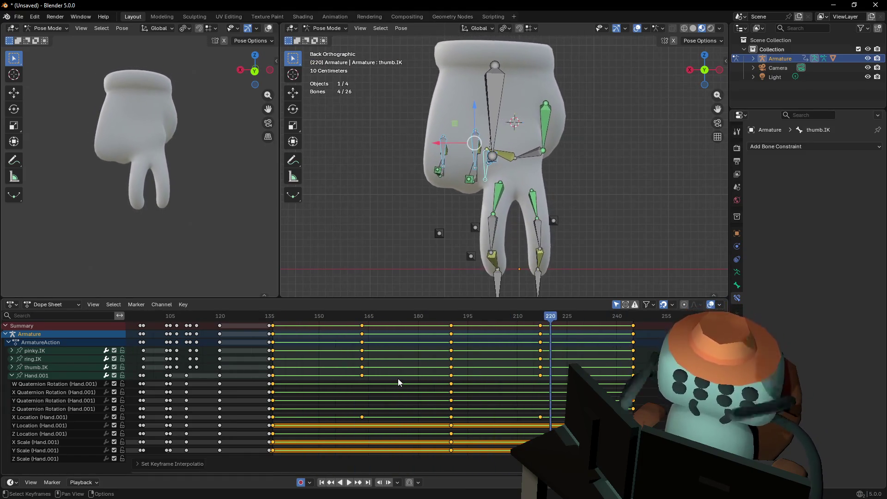
{"action": "key", "text": "t"}
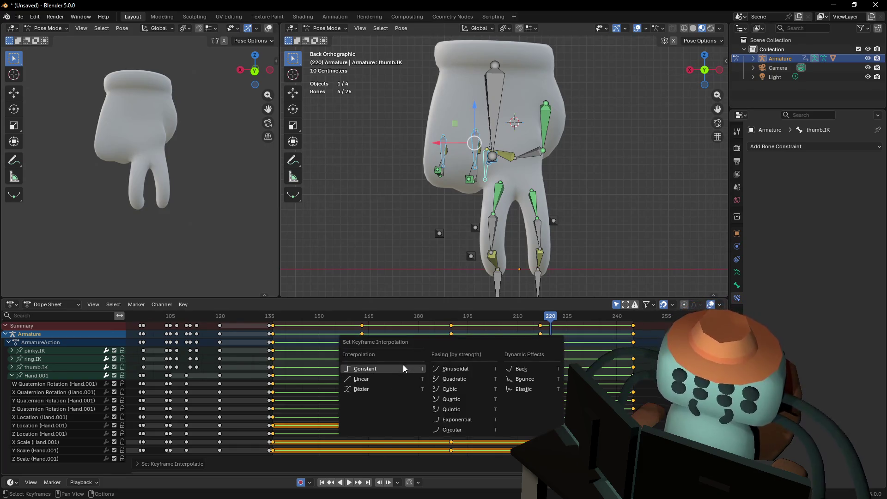
{"action": "left_click", "coordinate": [366, 391]}
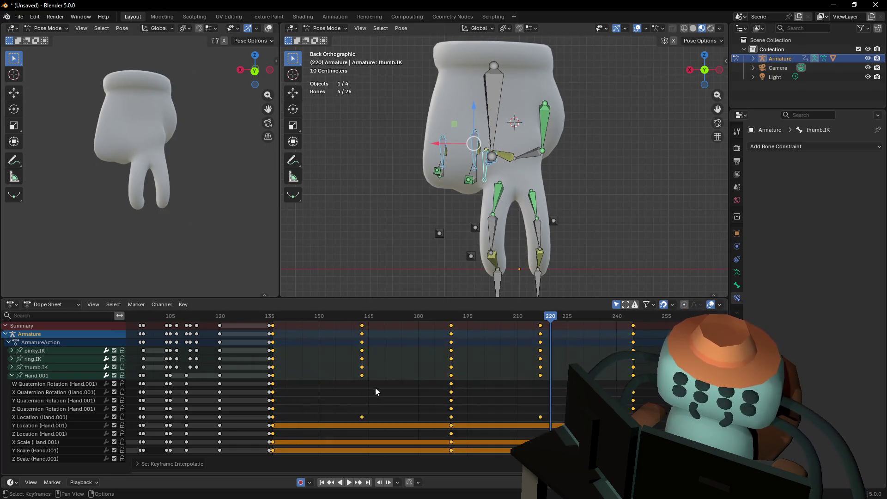
{"action": "key", "text": "space"}
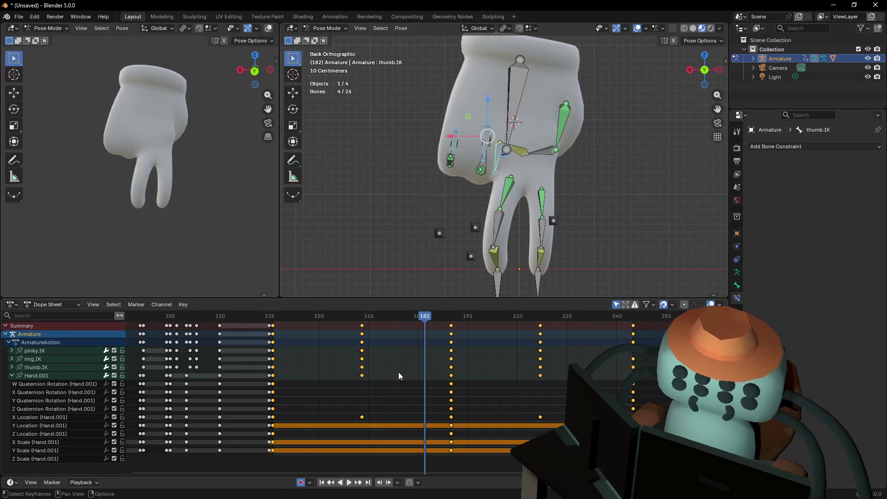
Apply Sinusoidal easing to the keyframes and preview the motion
{"action": "key", "text": "v"}
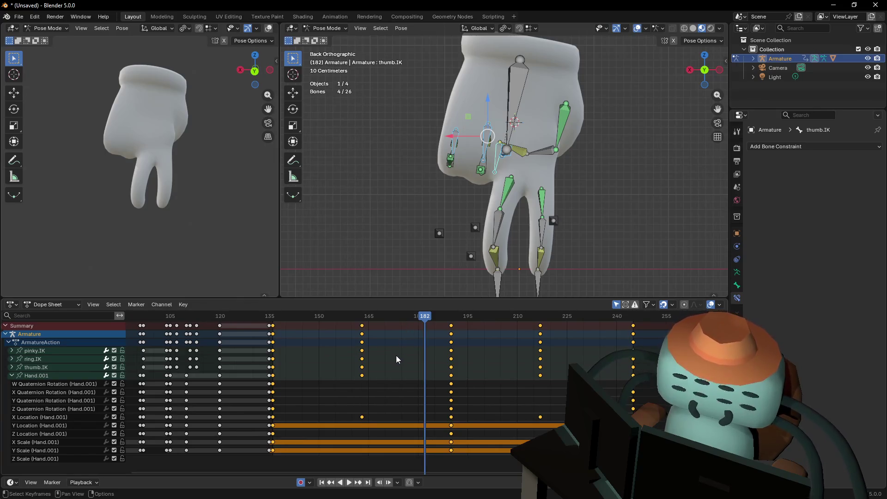
{"action": "key", "text": "t"}
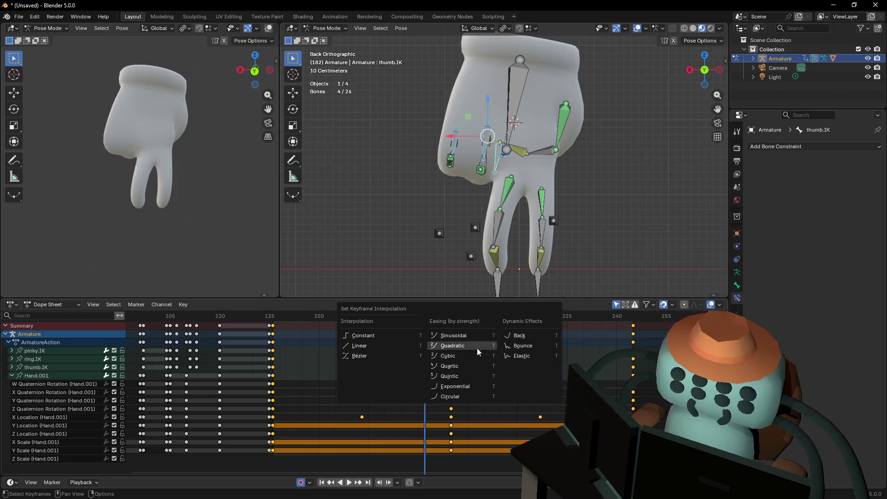
{"action": "left_click", "coordinate": [467, 336]}
{"action": "key", "text": "space"}
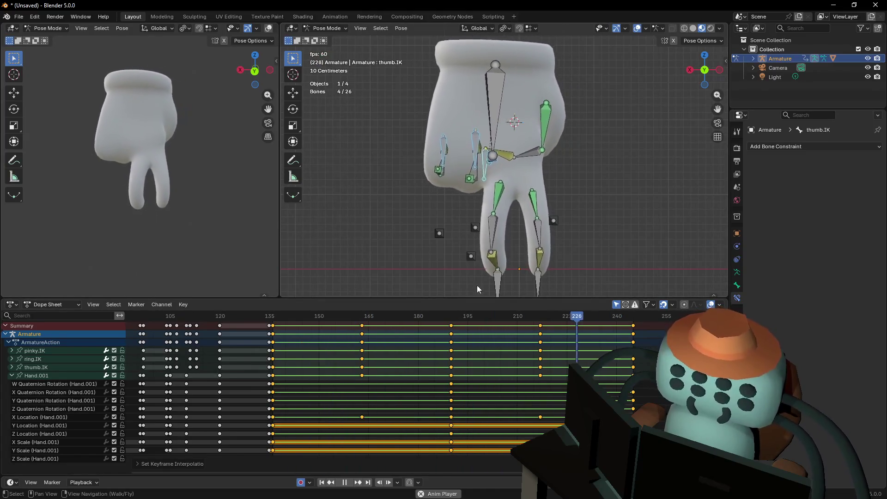
{"action": "key", "text": "space"}
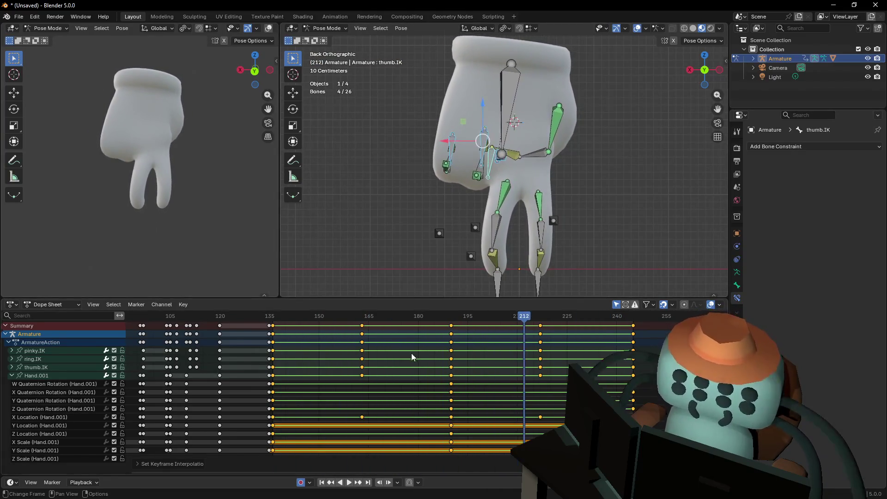
Try Quadratic and then Cubic easing on the keyframes, previewing each
{"action": "key", "text": "t"}
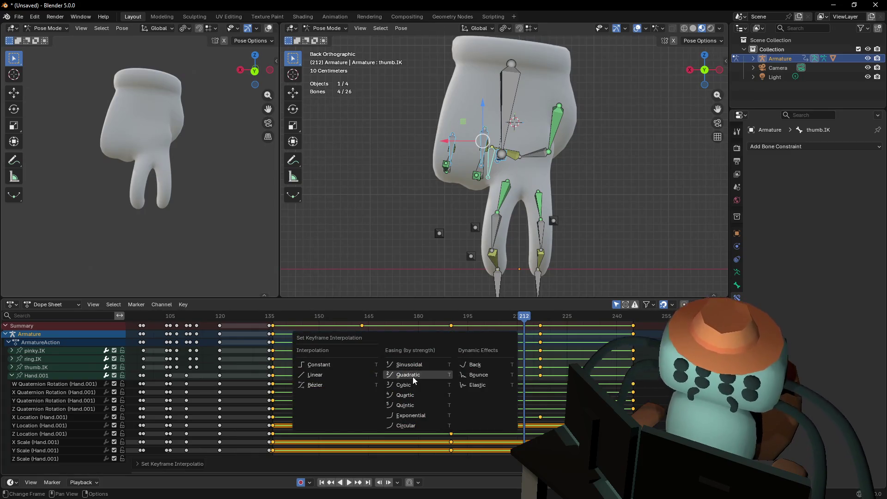
{"action": "left_click", "coordinate": [412, 376]}
{"action": "key", "text": "space"}
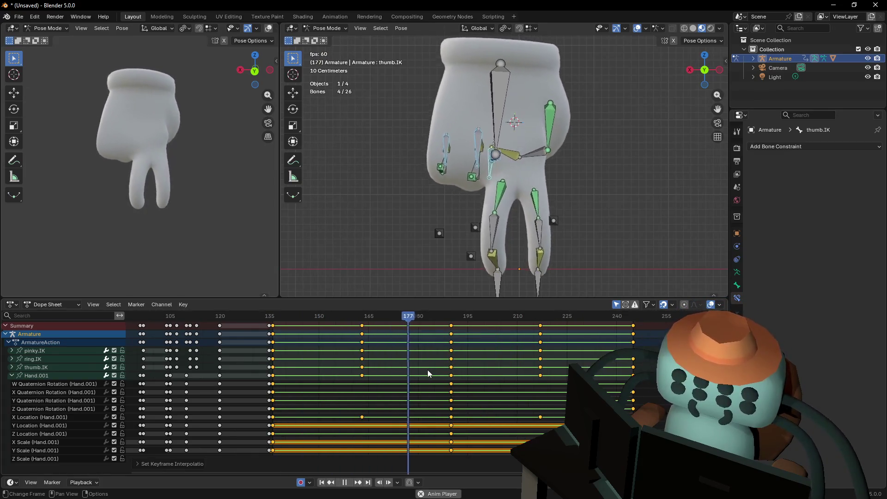
{"action": "key", "text": "t"}
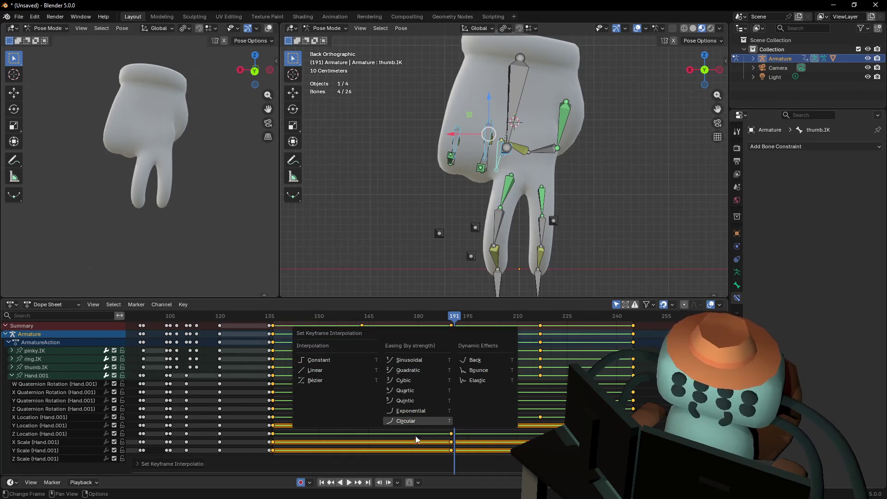
{"action": "left_click", "coordinate": [428, 384]}
{"action": "key", "text": "space"}
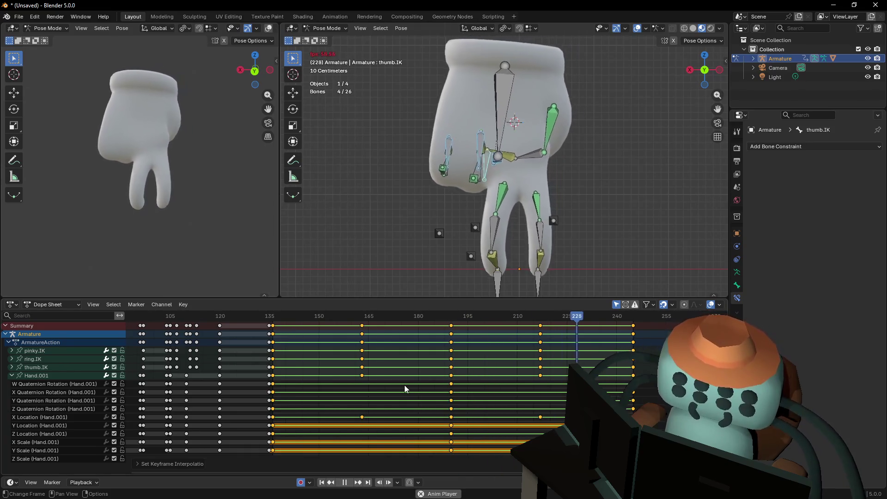
{"action": "key", "text": "space"}
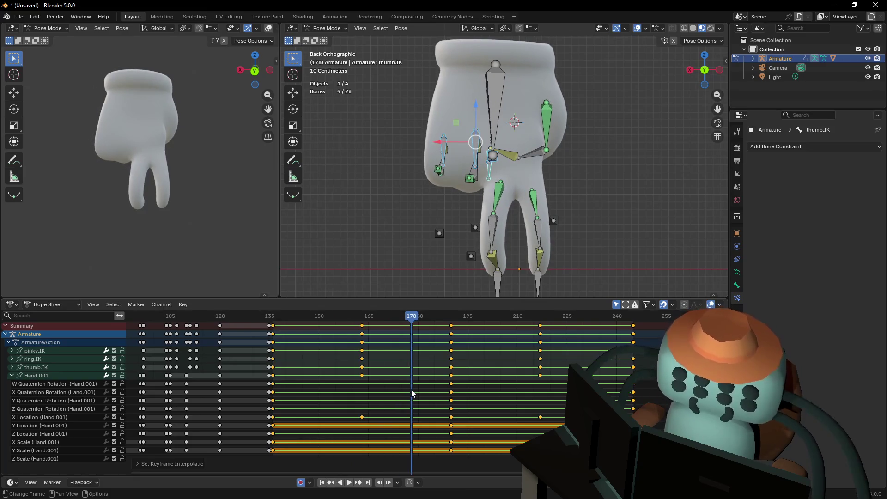
Try two more easing types on the keyframes, previewing each in playback
{"action": "key", "text": "t"}
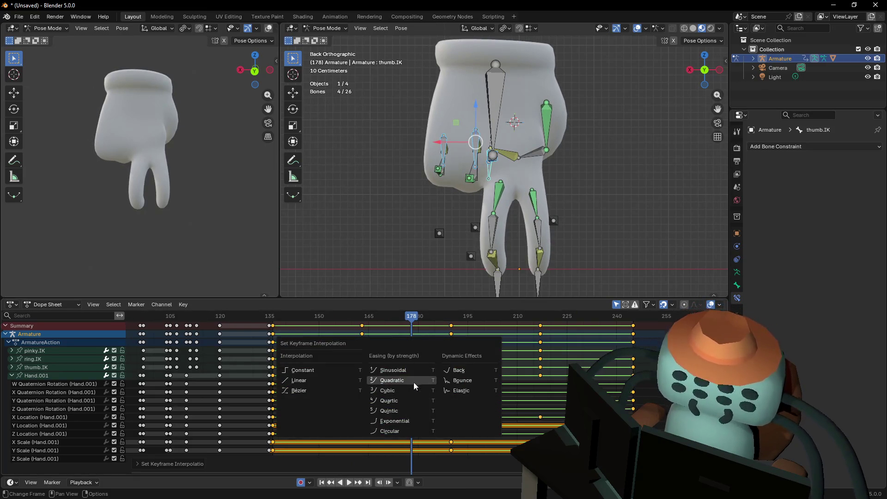
{"action": "left_click", "coordinate": [455, 372]}
{"action": "key", "text": "space"}
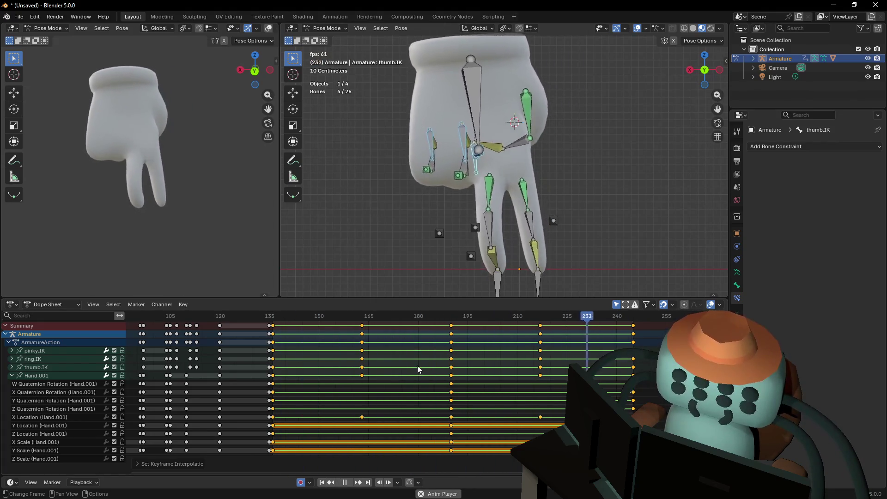
{"action": "key", "text": "space"}
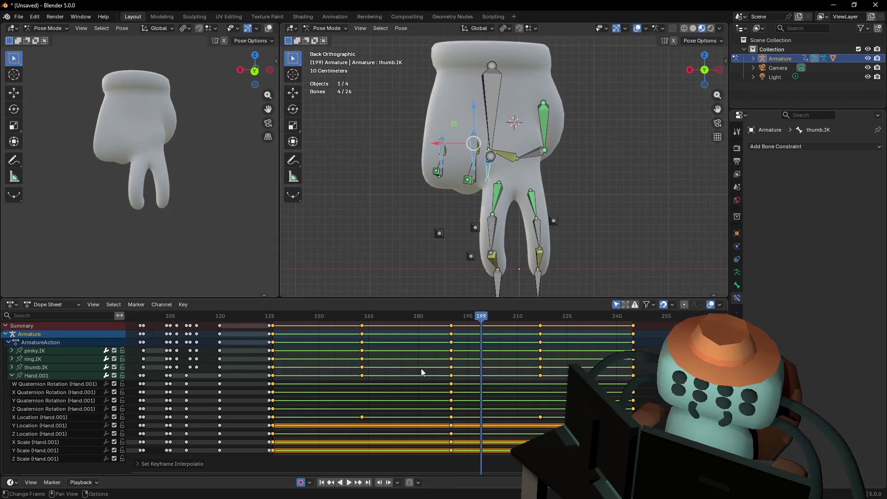
{"action": "key", "text": "i"}
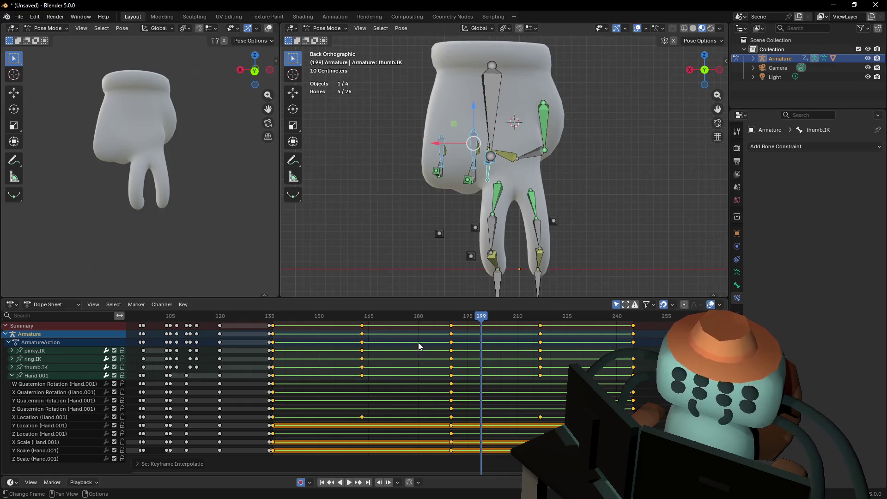
{"action": "key", "text": "t"}
{"action": "left_click", "coordinate": [400, 378]}
{"action": "key", "text": "space"}
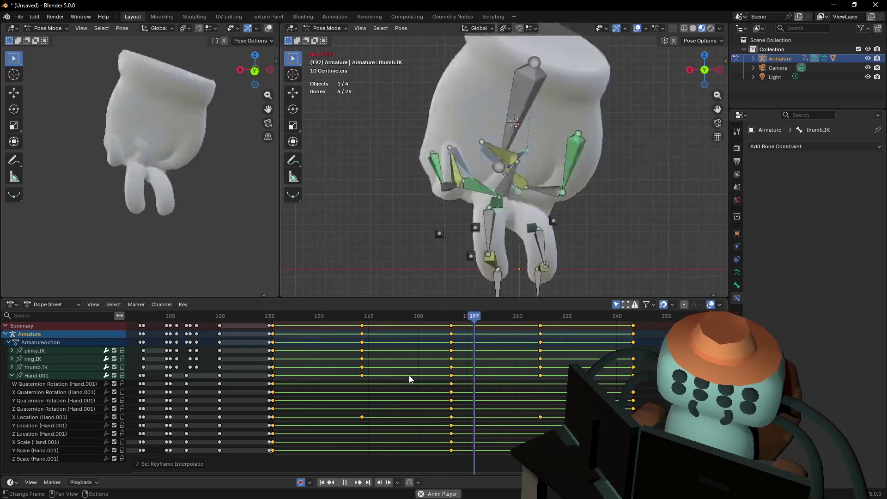
{"action": "key", "text": "space"}
Apply Bounce interpolation to the hand's keyframes and preview the playback
{"action": "key", "text": "v"}
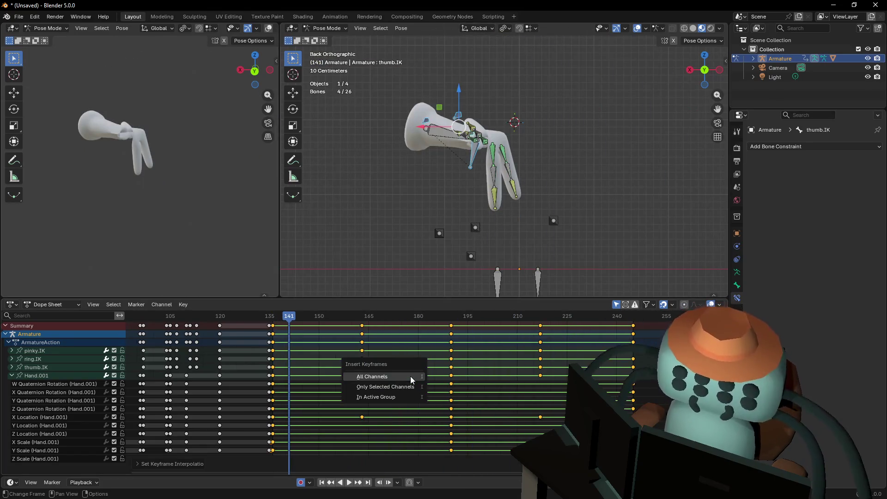
{"action": "key", "text": "t"}
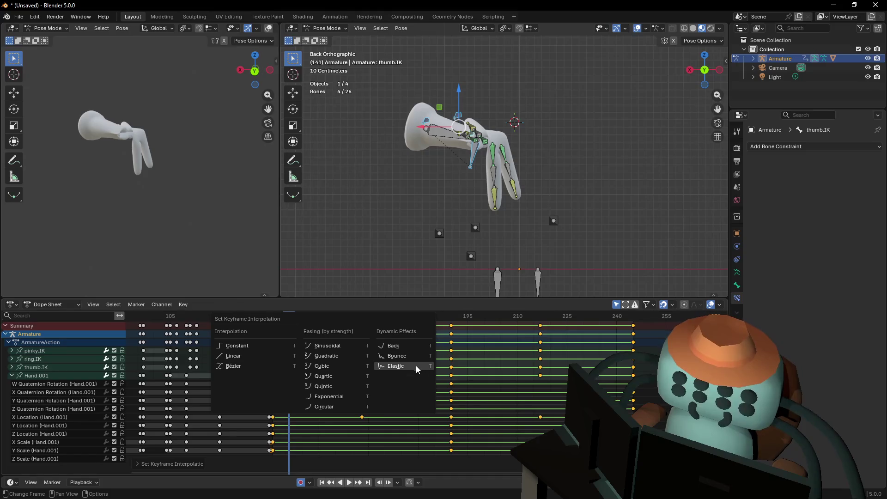
{"action": "left_click", "coordinate": [412, 365]}
{"action": "key", "text": "space"}
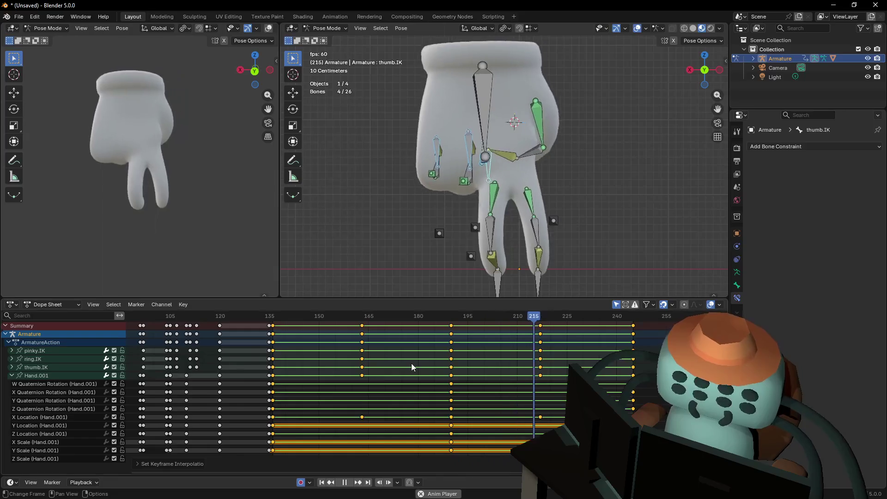
{"action": "key", "text": "space"}
Key all channels at frame 228, switch the easing to Cubic, and preview it
{"action": "key", "text": "i"}
{"action": "left_click", "coordinate": [423, 365]}
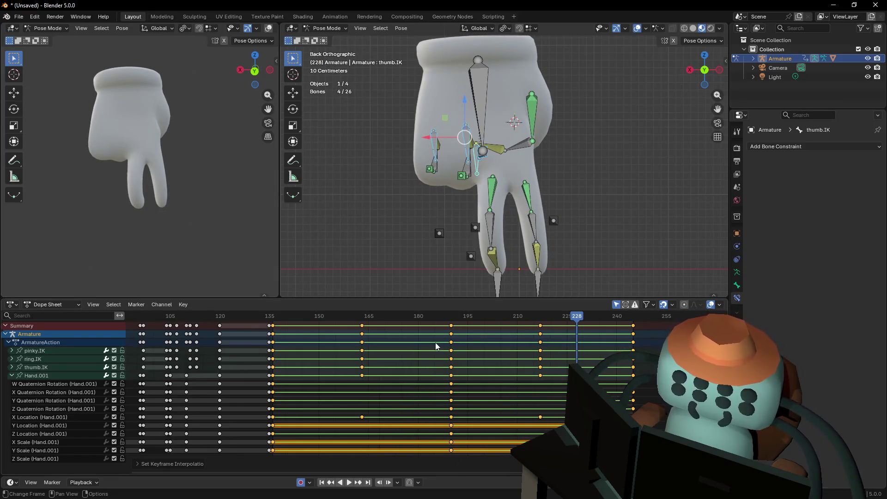
{"action": "key", "text": "t"}
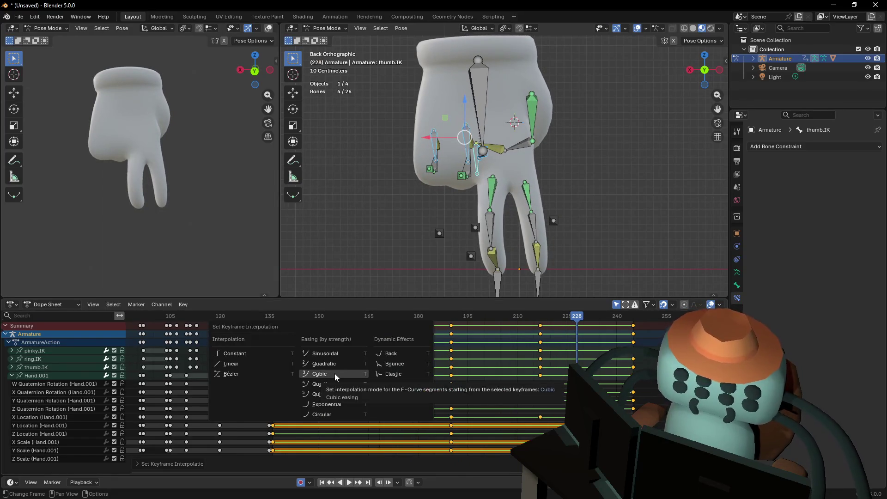
{"action": "left_click", "coordinate": [351, 415]}
{"action": "key", "text": "space"}
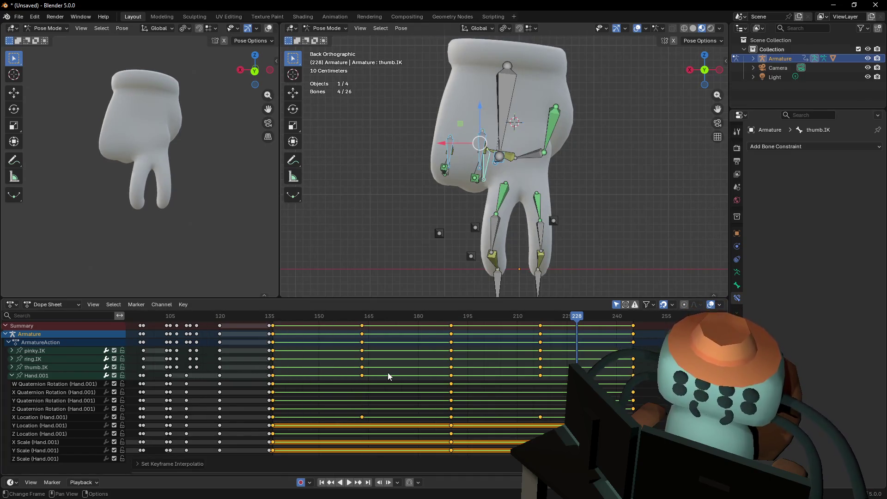
{"action": "key", "text": "space"}
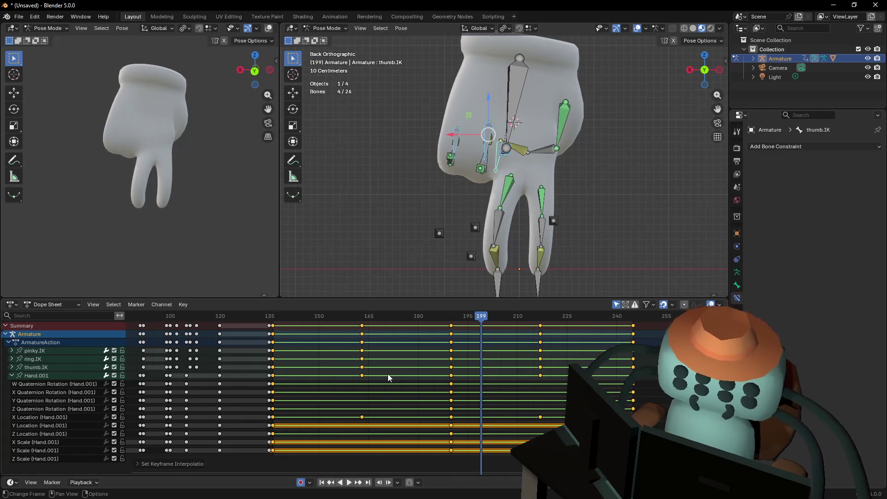
Return the keyframes to Bézier interpolation and play the motion to check the pose
{"action": "key", "text": "t"}
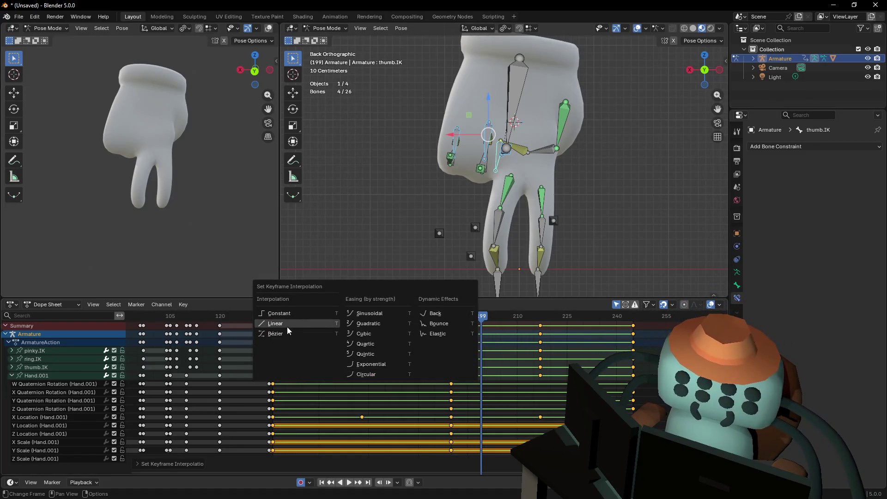
{"action": "left_click", "coordinate": [284, 333]}
{"action": "key", "text": "space"}
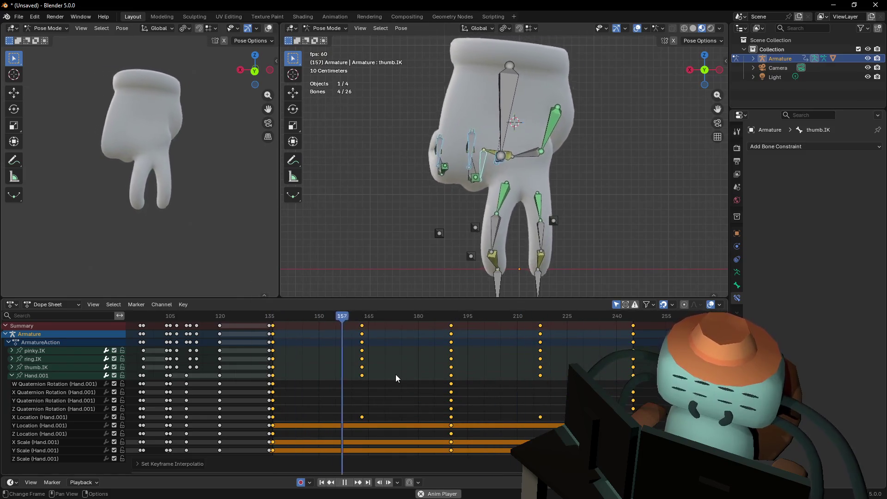
{"action": "key", "text": "Escape"}
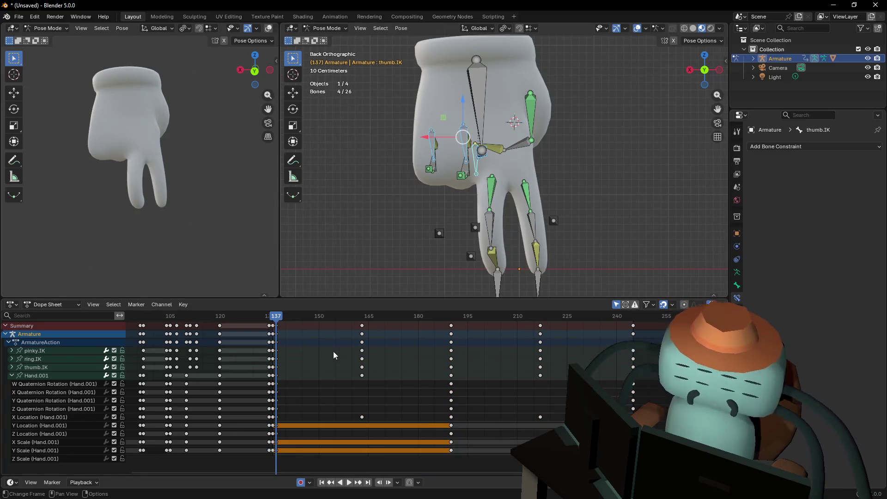
{"action": "key", "text": "space"}
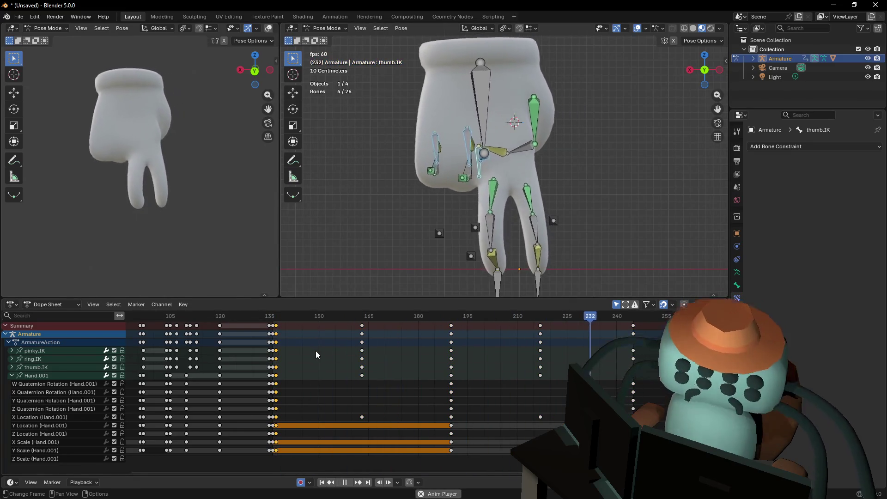
{"action": "key", "text": "space"}
Replay the closing motion from frame 136 and scrub forward to the final starting pose
{"action": "left_click_drag", "start_coordinate": [274, 325], "coordinate": [273, 325]}
{"action": "key", "text": "space"}
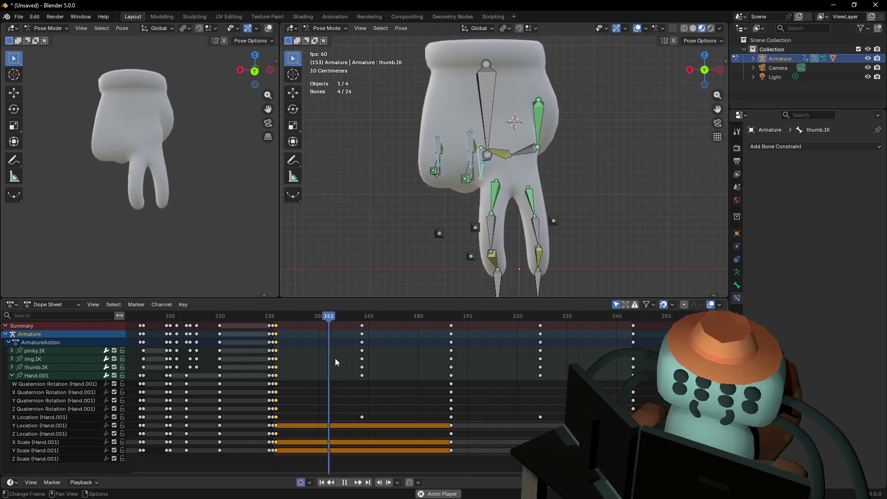
{"action": "key", "text": "space"}
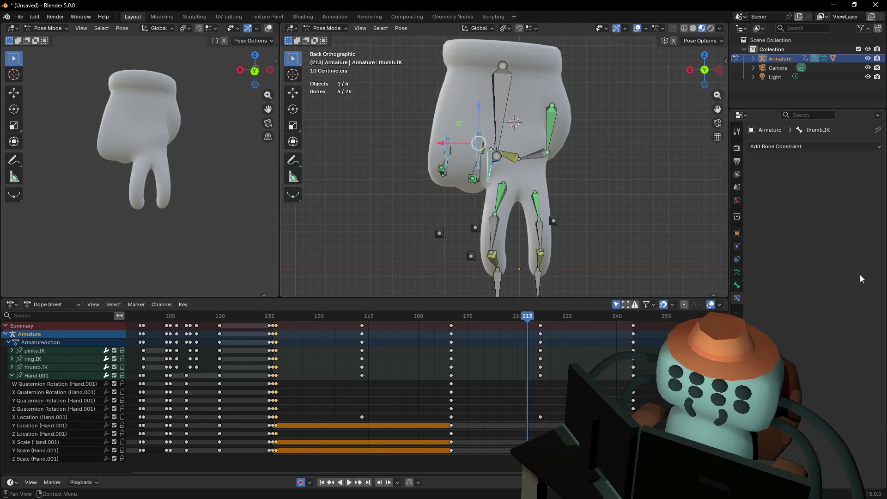
{"action": "left_click_drag", "start_coordinate": [619, 317], "coordinate": [631, 322]}
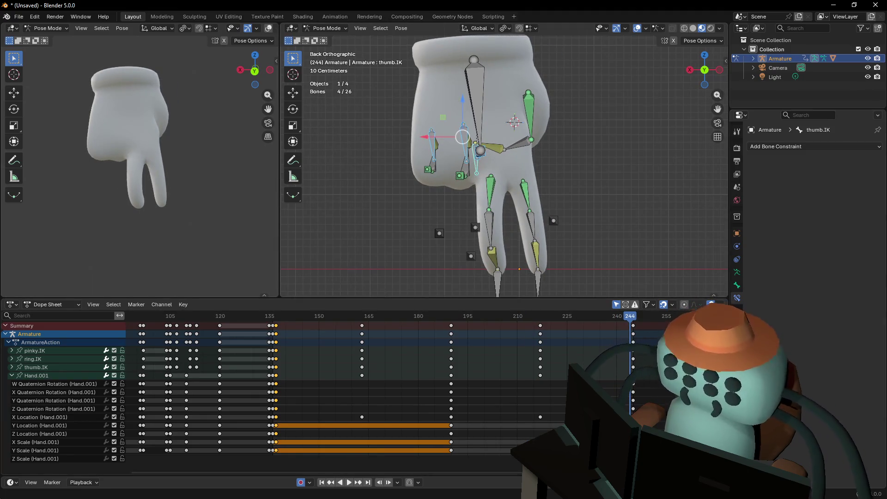
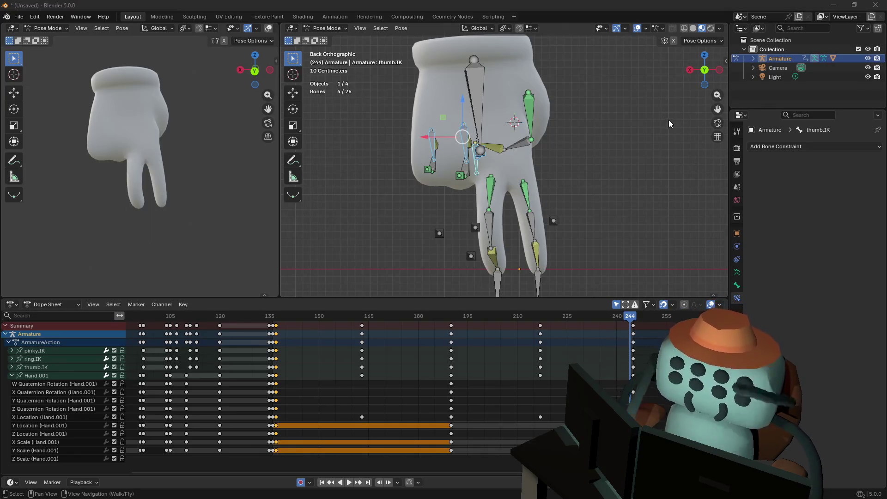
Switch from Blender over to the Unity editor window
{"action": "key", "text": "alt+Tab"}
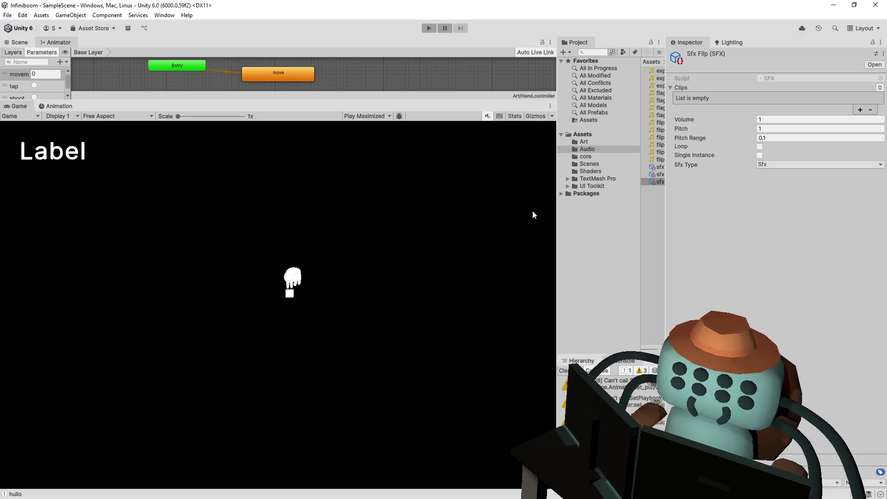
Widen the Project panel and select the Hand model in Assets/Art
{"action": "left_click_drag", "start_coordinate": [666, 165], "coordinate": [709, 158]}
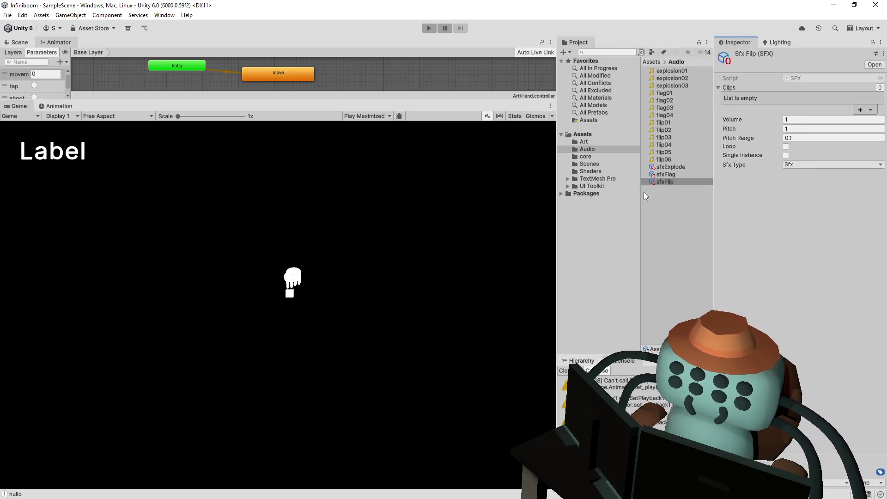
{"action": "left_click_drag", "start_coordinate": [641, 193], "coordinate": [620, 200]}
{"action": "left_click_drag", "start_coordinate": [553, 208], "coordinate": [514, 207]}
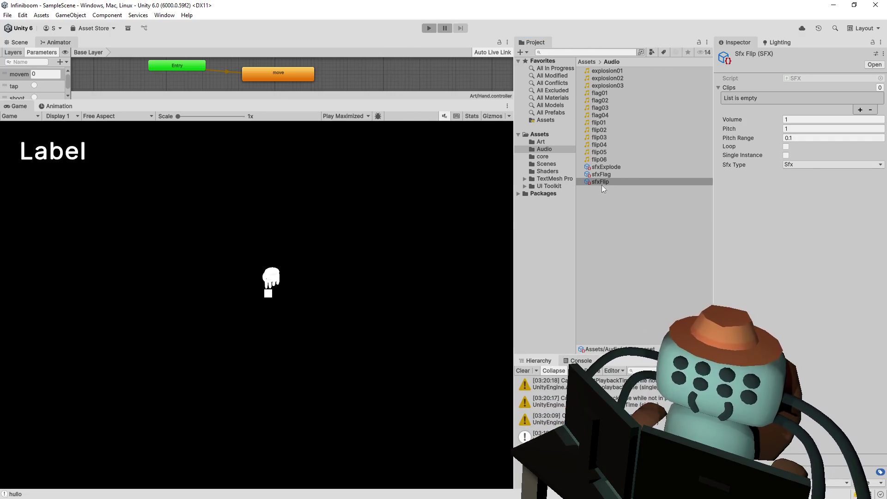
{"action": "left_click", "coordinate": [550, 144]}
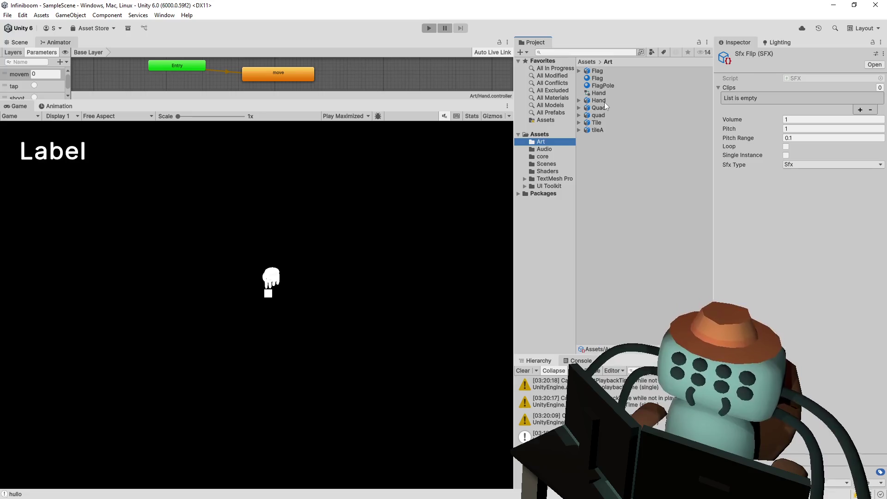
{"action": "left_click", "coordinate": [604, 101]}
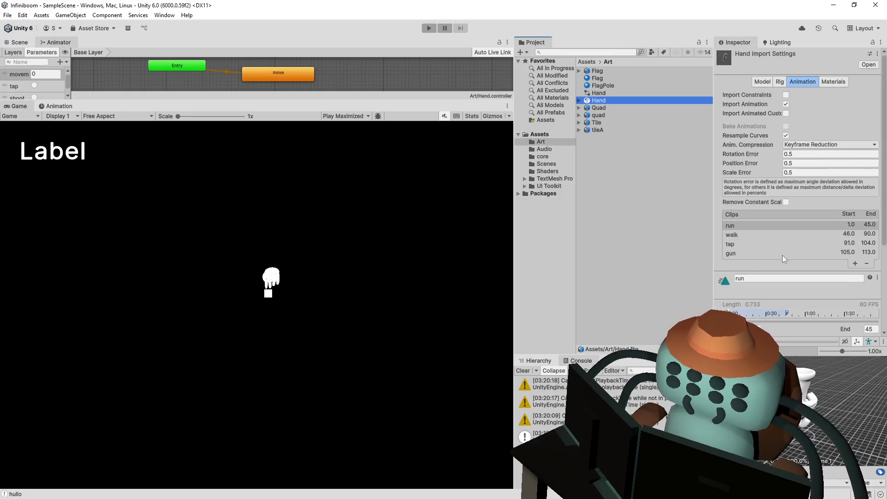
Add a new animation clip to Hand named idle
{"action": "left_click", "coordinate": [855, 264]}
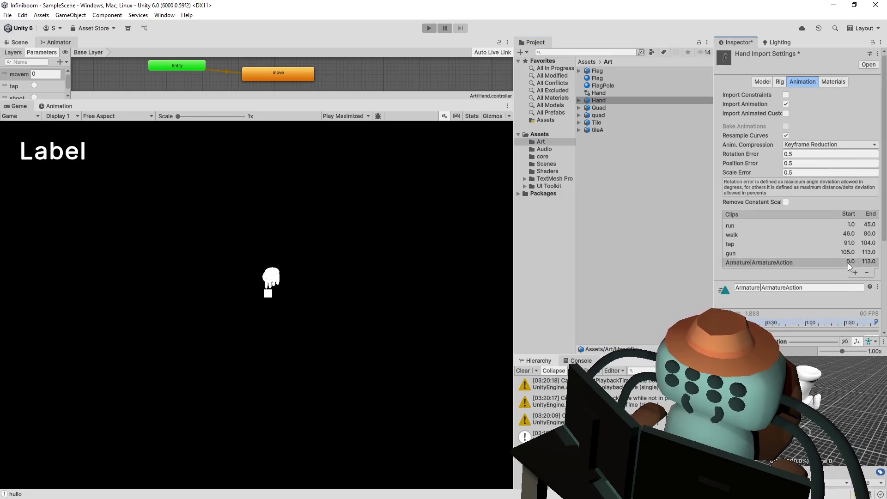
{"action": "left_click", "coordinate": [782, 286]}
{"action": "type", "text": "idle"}
{"action": "key", "text": "Return"}
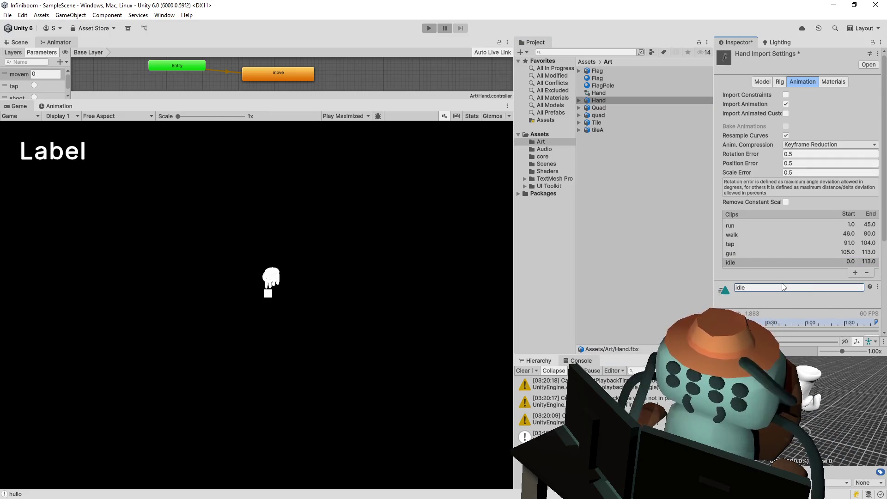
Set the gun clip's end frame to 113, spanning frames 105–113
{"action": "left_click", "coordinate": [773, 255]}
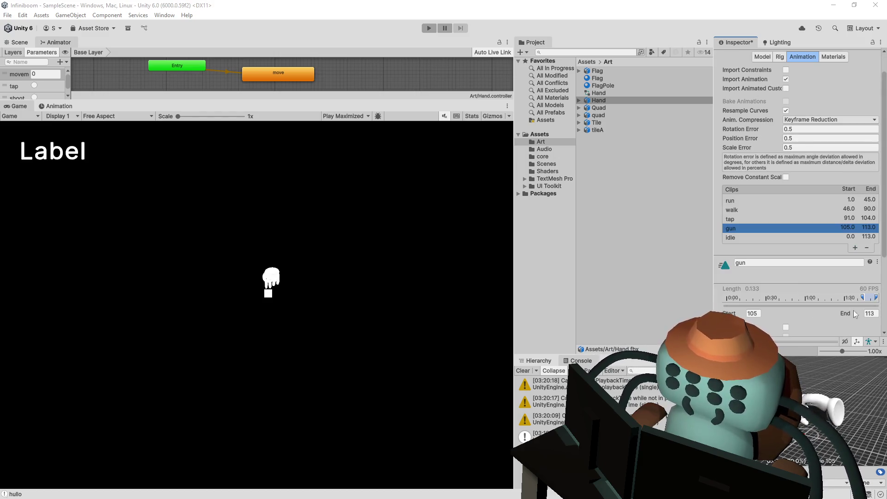
{"action": "left_click", "coordinate": [869, 313]}
{"action": "type", "text": "13"}
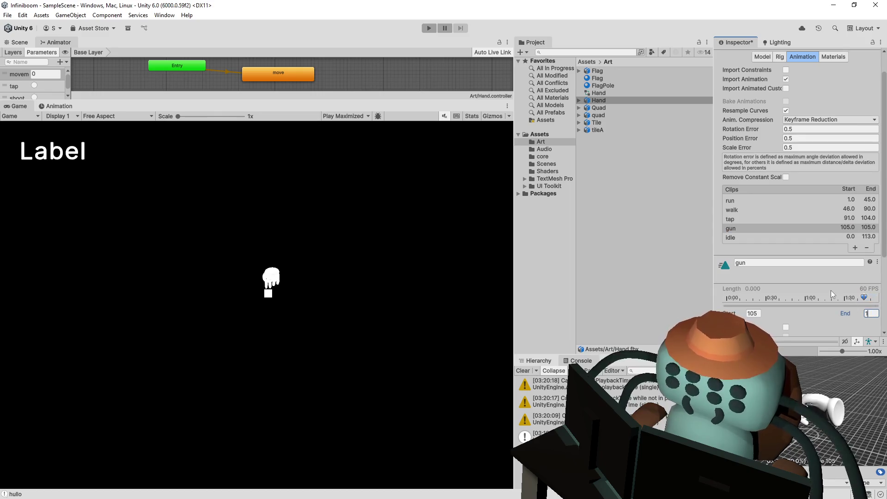
{"action": "key", "text": "Return"}
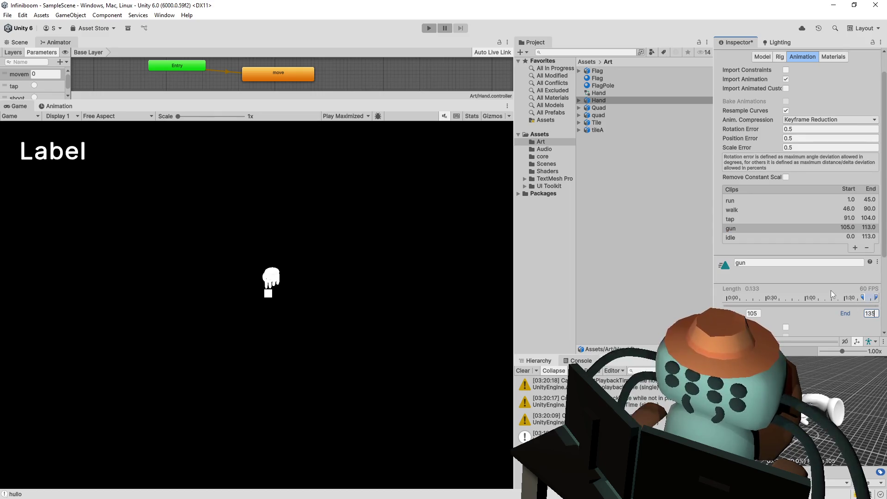
{"action": "left_click", "coordinate": [829, 236]}
{"action": "left_click", "coordinate": [859, 228]}
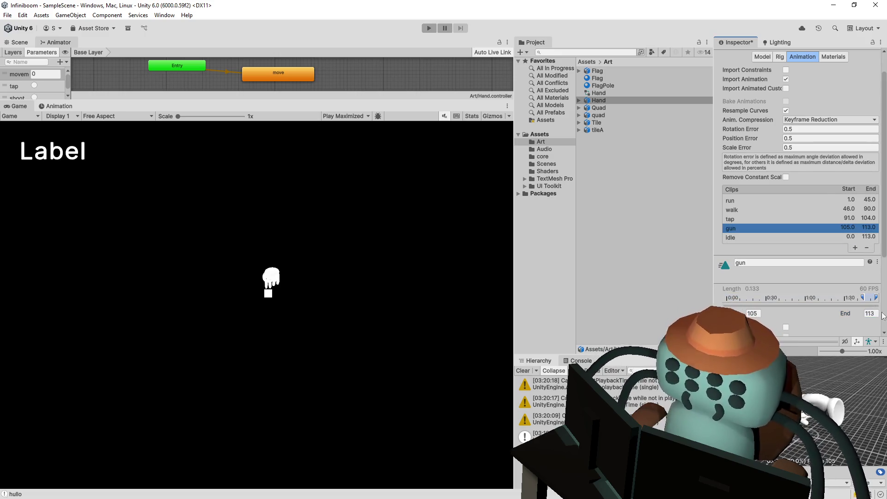
{"action": "left_click", "coordinate": [844, 312]}
{"action": "key", "text": "Return"}
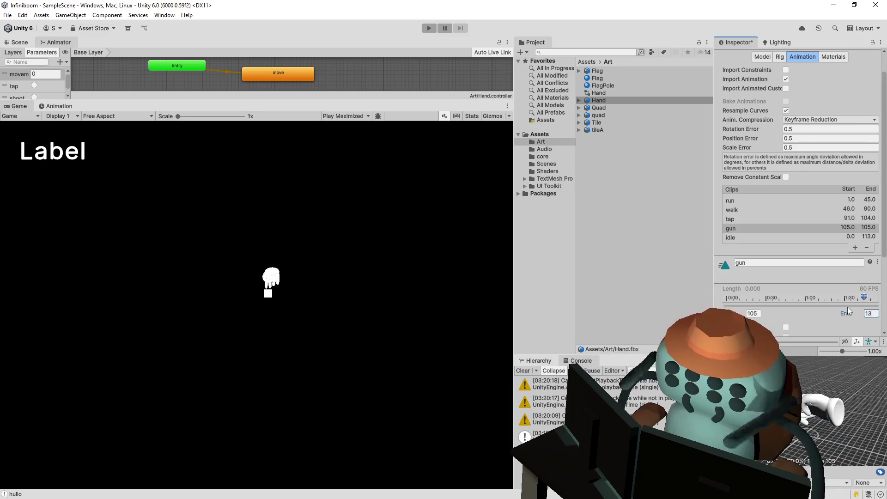
{"action": "scroll", "coordinate": [800, 305], "scroll_direction": "down", "scroll_amount": 3}
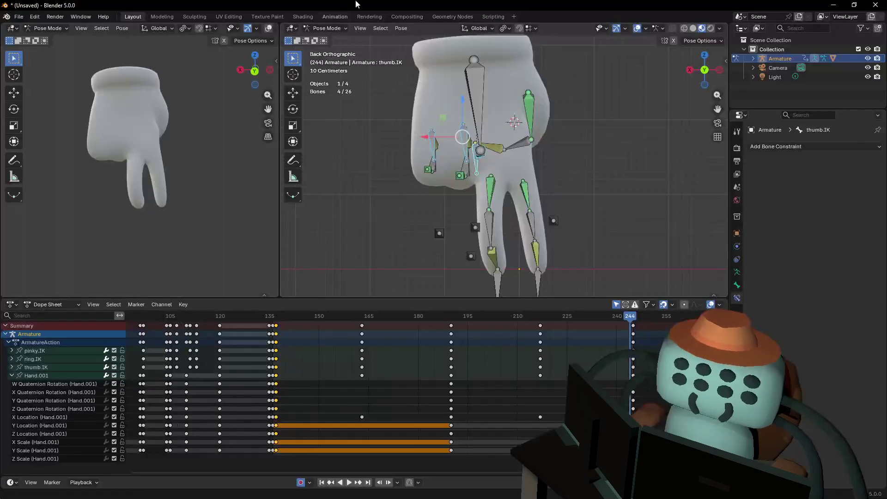
In Blender, choose File > Export > FBX (.fbx) for the animated hand
{"action": "left_click", "coordinate": [20, 16]}
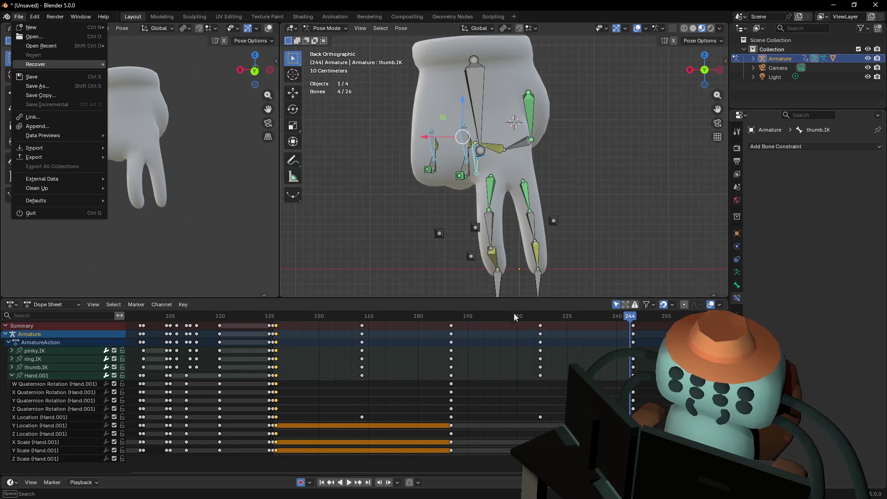
{"action": "mouse_move", "coordinate": [55, 158]}
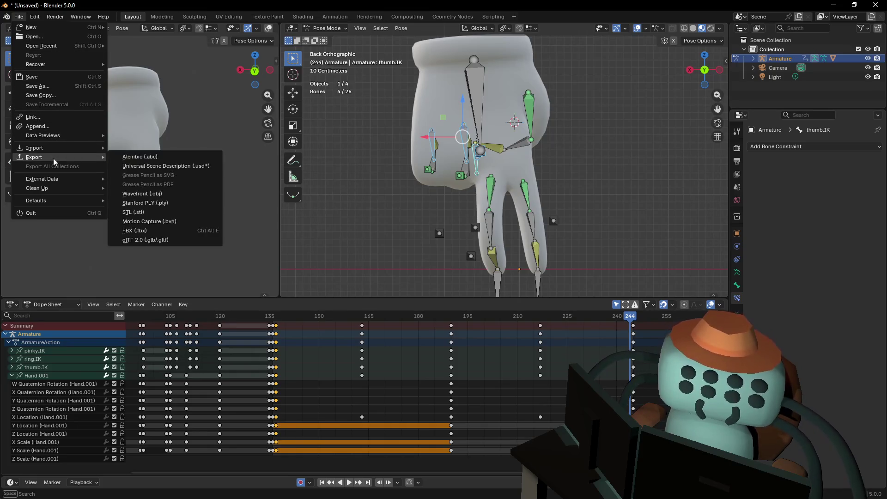
{"action": "left_click", "coordinate": [159, 233]}
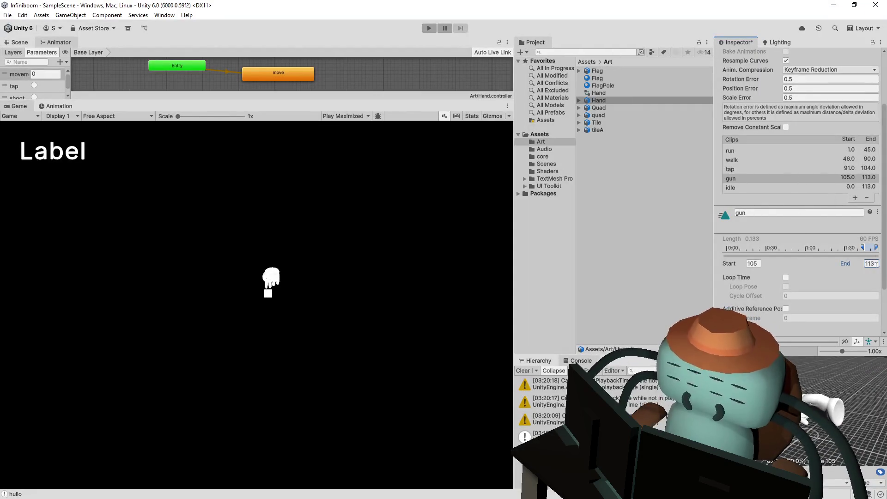
Revert the unapplied Hand import changes, removing the idle clip
{"action": "scroll", "coordinate": [826, 307], "scroll_direction": "down", "scroll_amount": 3}
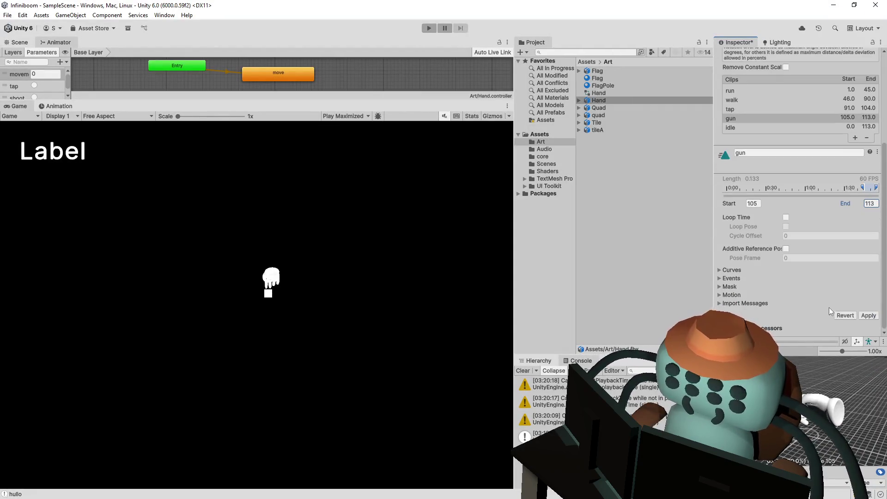
{"action": "left_click", "coordinate": [849, 325]}
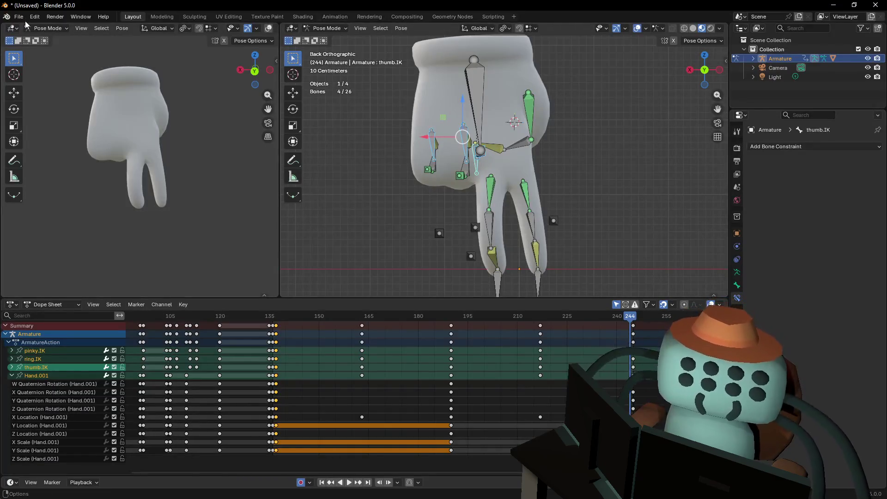
In Blender, choose File > Export > FBX (.fbx) to re-export the hand
{"action": "left_click", "coordinate": [19, 16]}
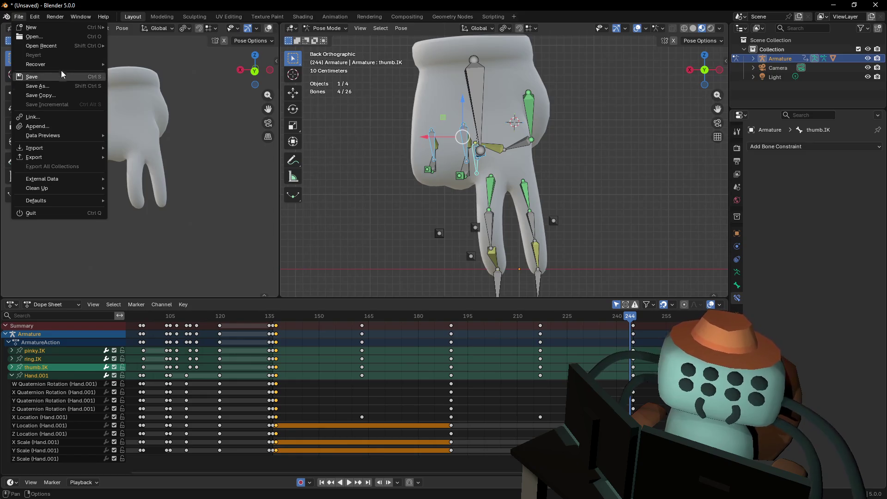
{"action": "mouse_move", "coordinate": [51, 156]}
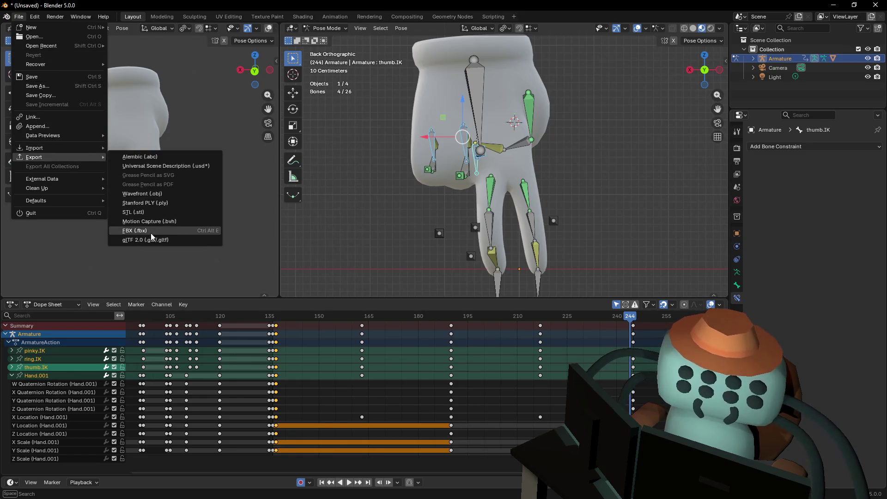
{"action": "left_click", "coordinate": [151, 233]}
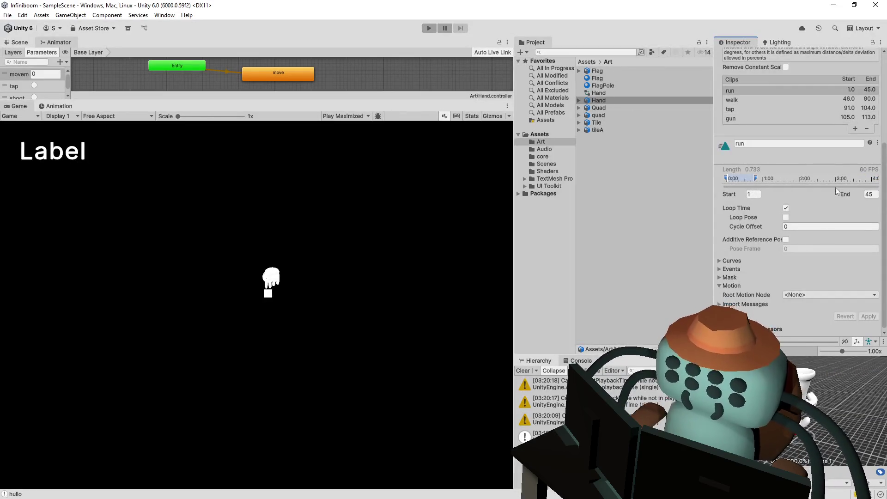
Set the gun clip's end frame to 135
{"action": "left_click", "coordinate": [810, 118]}
{"action": "left_click", "coordinate": [869, 194]}
{"action": "type", "text": "13"}
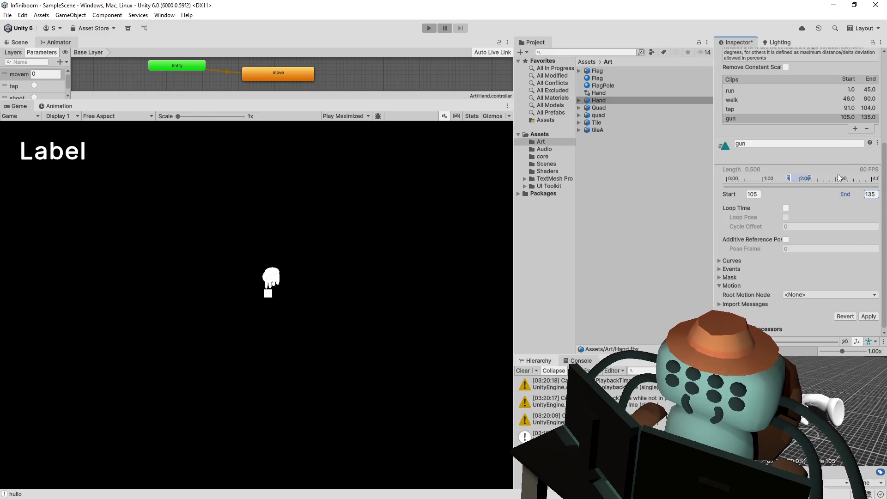
Add an idle clip starting at frame 136 and apply the Hand import settings
{"action": "left_click", "coordinate": [854, 129]}
{"action": "left_click", "coordinate": [812, 152]}
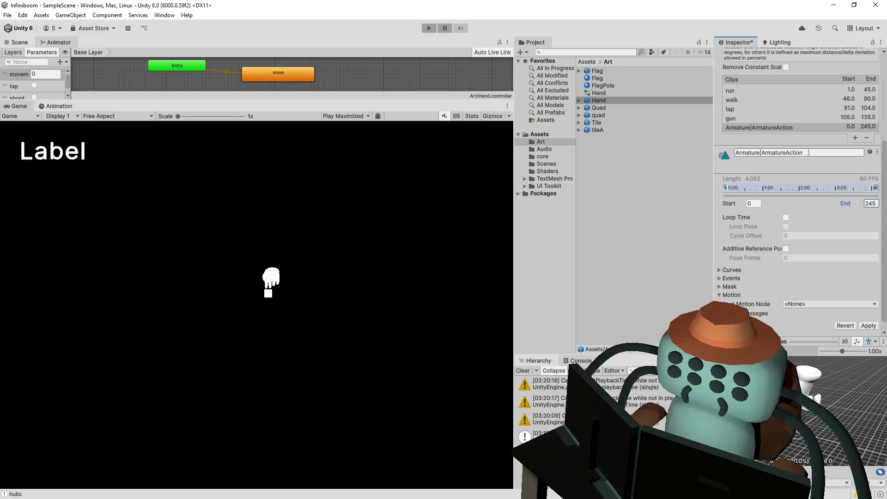
{"action": "type", "text": "idle"}
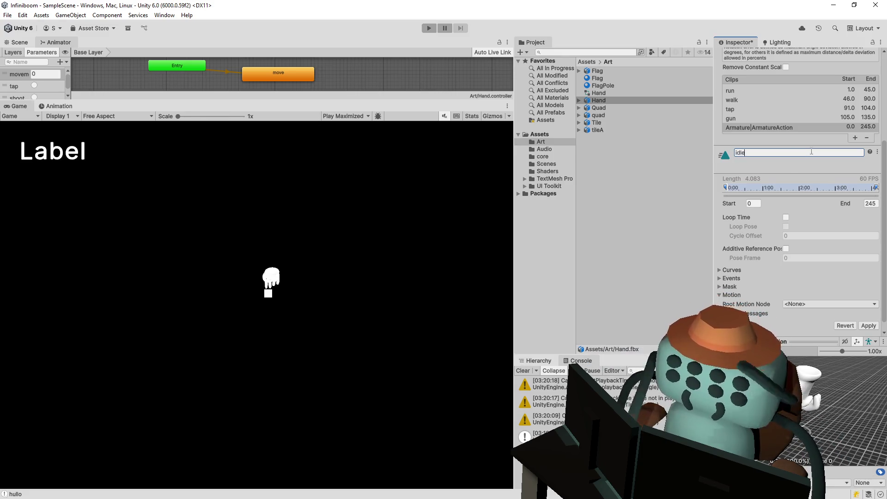
{"action": "left_click", "coordinate": [754, 204]}
{"action": "type", "text": "6"}
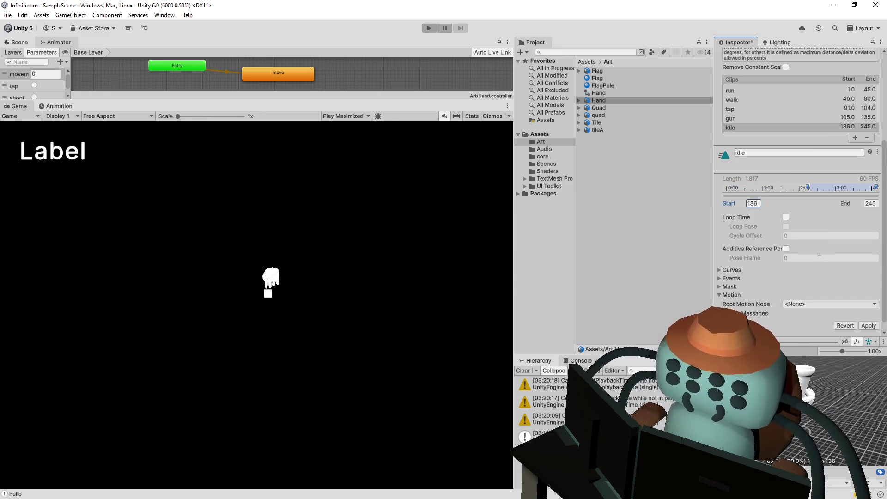
{"action": "left_click", "coordinate": [867, 326]}
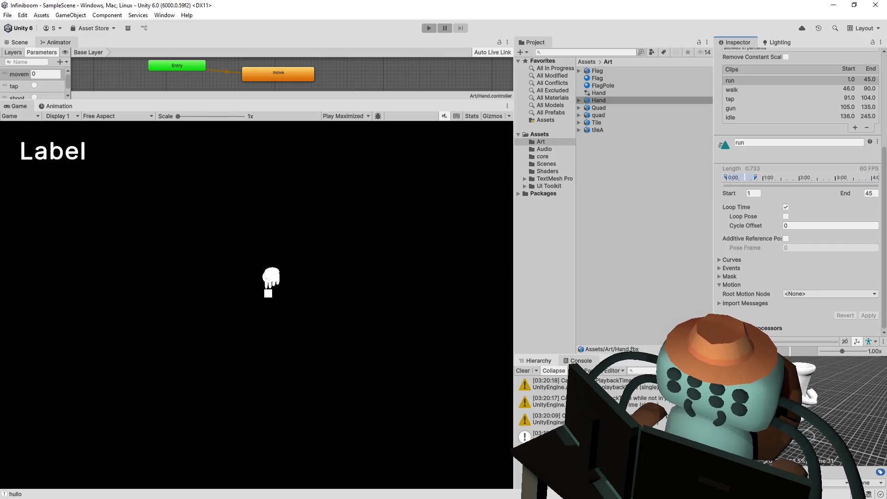